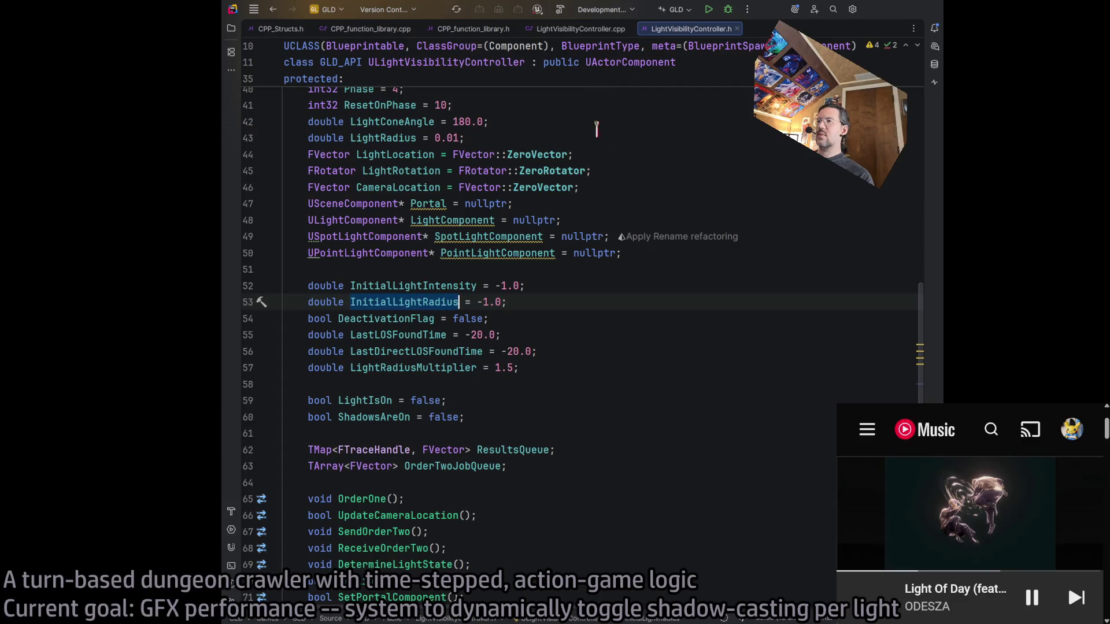
Open LightVisibilityController.cpp at the InitialLightRadius check and go to the spot light radius assignment
ctrl+click(439, 302)
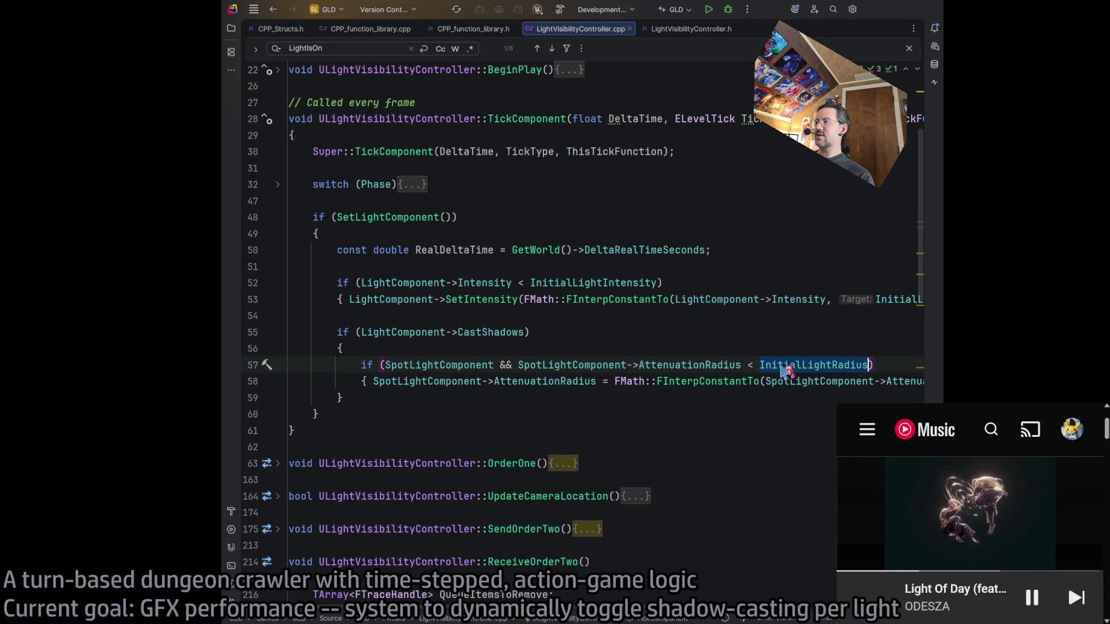
scroll(574, 608, right, 3)
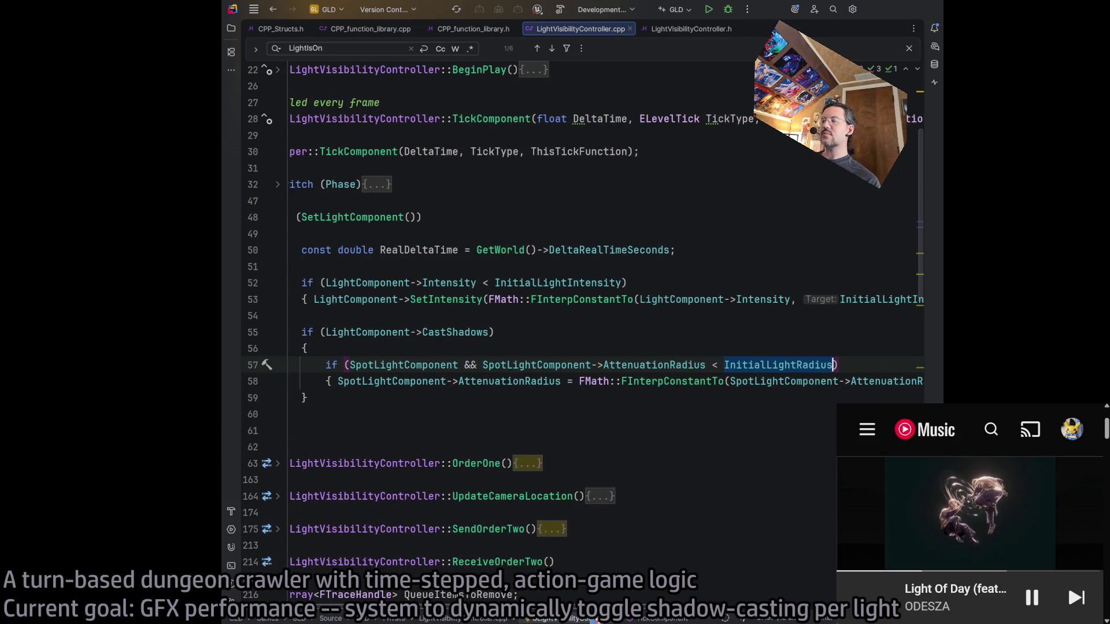
key(Down)
key(Home)
key(ctrl+Right)
key(ctrl+Right)
key(ctrl+Right)
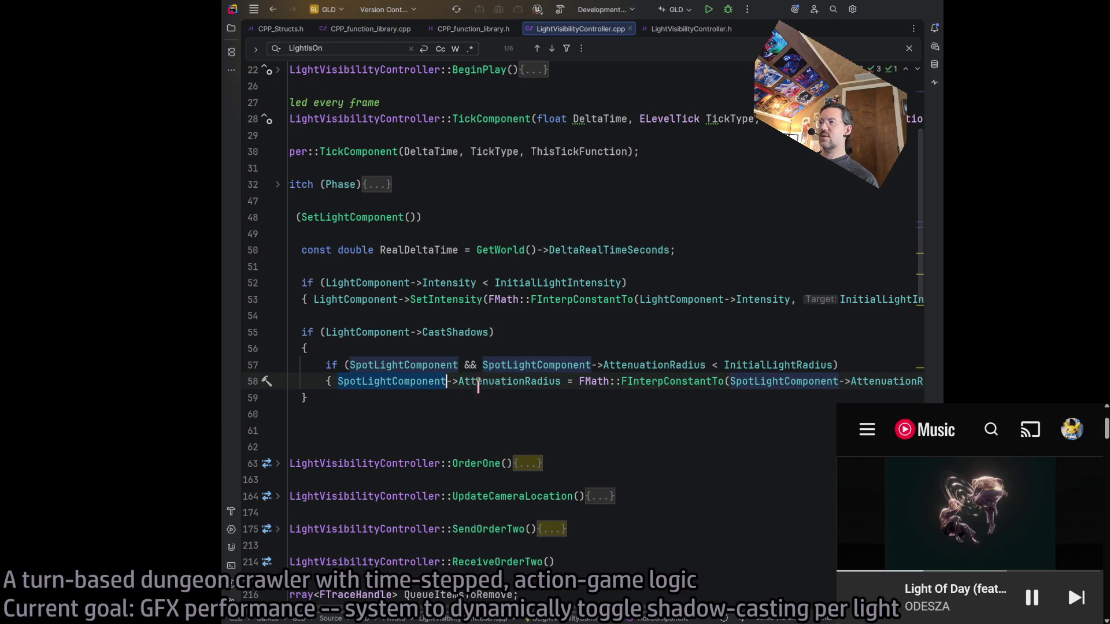
scroll(640, 620, right, 10)
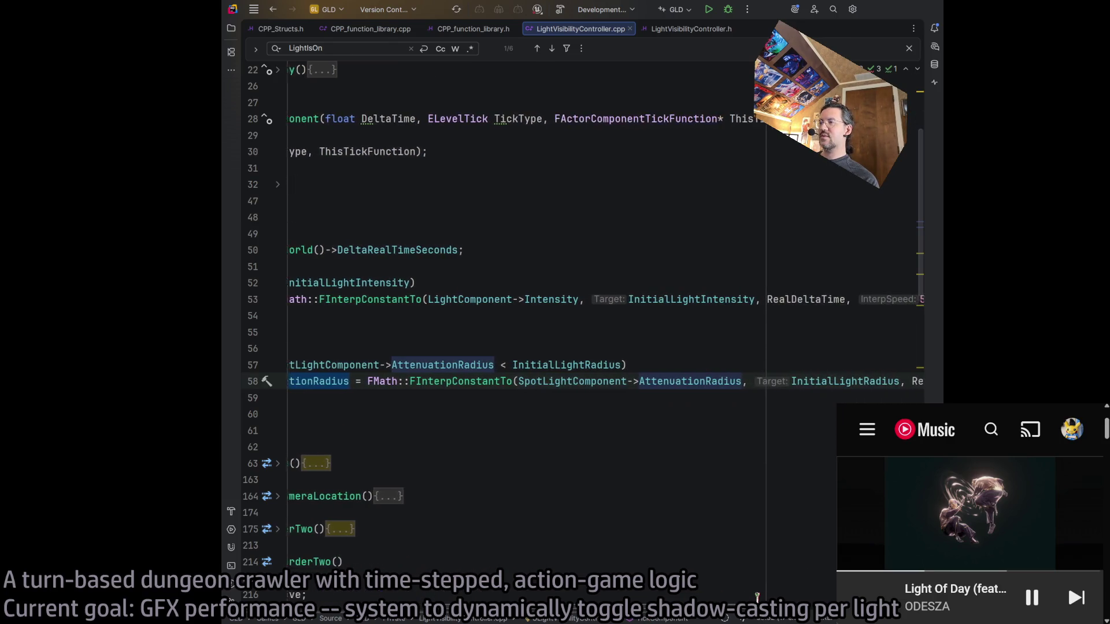
scroll(606, 332, left, 5)
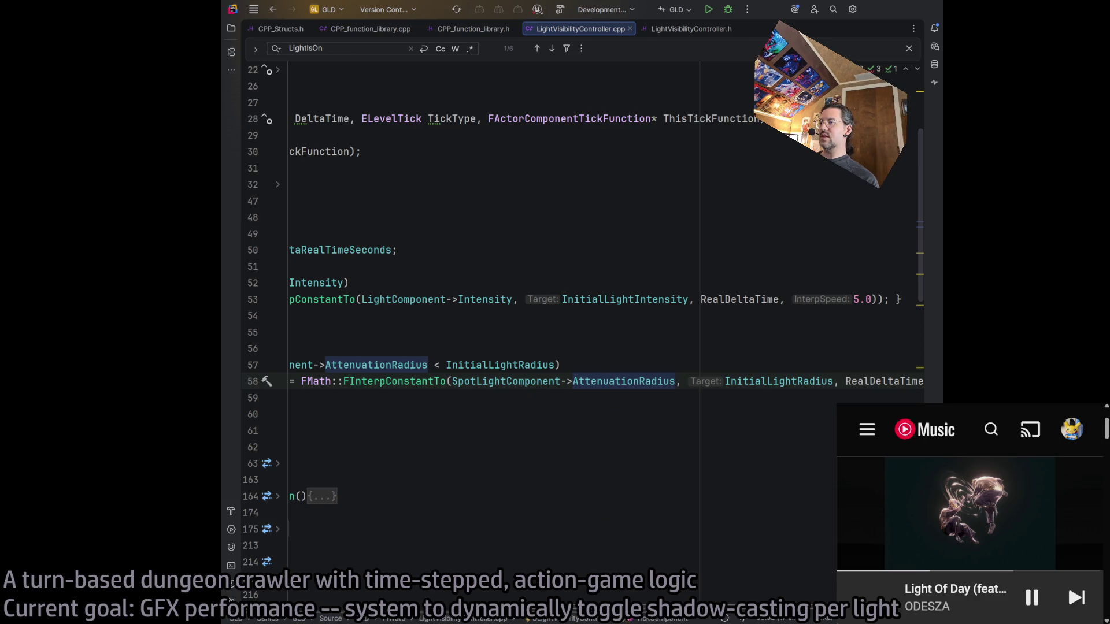
scroll(647, 397, right, 5)
Change the attenuation-radius interpolation speed on line 58 from 5.0 to 500
click(634, 381)
click(780, 381)
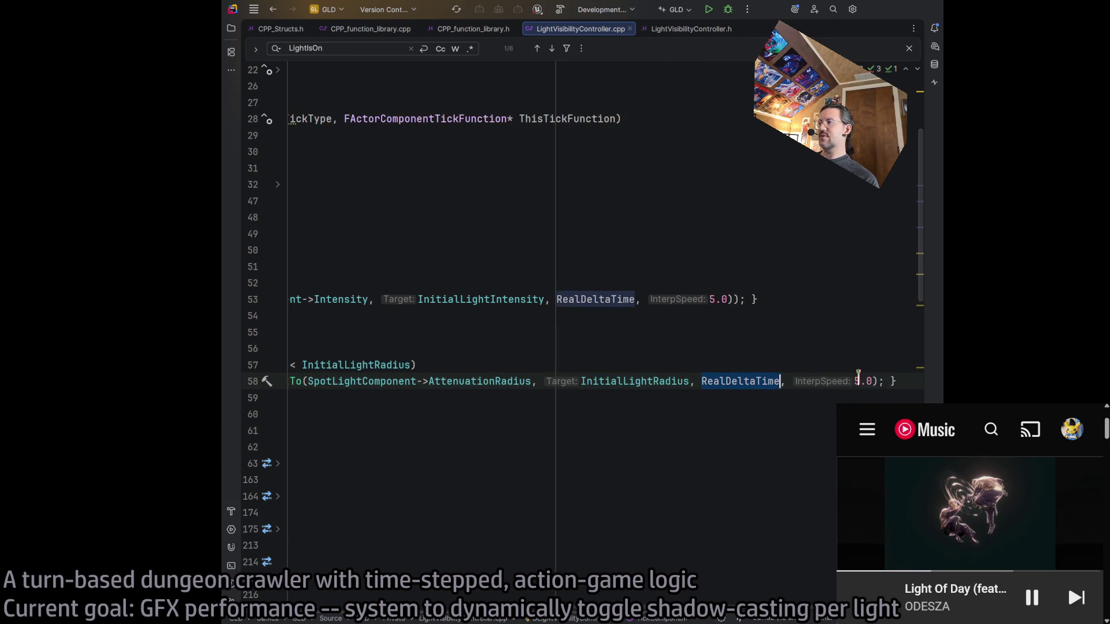
click(858, 381)
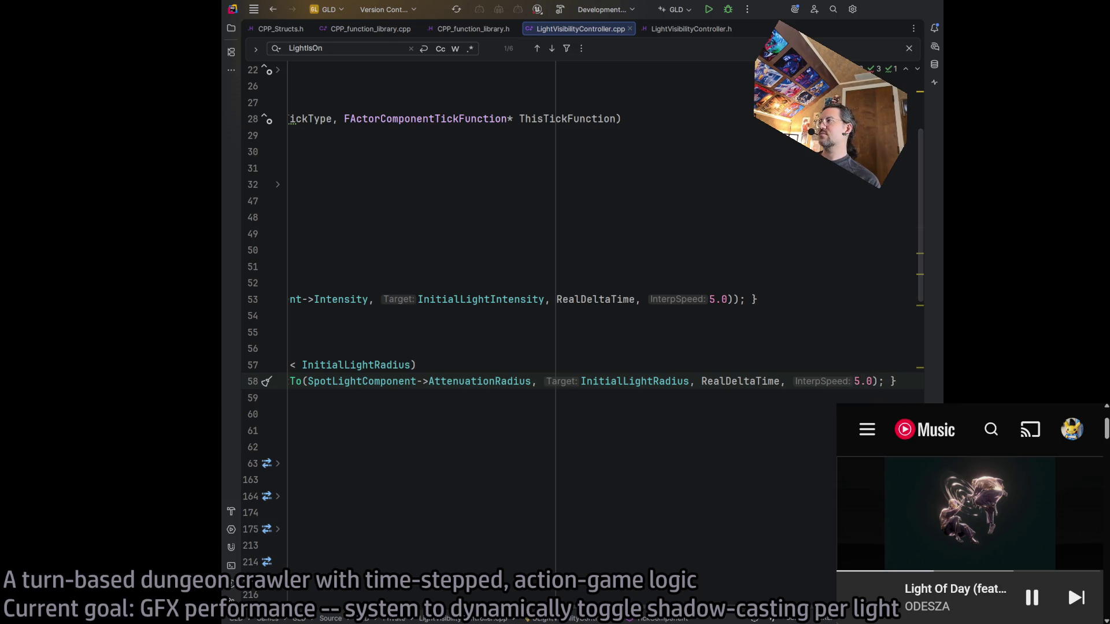
scroll(591, 317, left, 3)
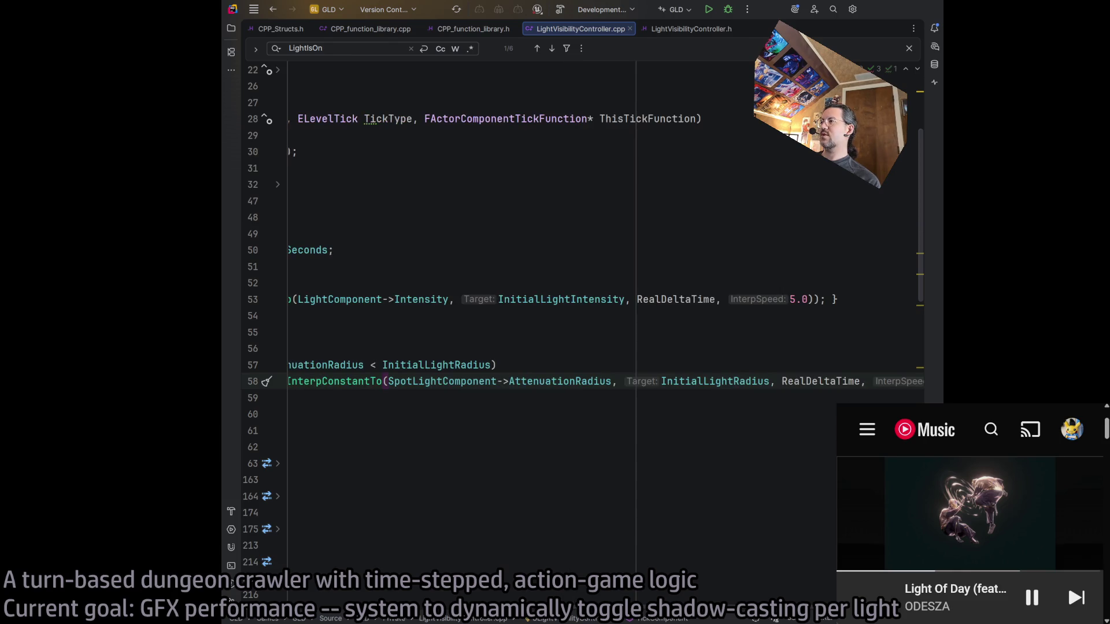
scroll(763, 411, right, 6)
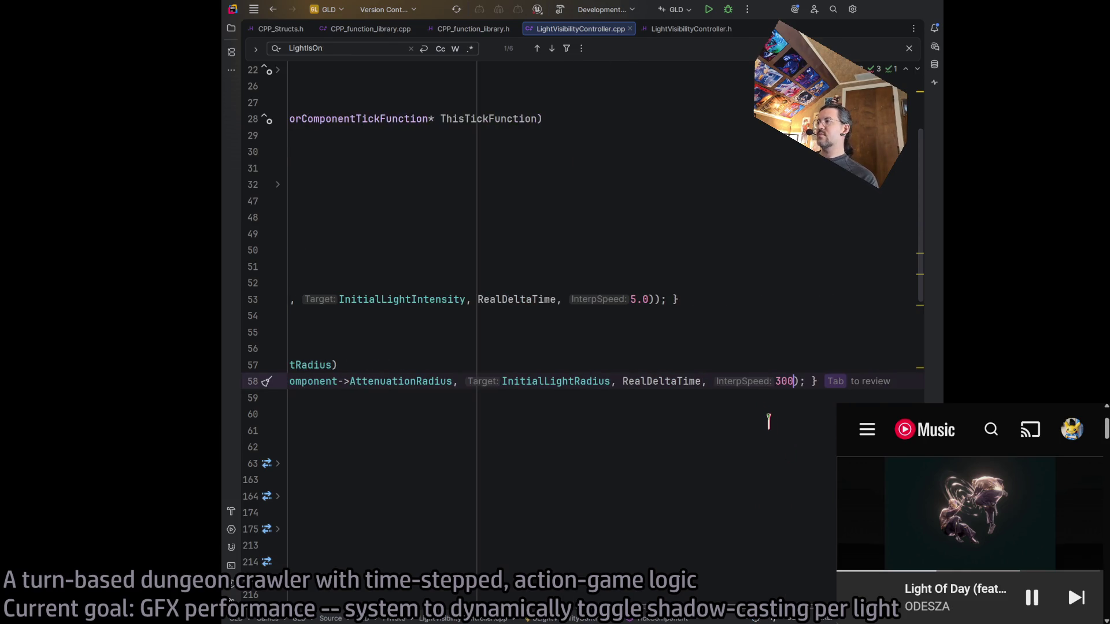
click(776, 381)
scroll(861, 398, left, 3)
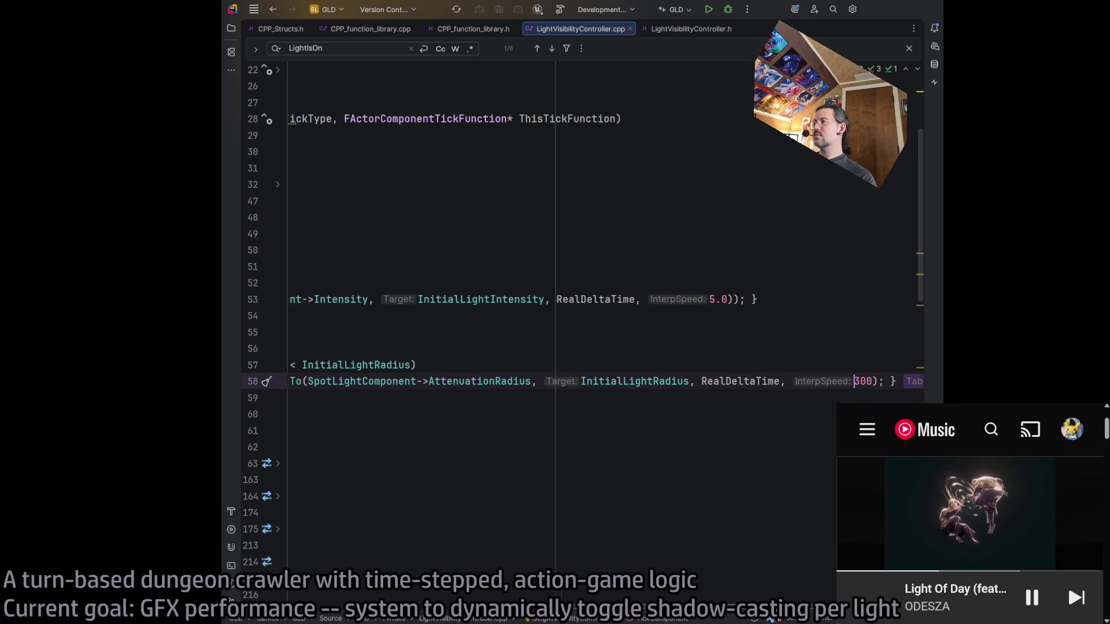
key(Delete)
text(5)
scroll(577, 289, left, 15)
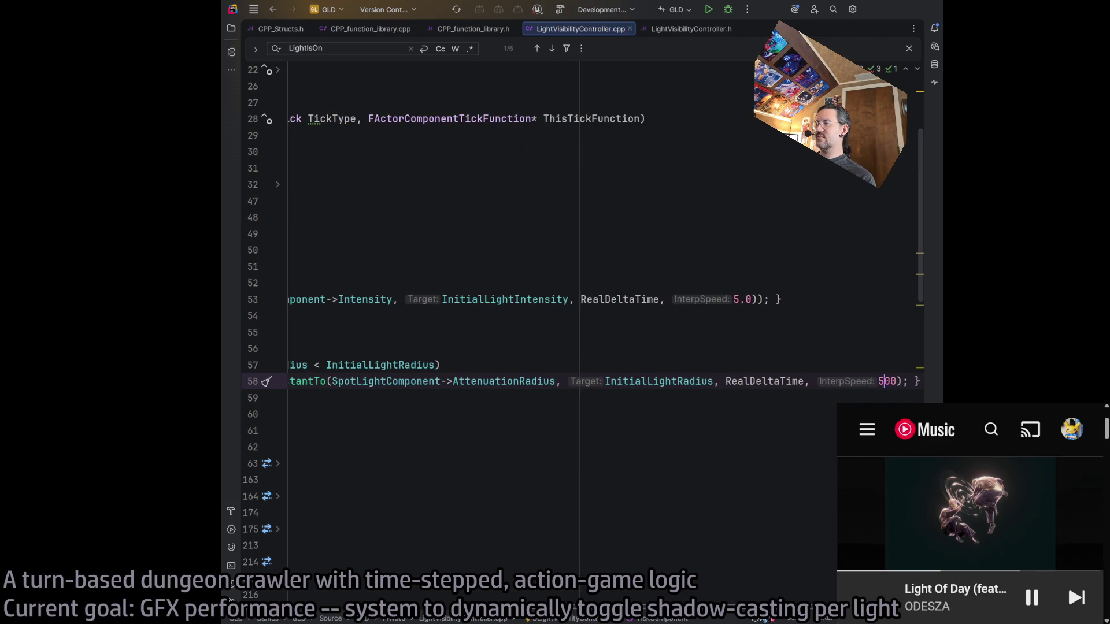
scroll(578, 288, right, 10)
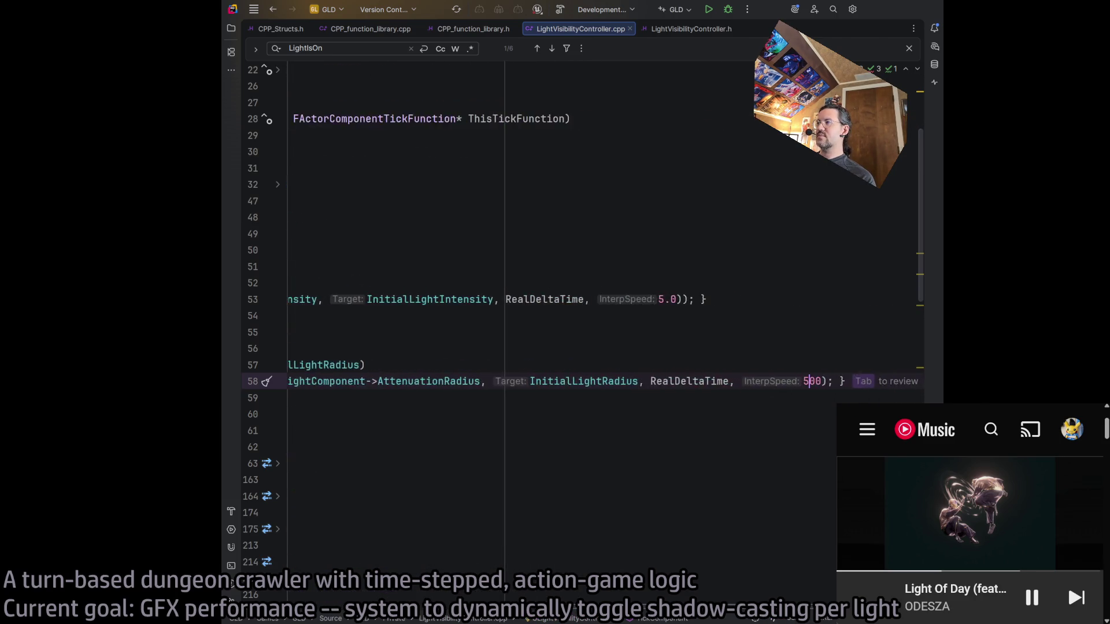
scroll(578, 289, left, 10)
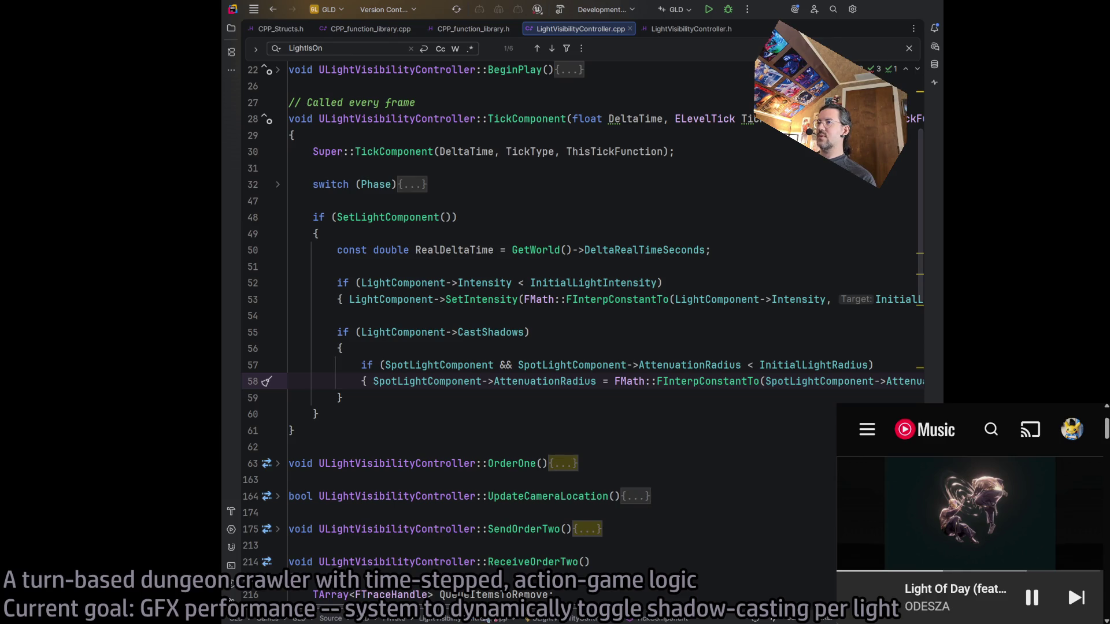
scroll(817, 432, right, 8)
Below the spot light block, add an if block easing PointLightComponent's attenuation radius toward InitialLightRadius
key(End)
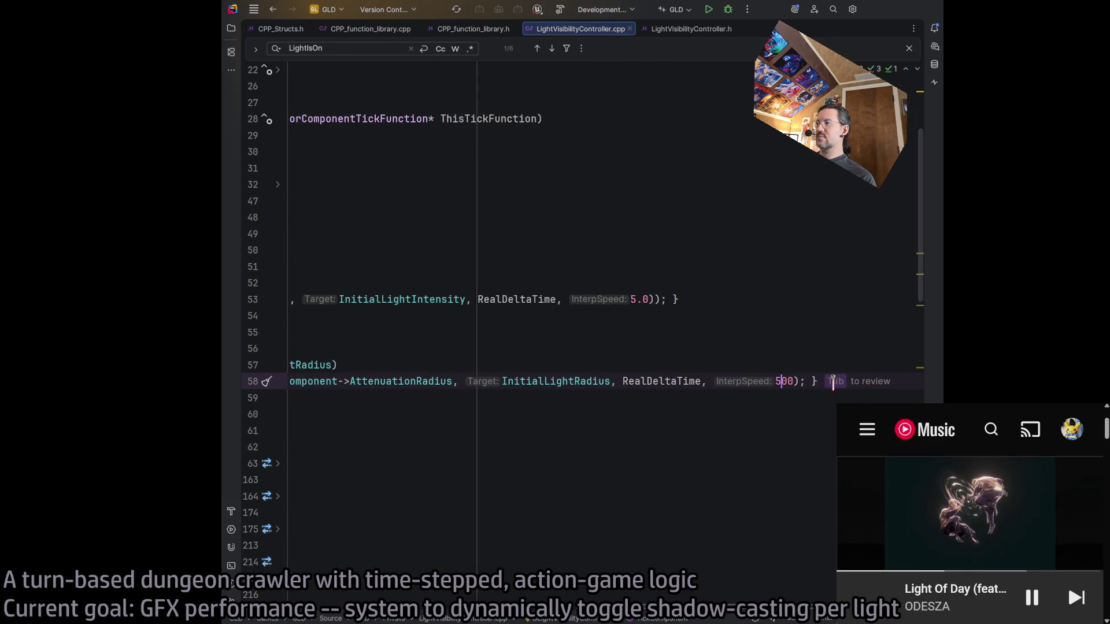
key(Return)
key(Return)
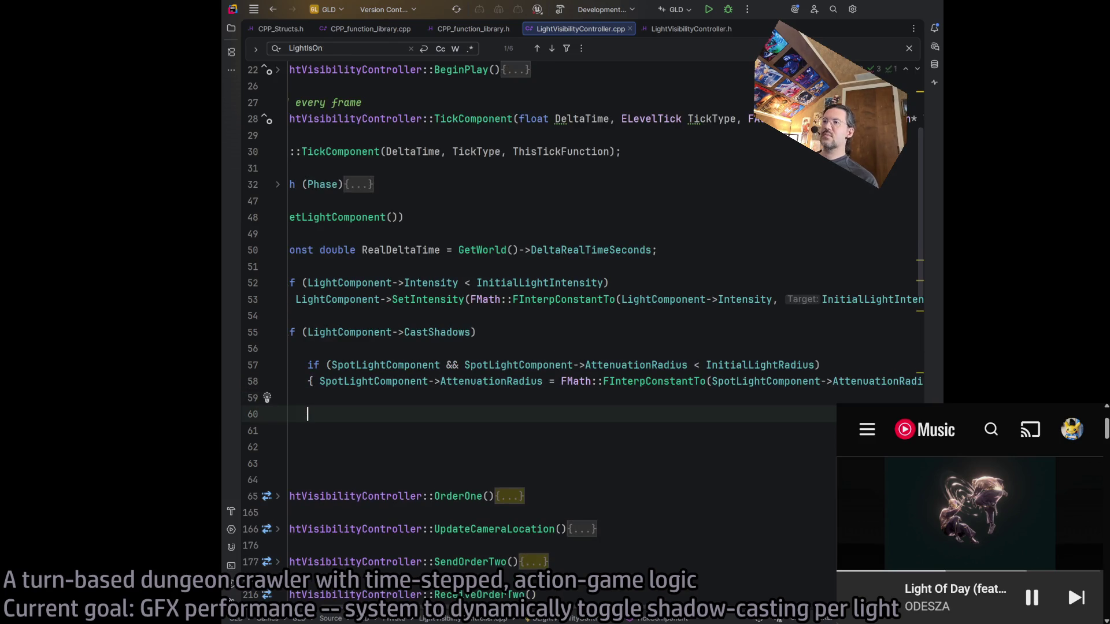
text(if ()
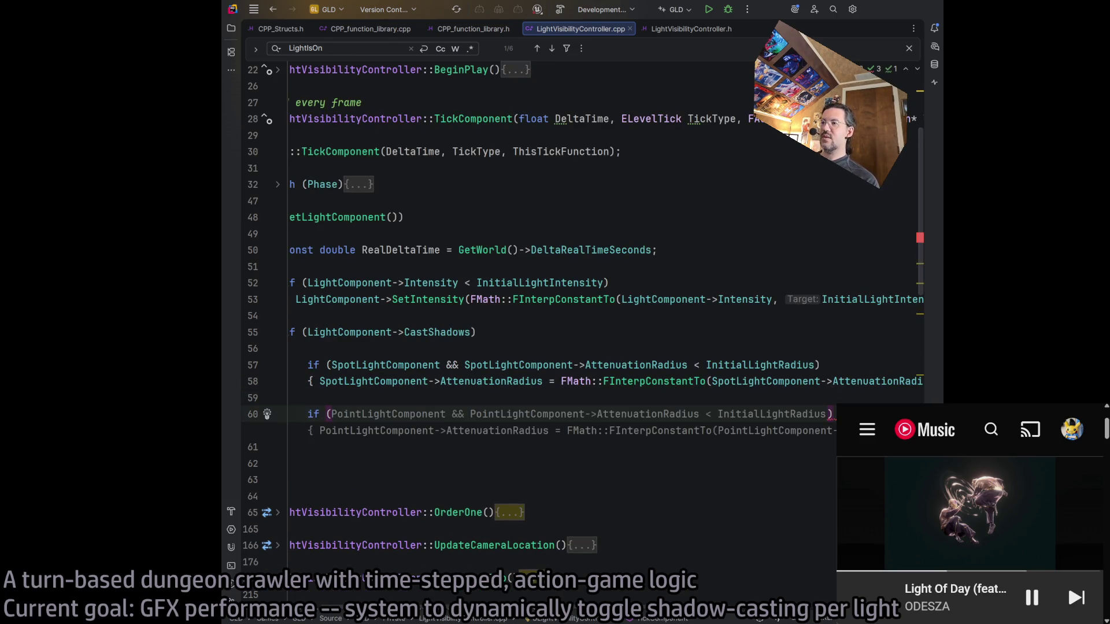
key(Tab)
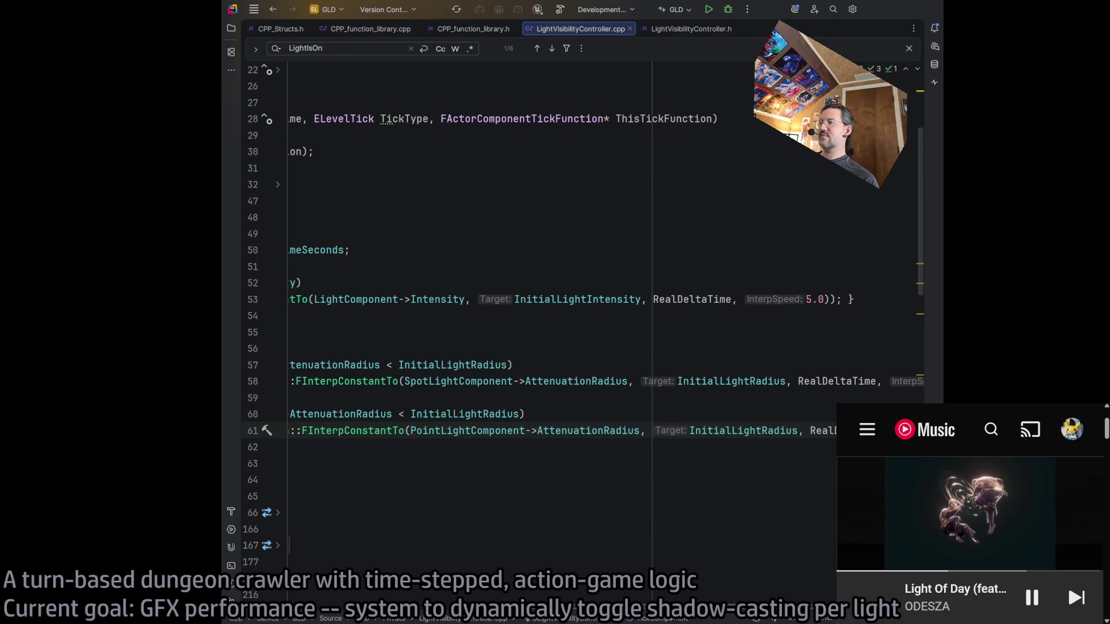
scroll(580, 593, left, 5)
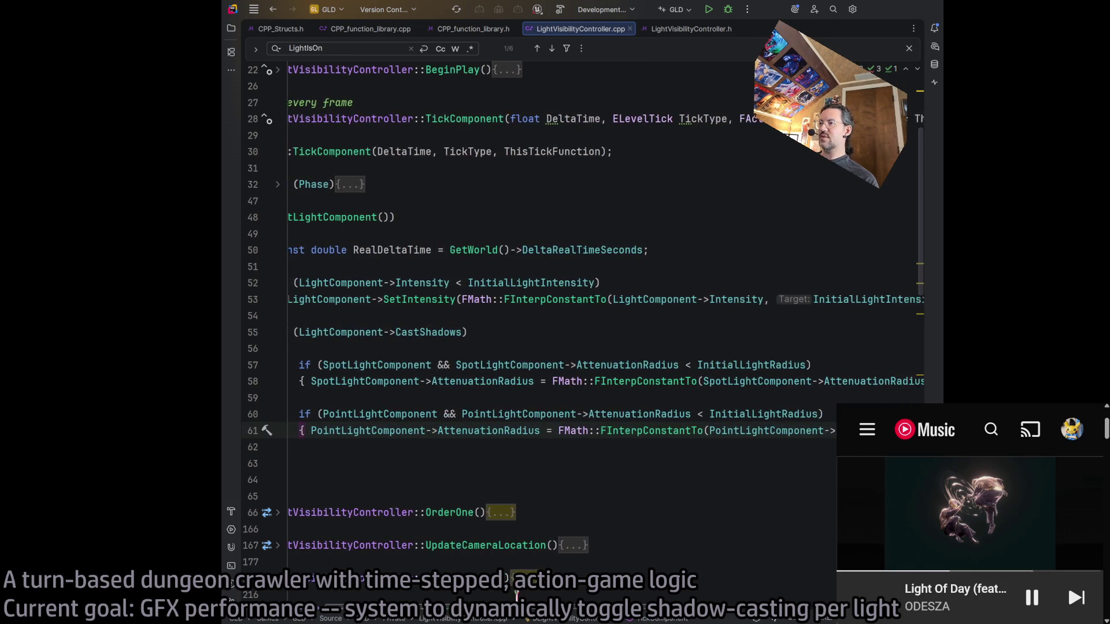
scroll(580, 593, right, 8)
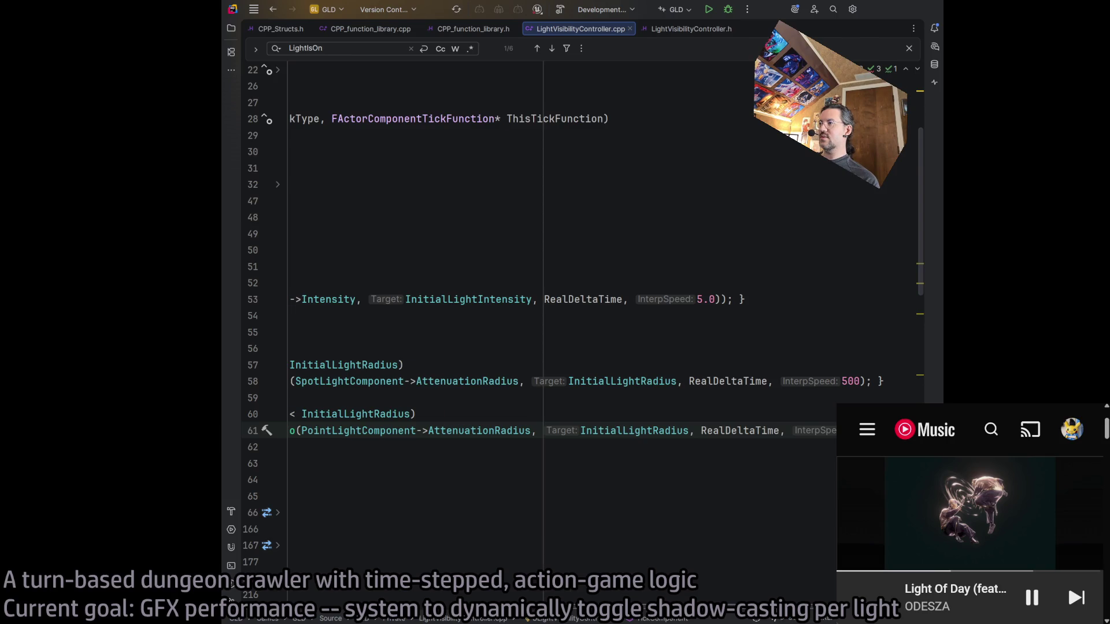
scroll(456, 593, left, 8)
scroll(457, 593, right, 8)
scroll(456, 593, left, 8)
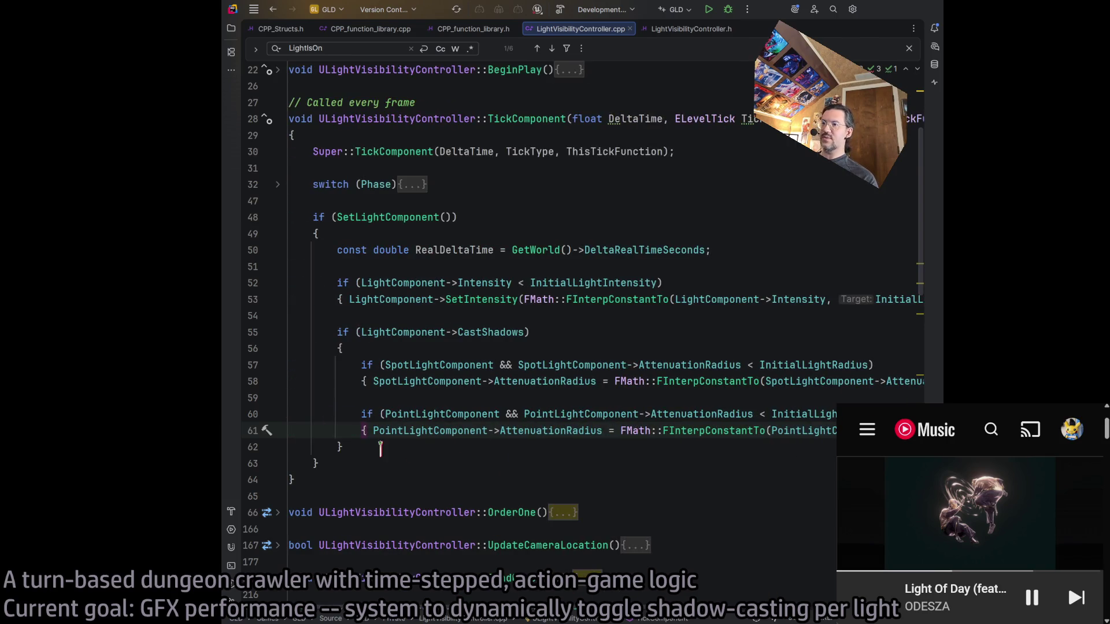
click(380, 448)
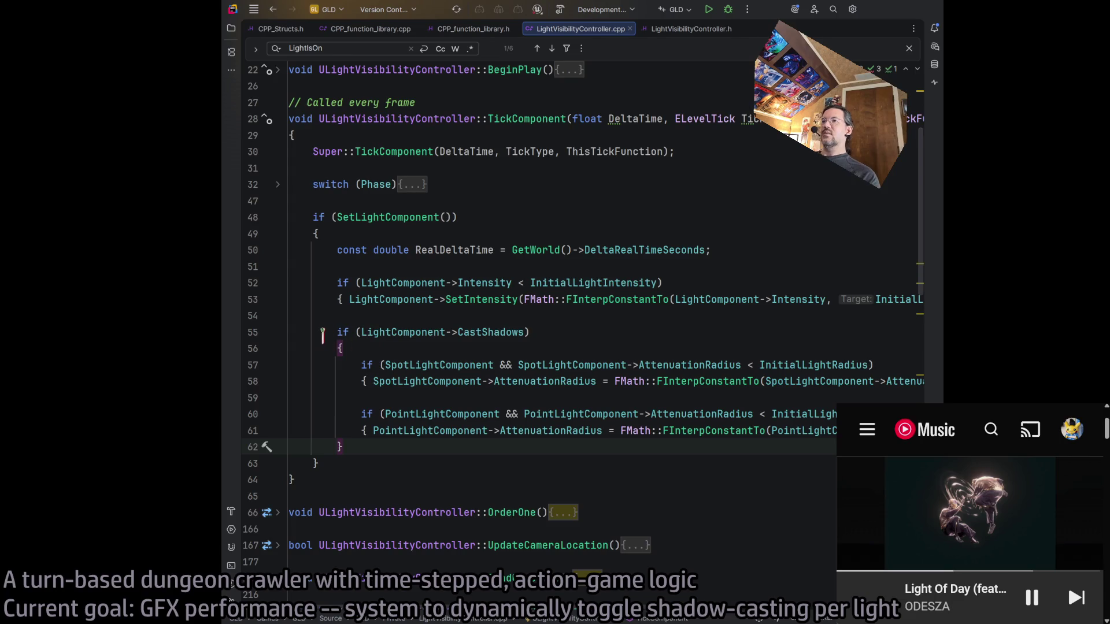
click(277, 334)
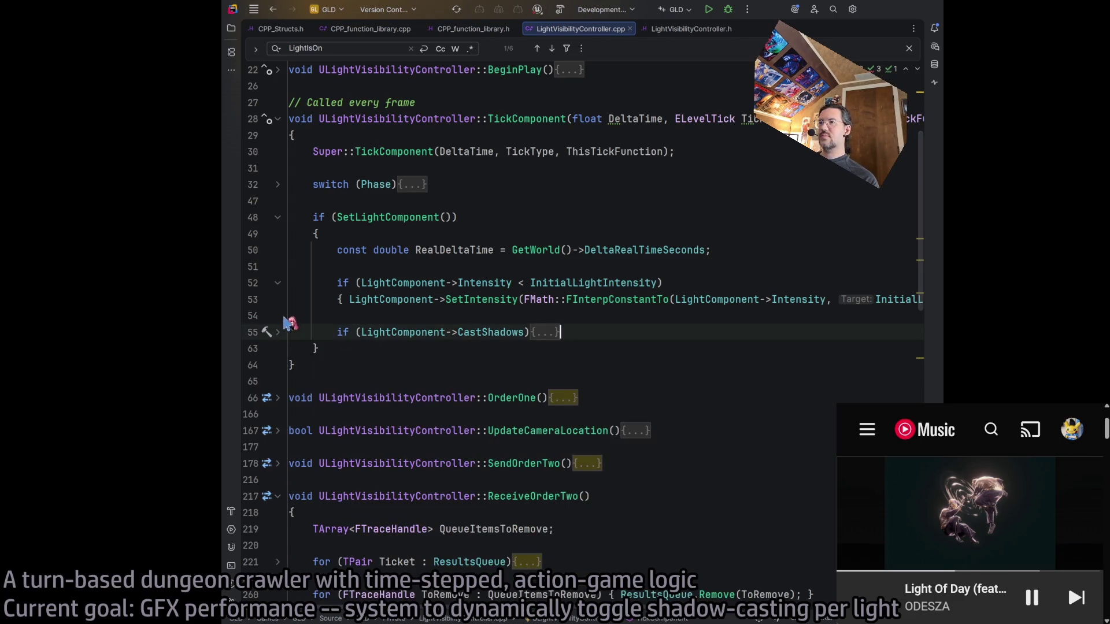
Fold the intensity block and add the comment '// Lerp intensity' at the end of line 52
click(277, 282)
click(731, 284)
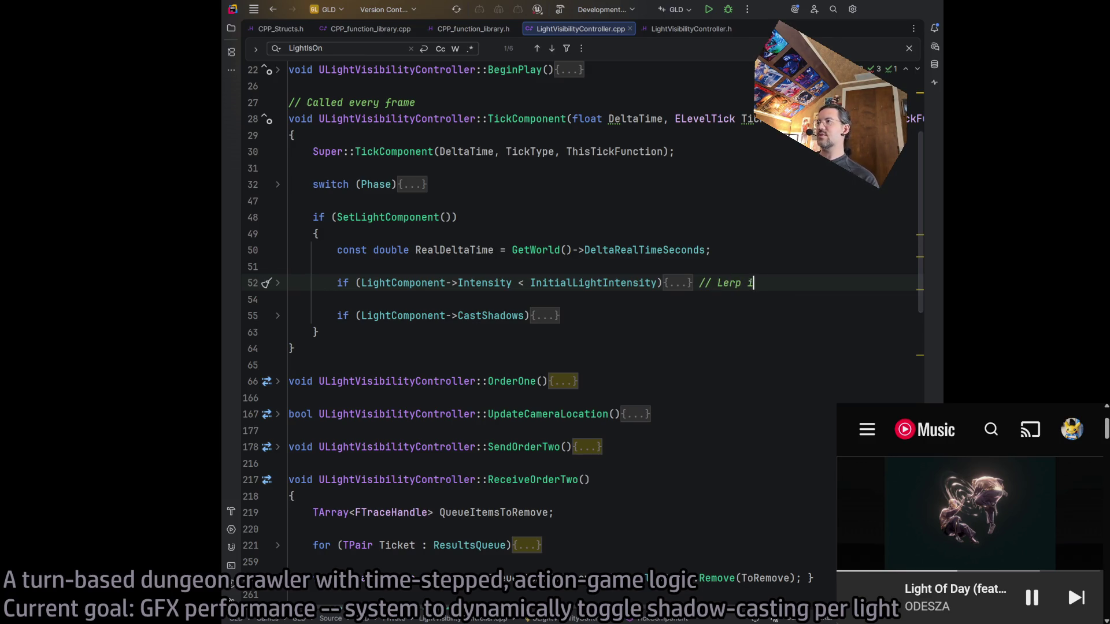
text(ntensity)
Add the comment '// Lerp attenuation radius' on line 55 and start a project build
click(565, 315)
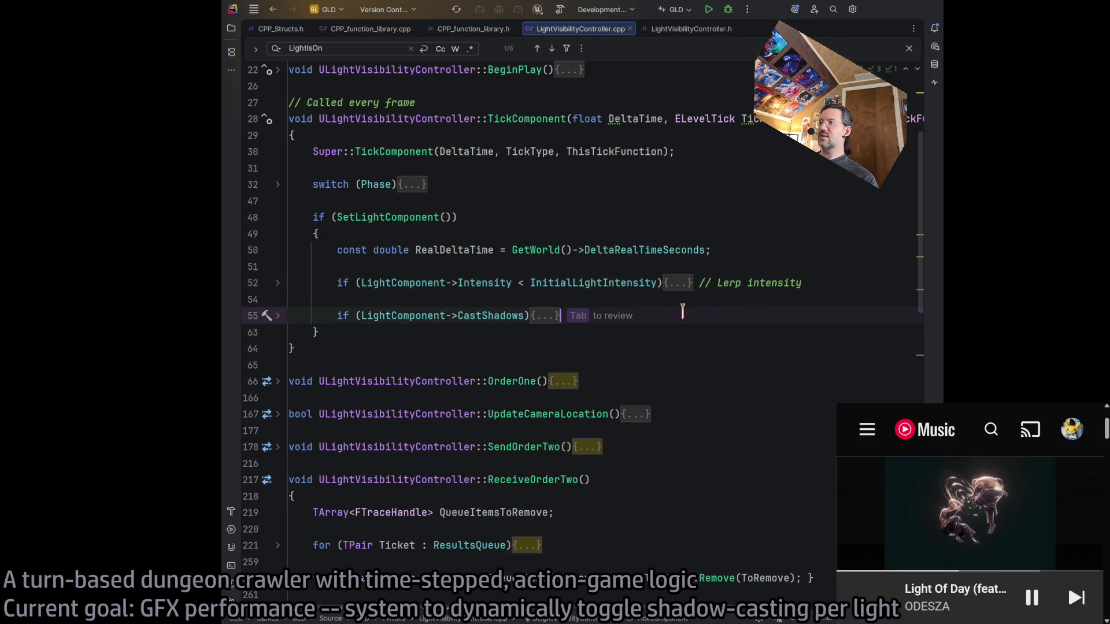
text( // Lerp radius)
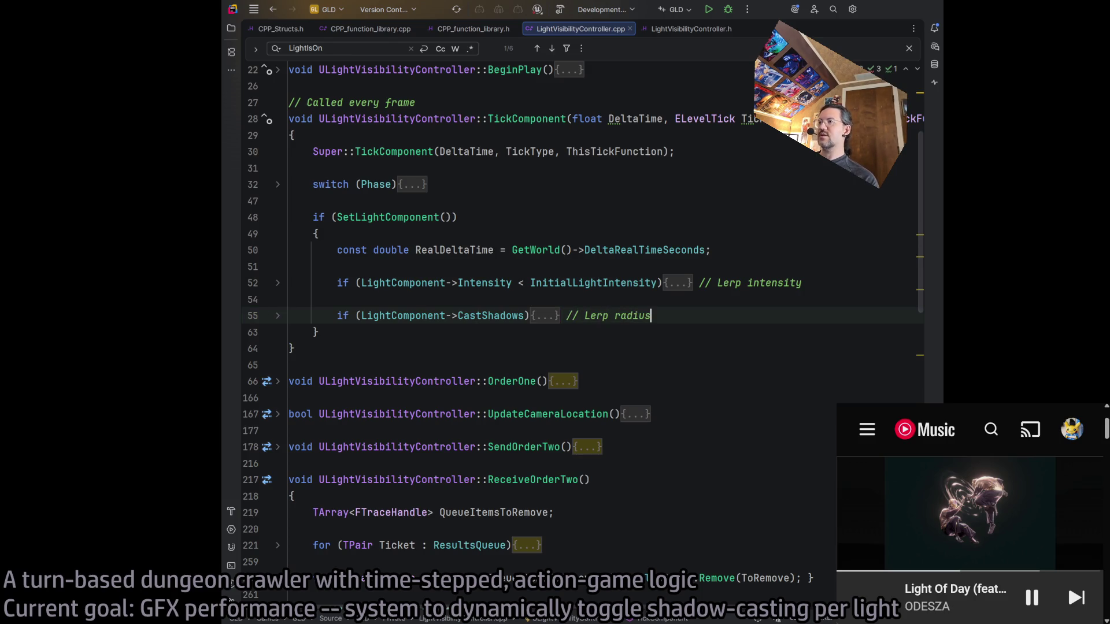
click(612, 316)
text(atten.)
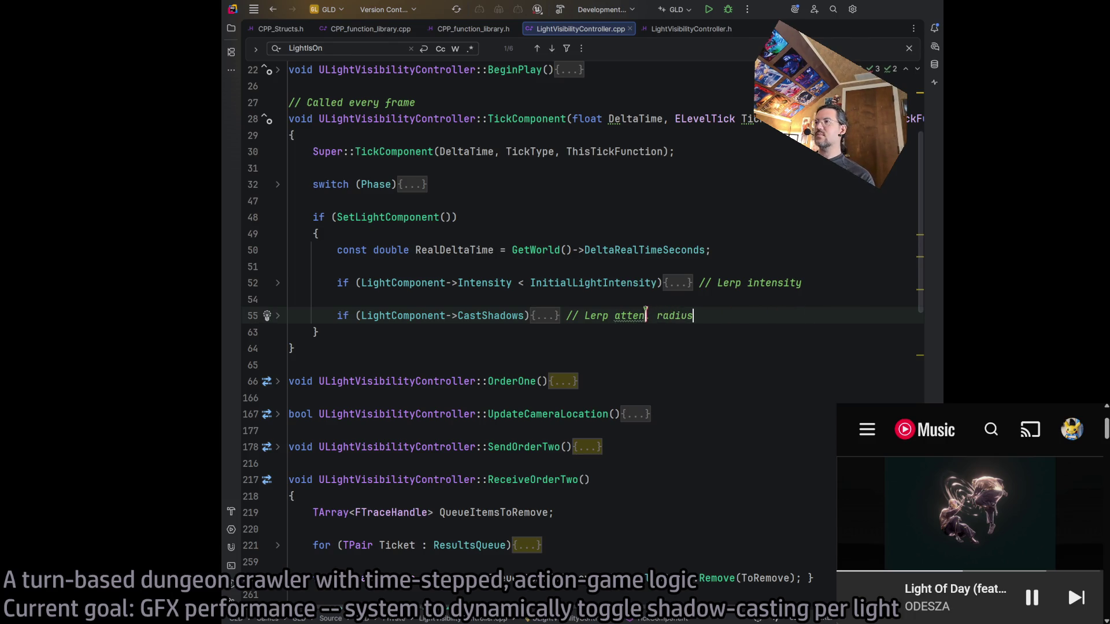
click(646, 315)
key(Delete)
text(uation)
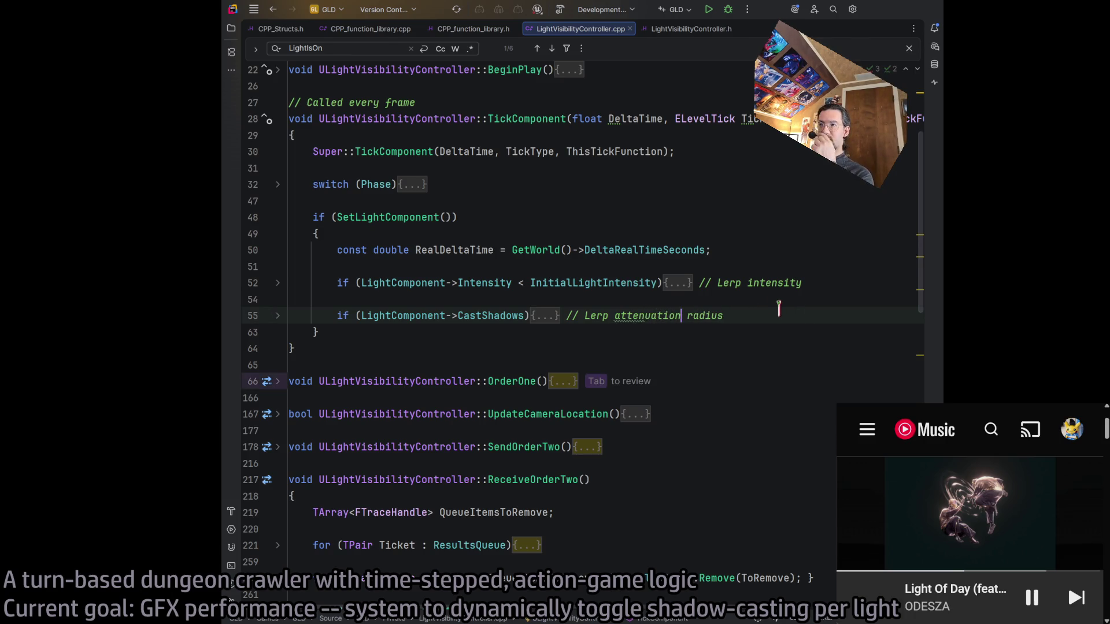
click(801, 283)
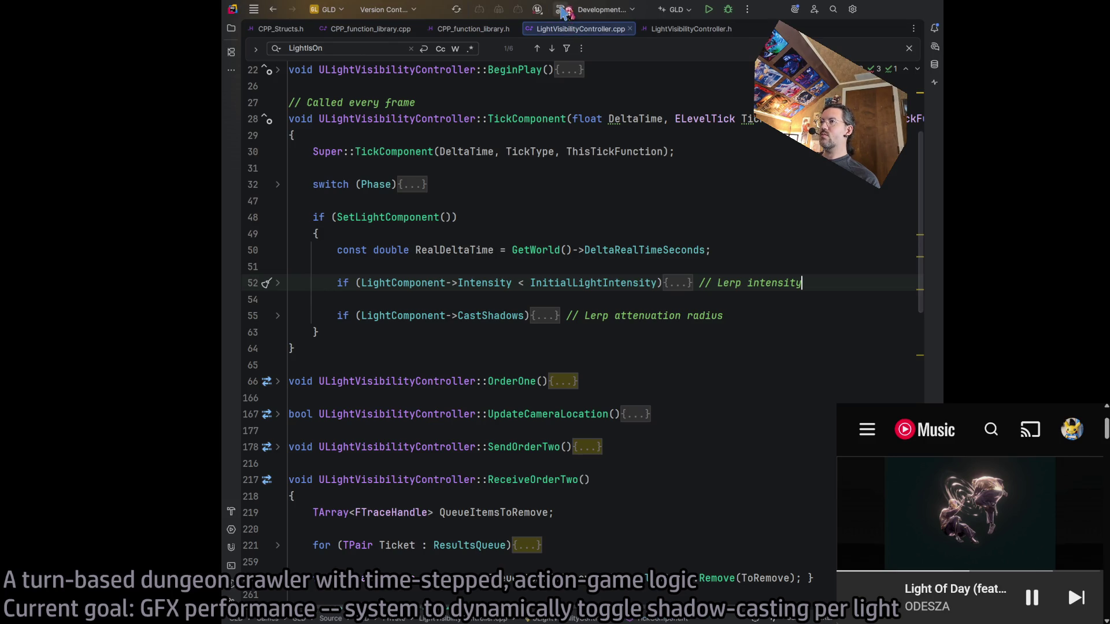
click(561, 11)
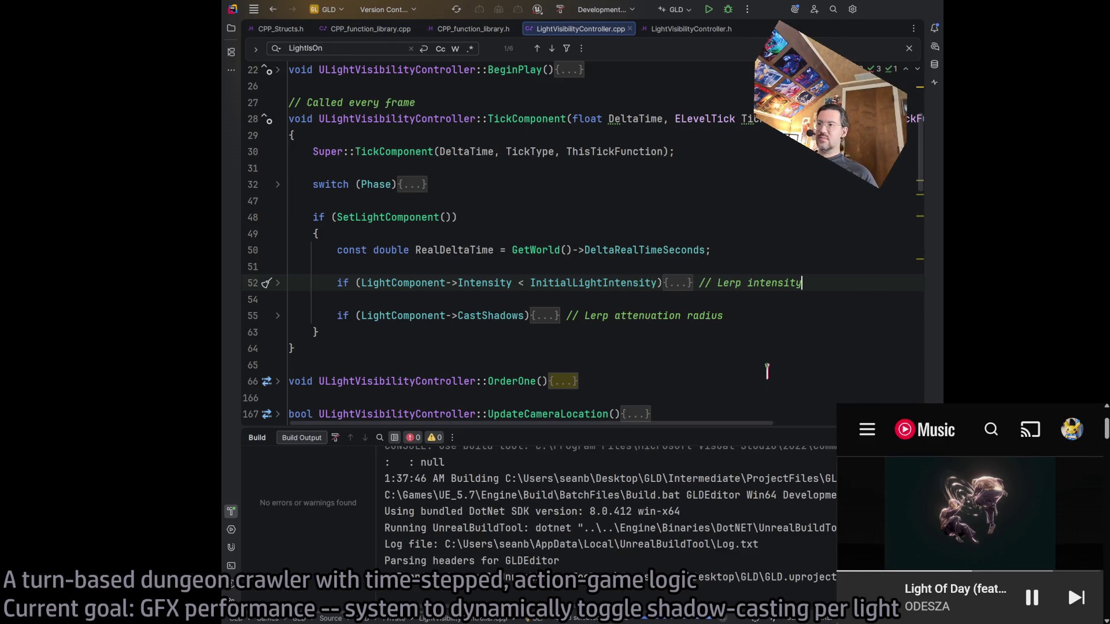
Rebuild GLDEditor and scroll the Build Output to the LightVisibilityController.h(49,21) errors
click(547, 234)
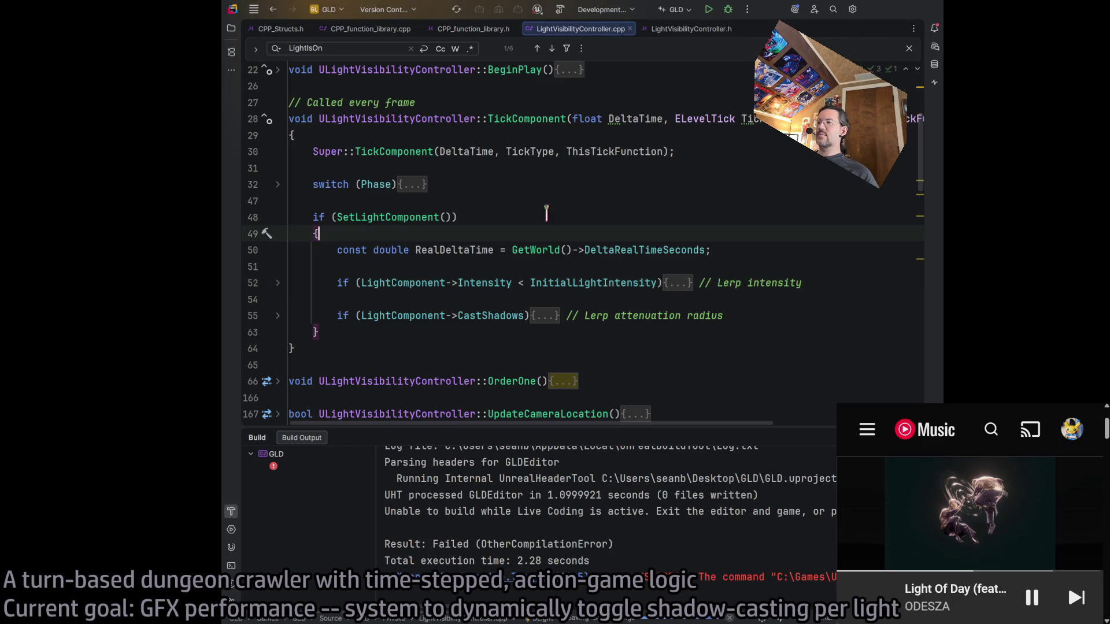
click(561, 10)
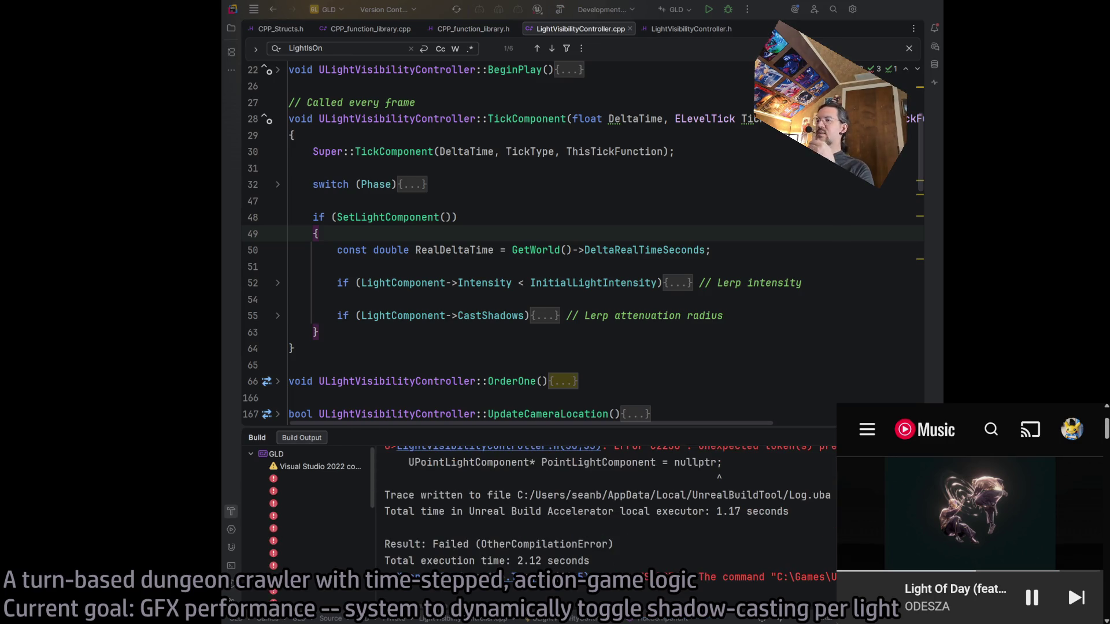
click(601, 541)
scroll(601, 541, up, 10)
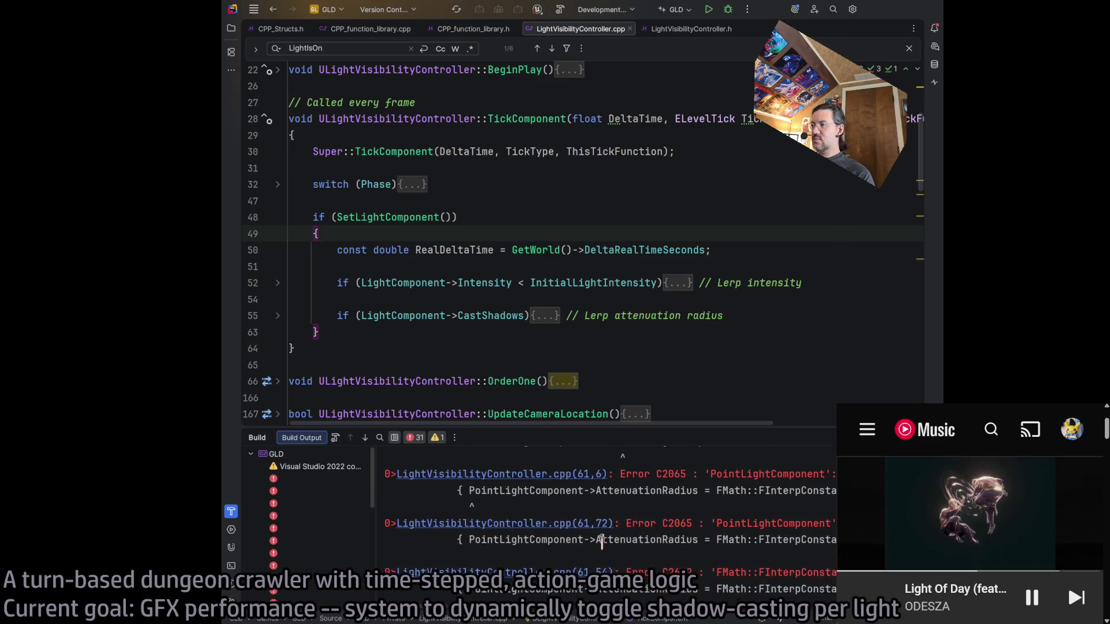
scroll(601, 541, up, 10)
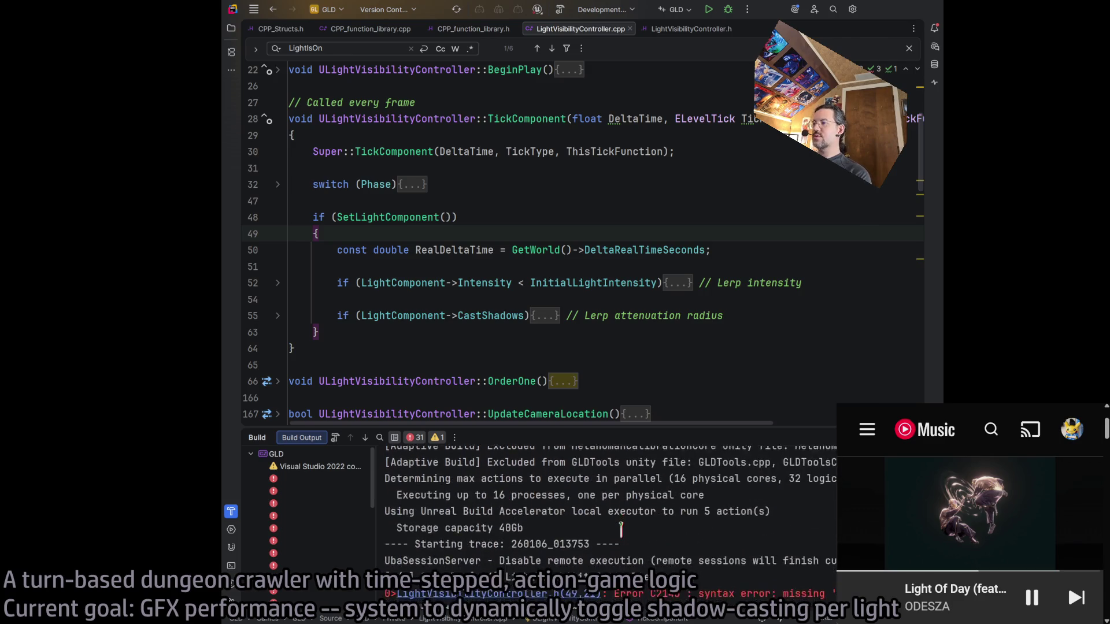
scroll(621, 529, down, 3)
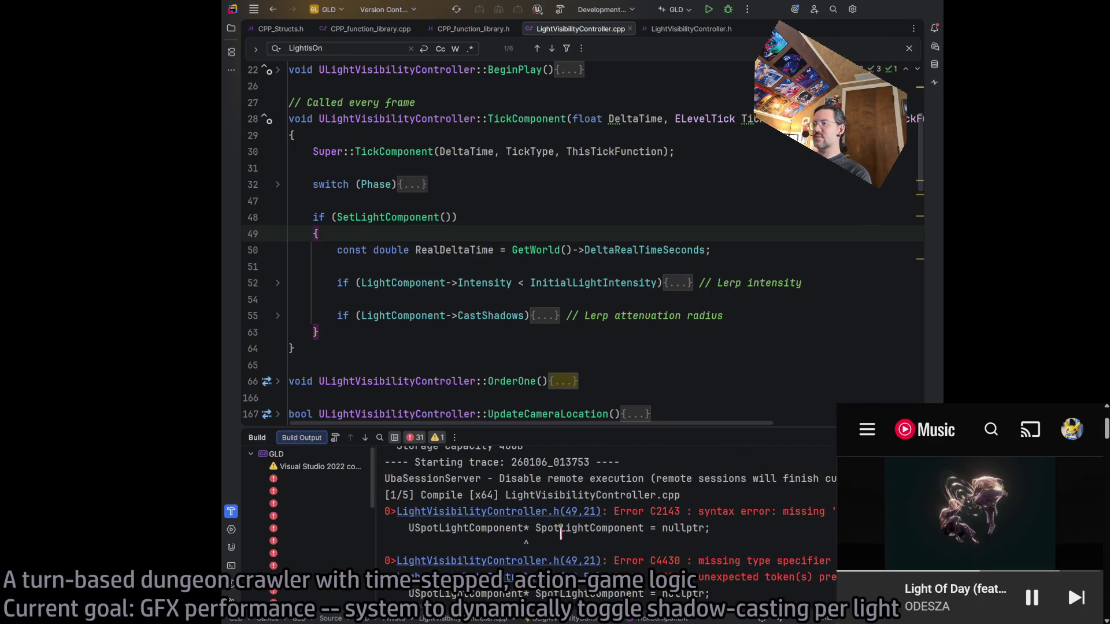
Open LightVisibilityController.h at the line 49 error and review the light component declarations
click(563, 511)
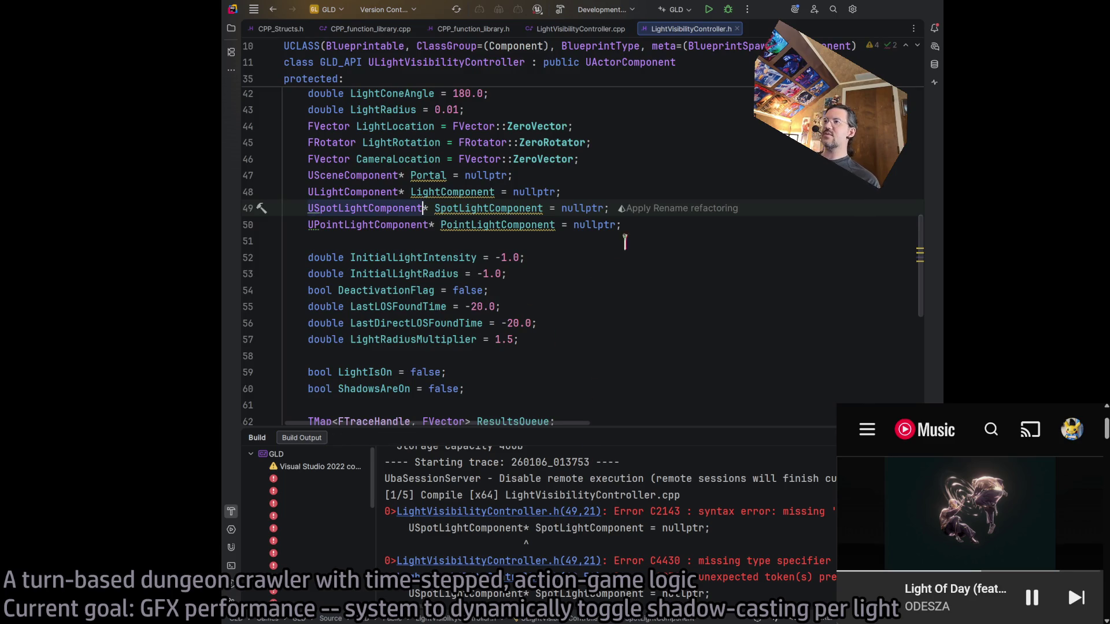
key(Escape)
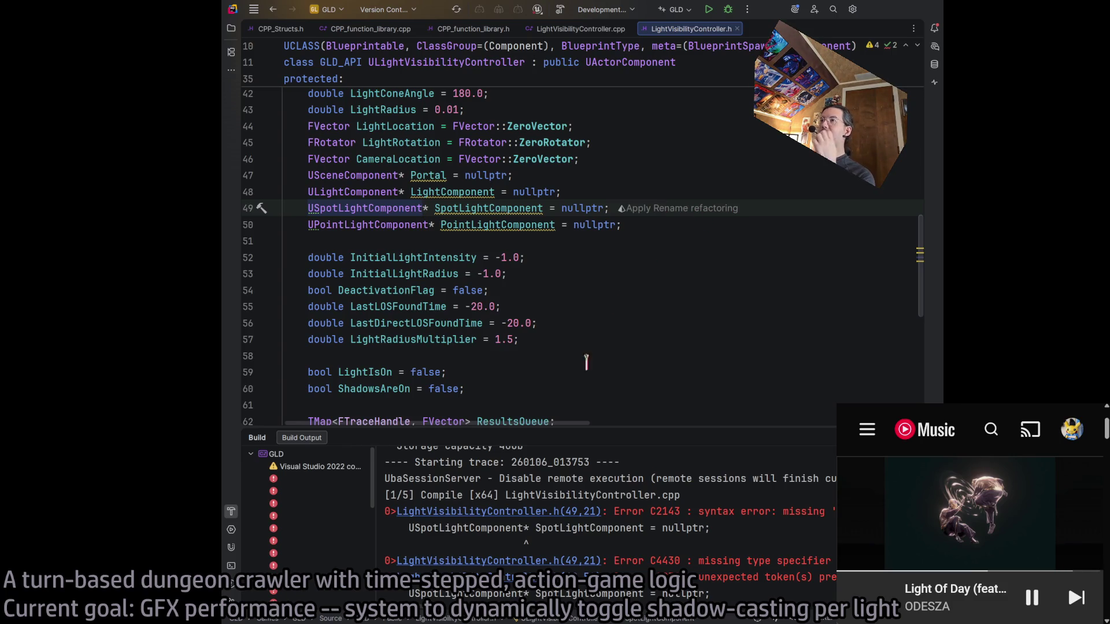
click(665, 225)
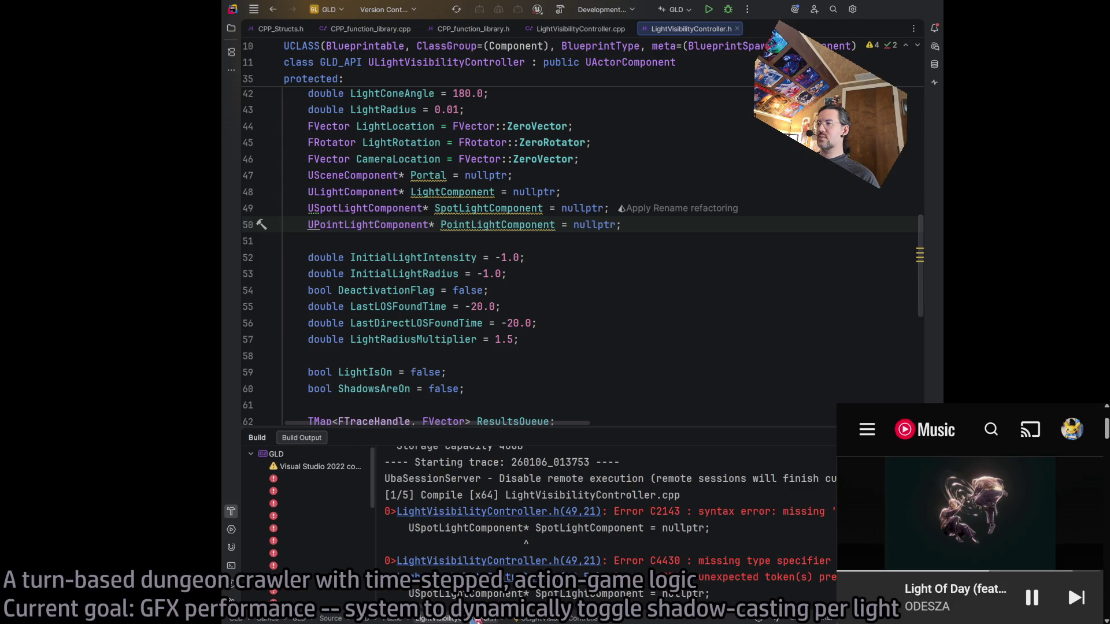
drag(408, 618, 420, 616)
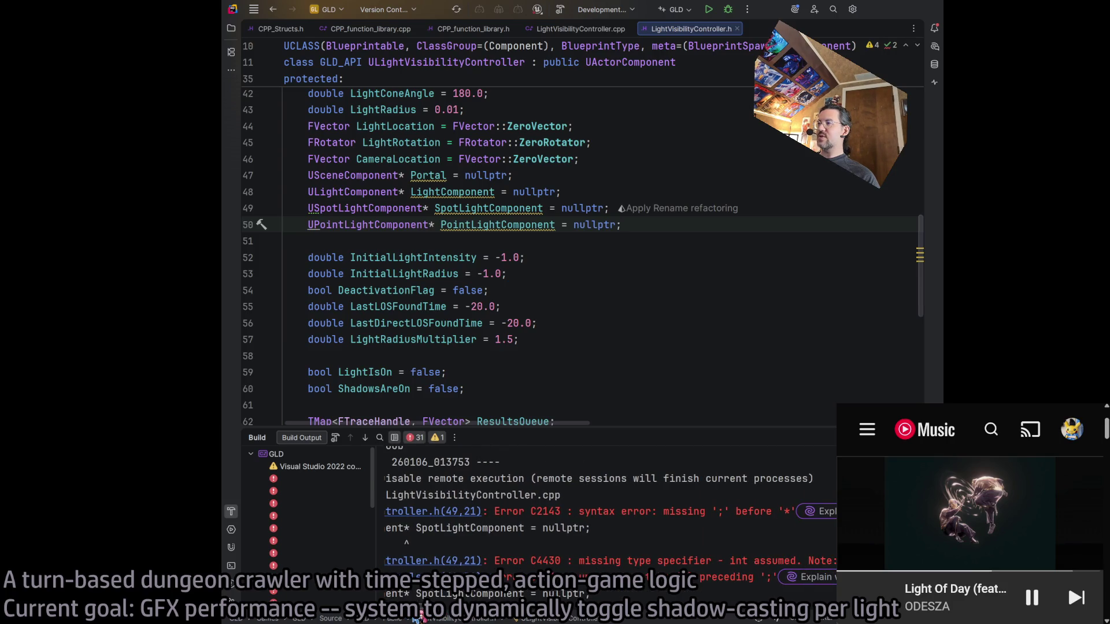
drag(420, 617, 405, 619)
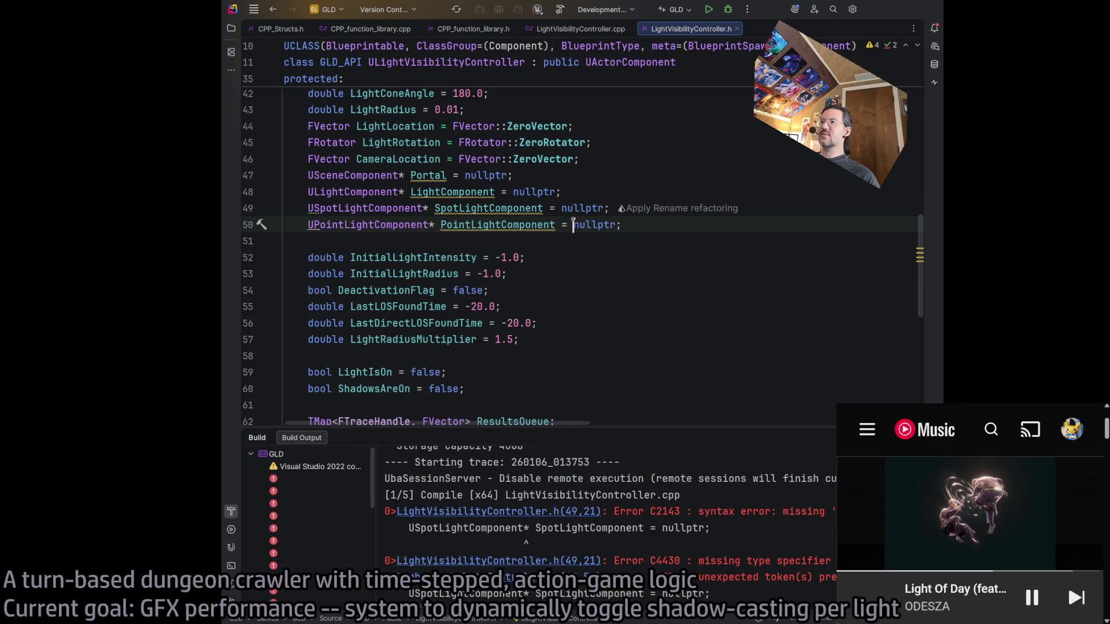
click(620, 193)
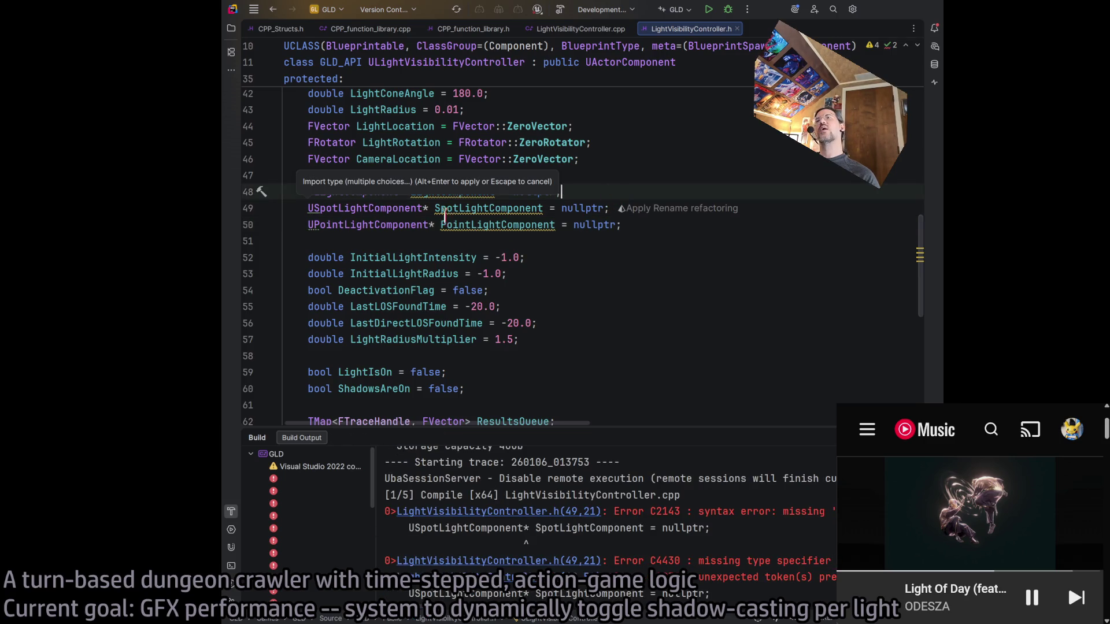
click(580, 209)
click(604, 191)
click(594, 176)
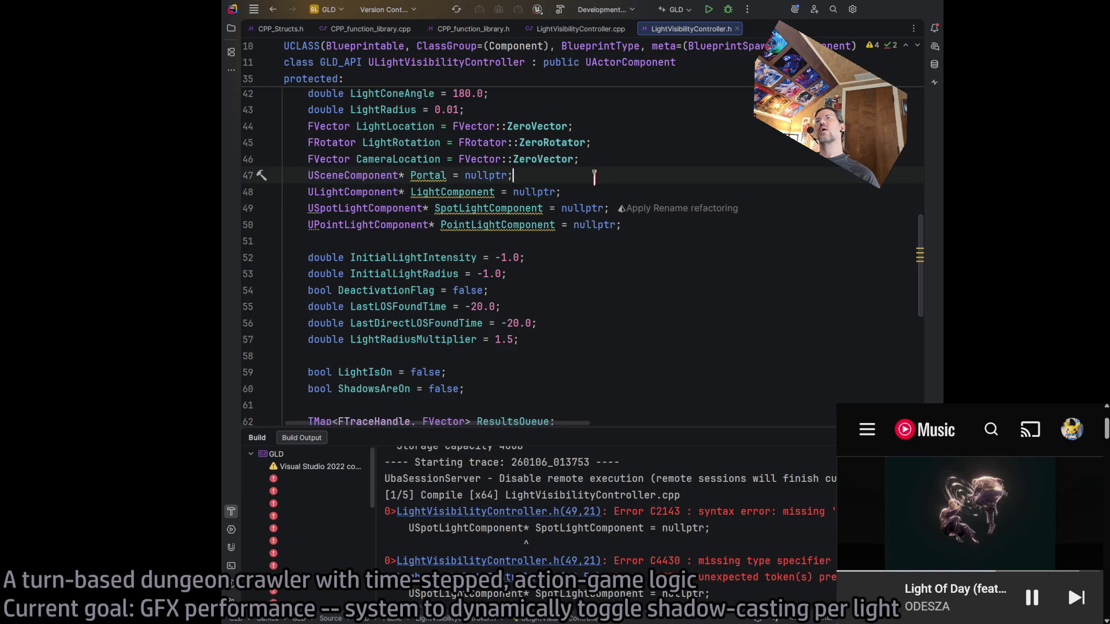
click(487, 208)
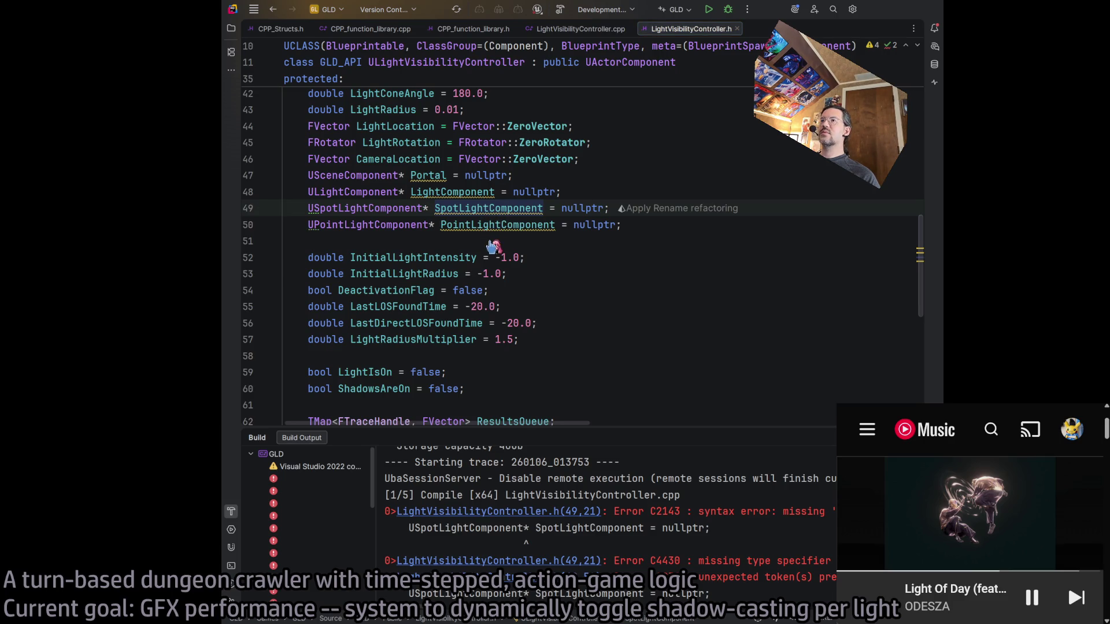
Rename the line 49 member SpotLightComponent to SpotLightComp
click(613, 206)
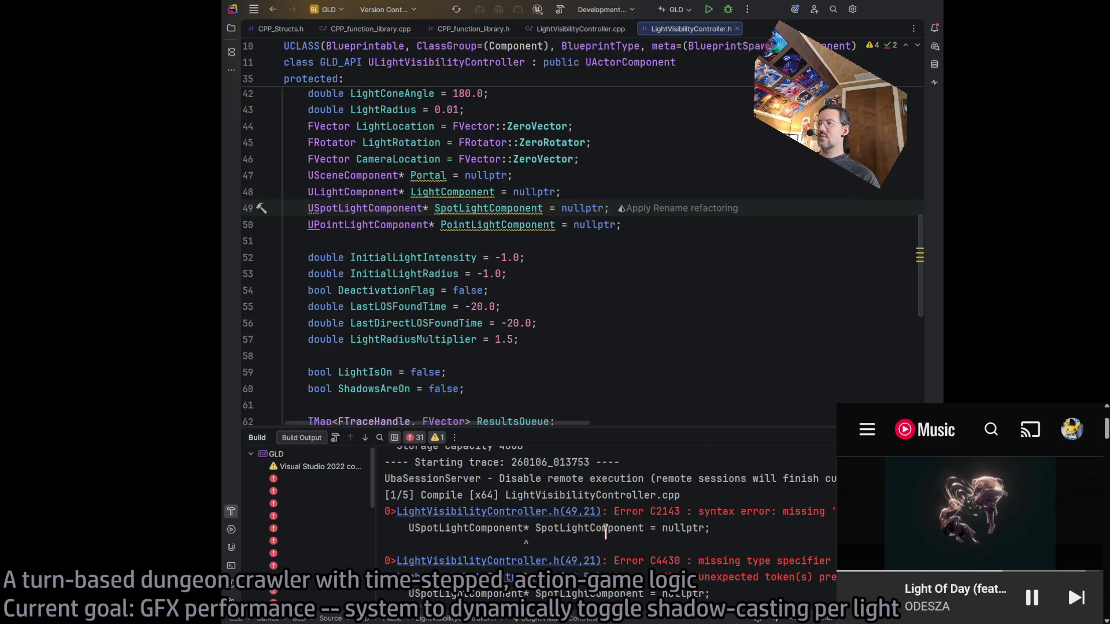
scroll(694, 527, down, 3)
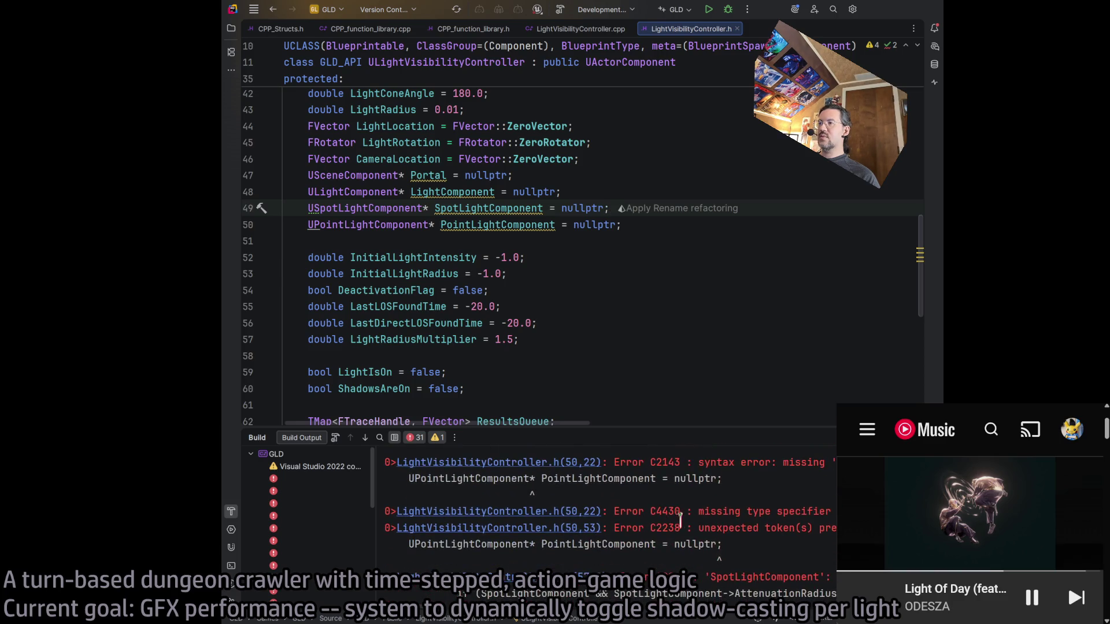
scroll(708, 520, up, 2)
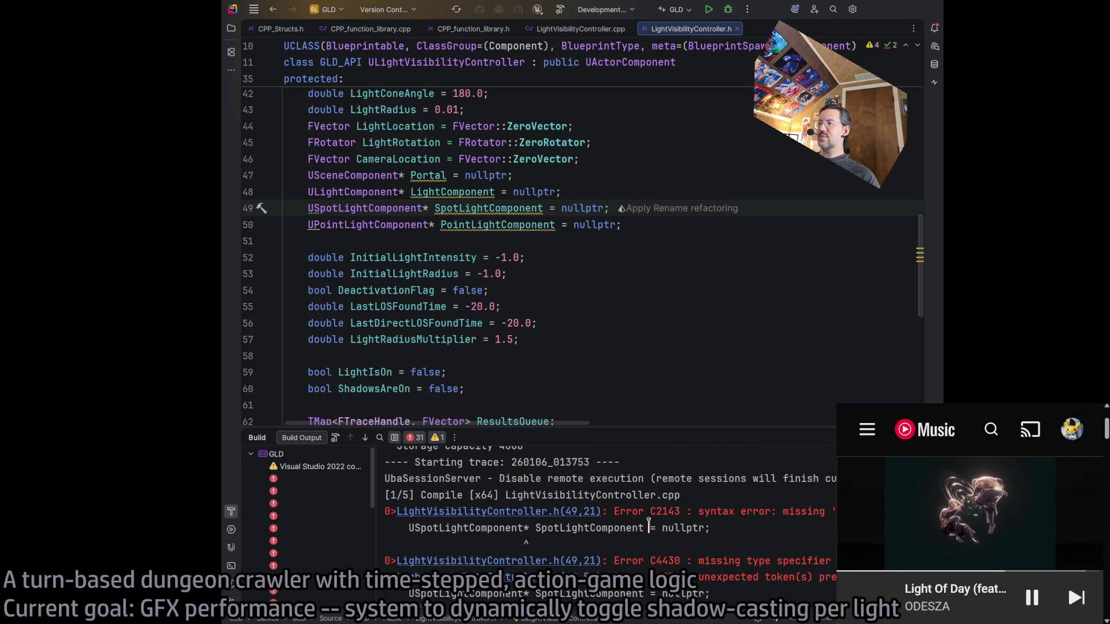
click(670, 224)
click(616, 190)
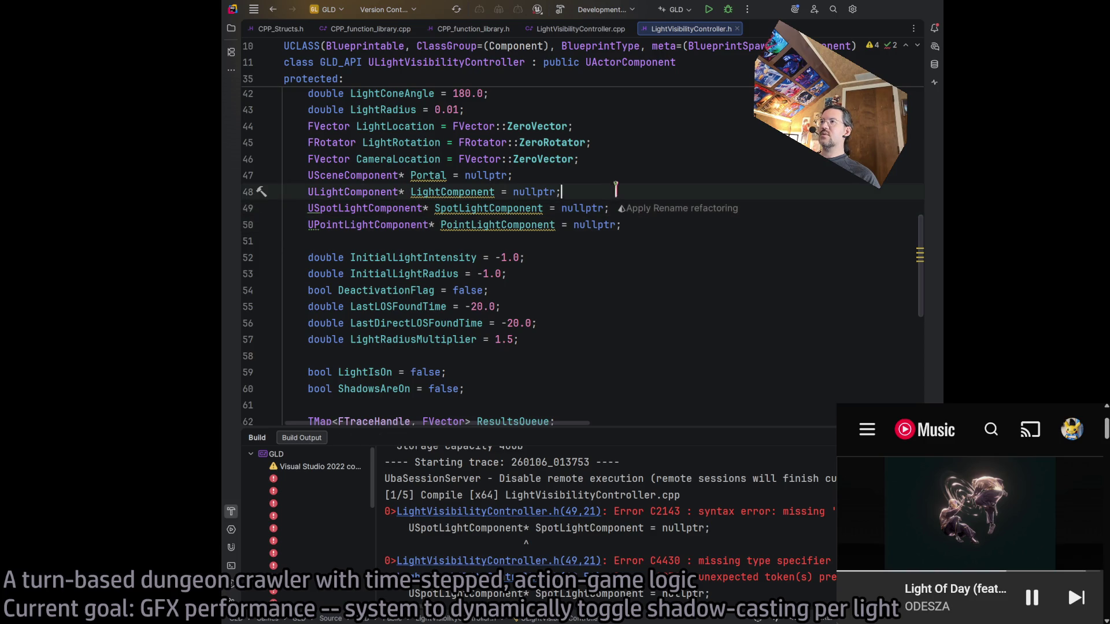
click(644, 224)
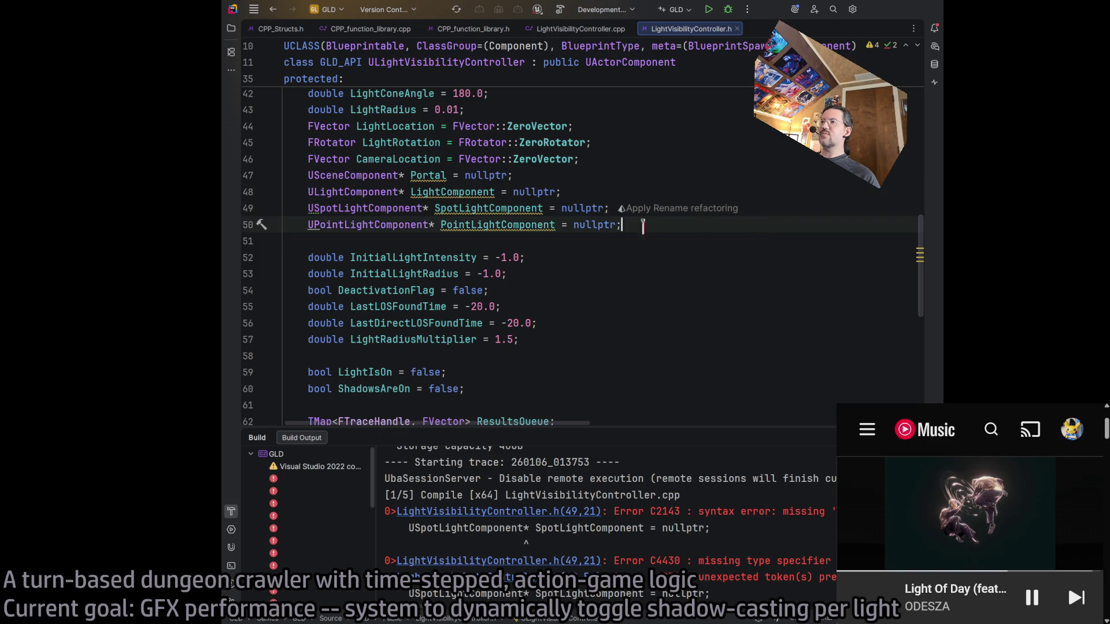
click(666, 239)
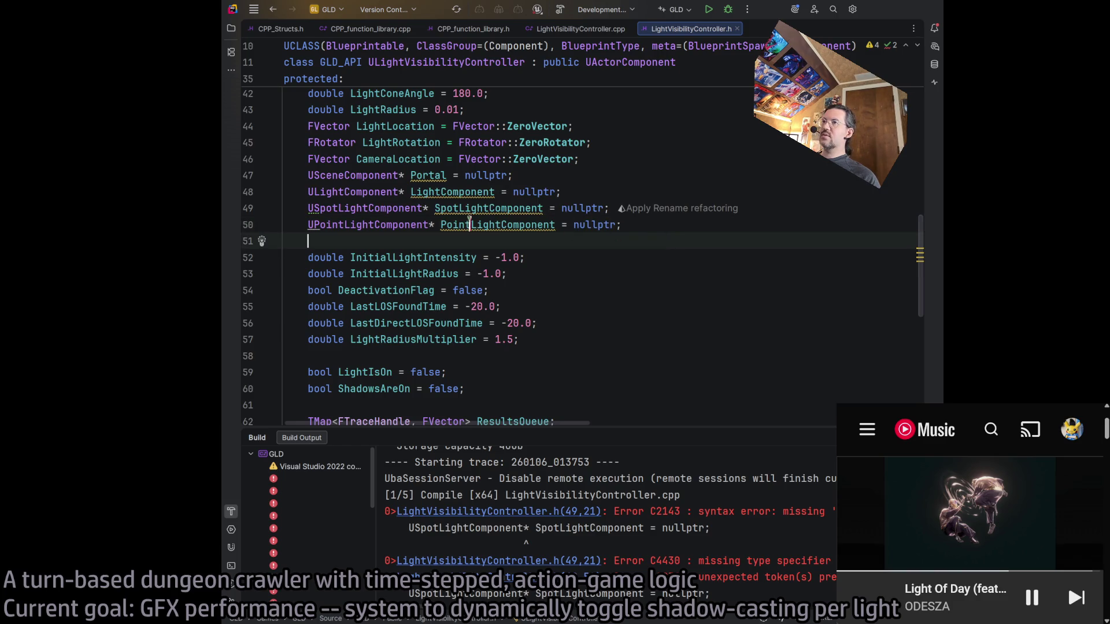
click(501, 208)
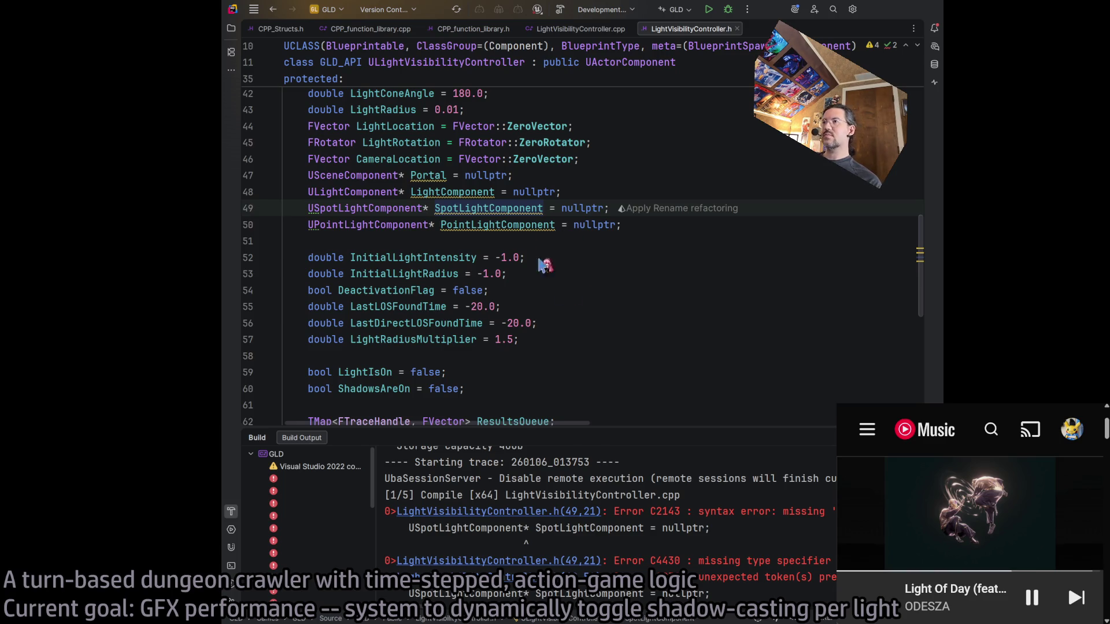
click(464, 192)
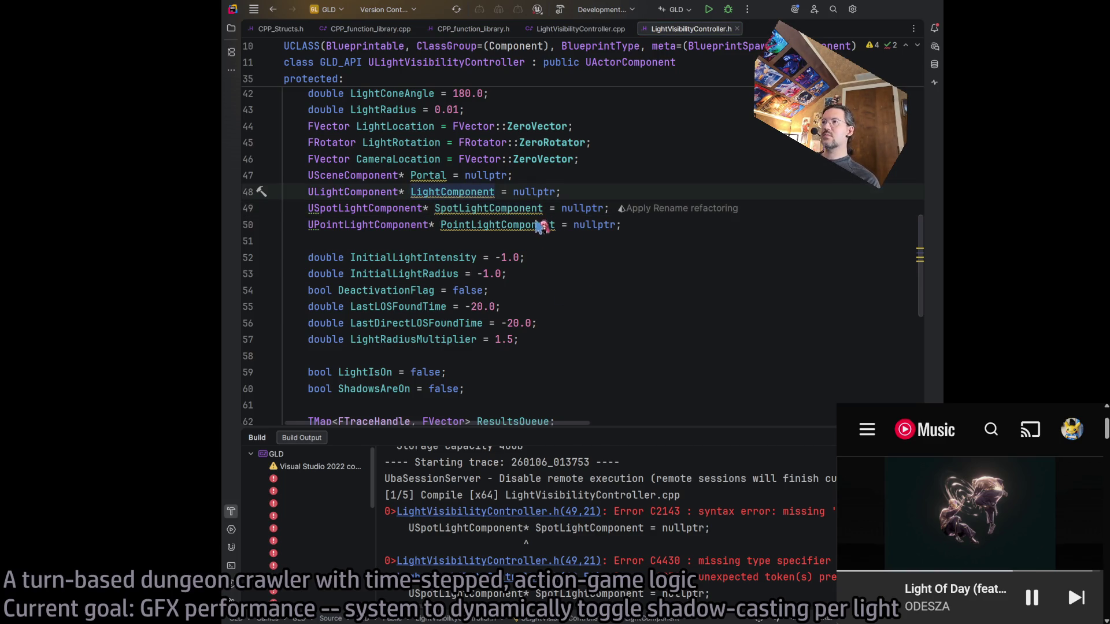
click(453, 207)
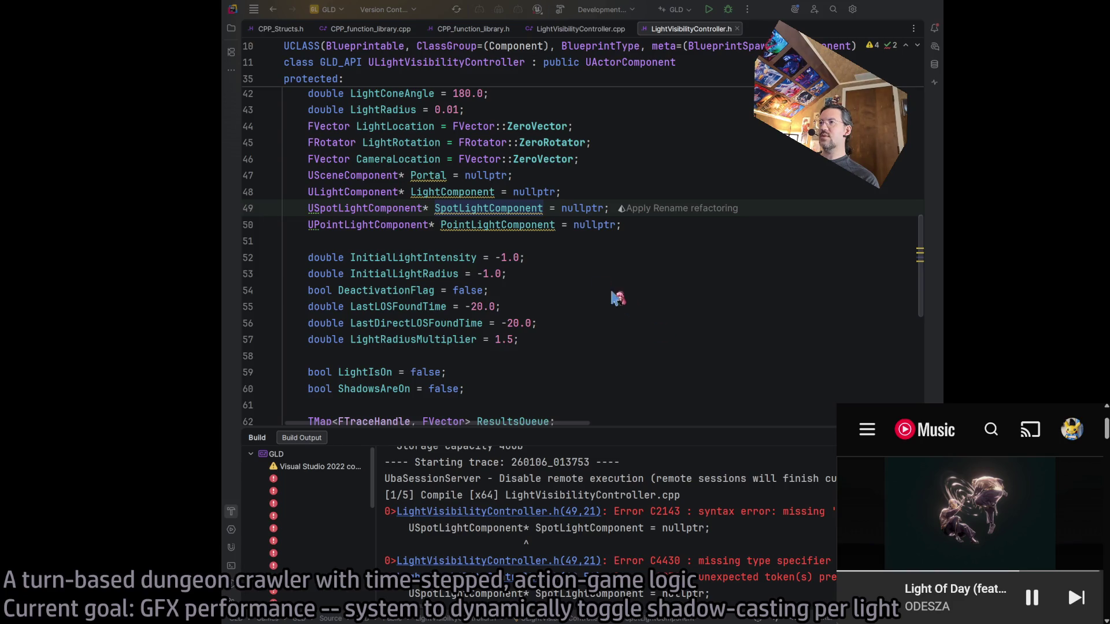
key(BackSpace)
key(BackSpace)
key(BackSpace)
click(519, 227)
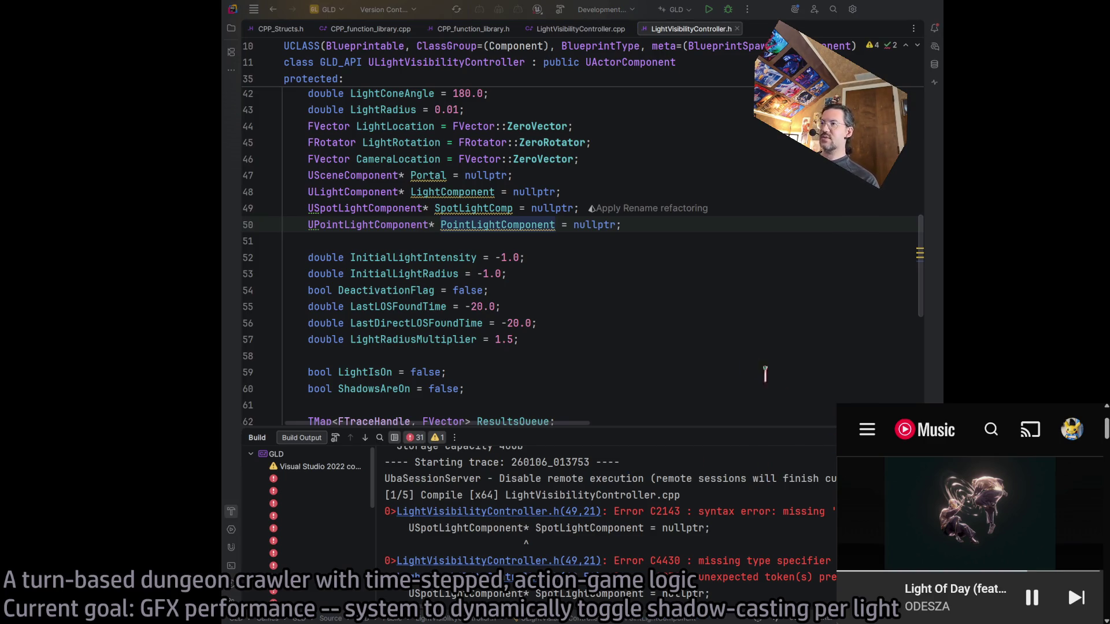
Rename PointLightComponent to PointLightComp and rebuild the project
key(BackSpace)
key(BackSpace)
key(BackSpace)
click(639, 240)
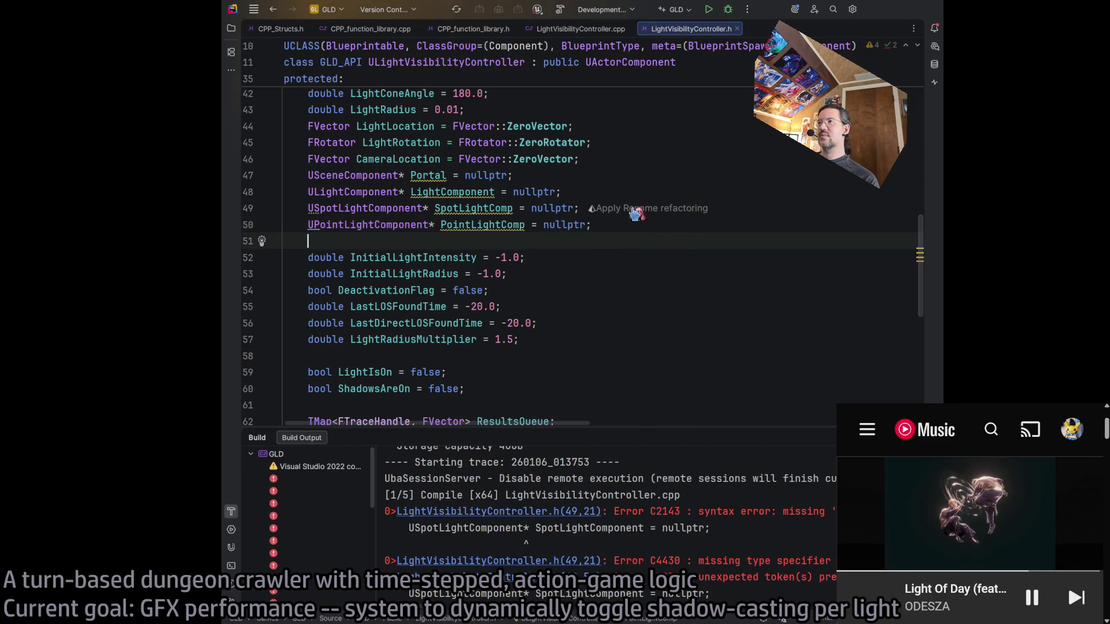
click(561, 10)
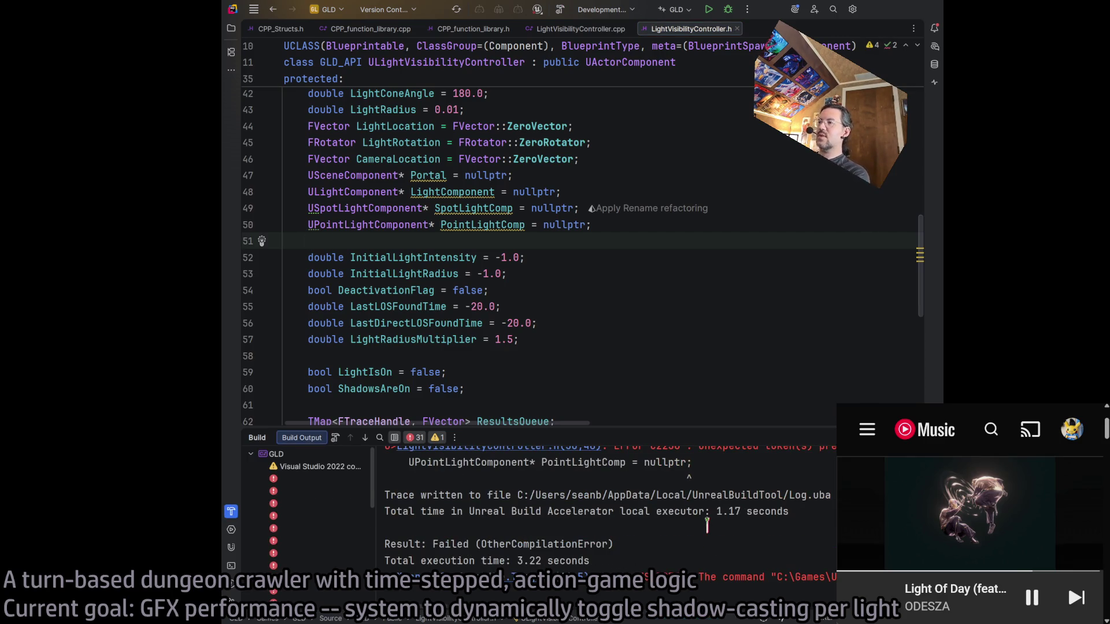
scroll(706, 526, up, 15)
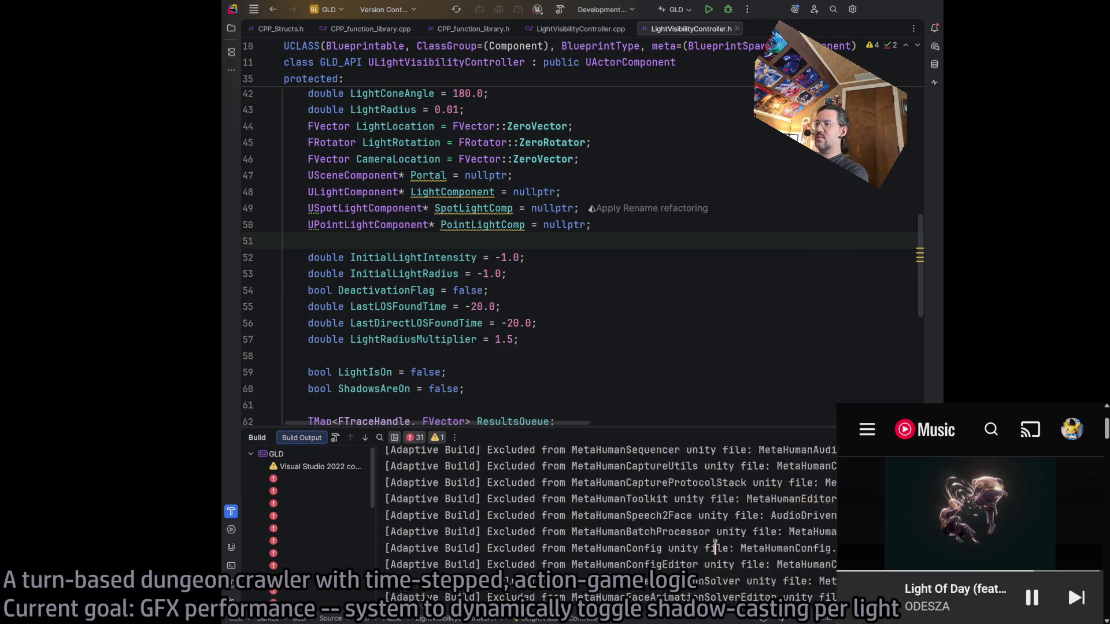
scroll(715, 546, down, 5)
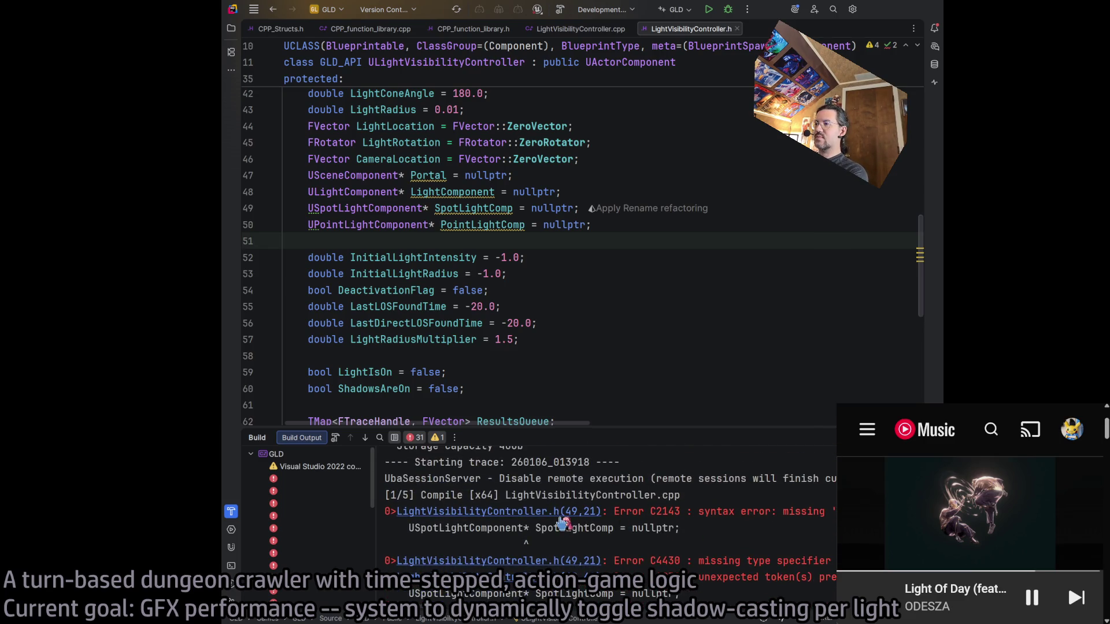
From the C2143 error on line 49, apply the quick-fix adding the USpotLightComponent include
double_click(565, 526)
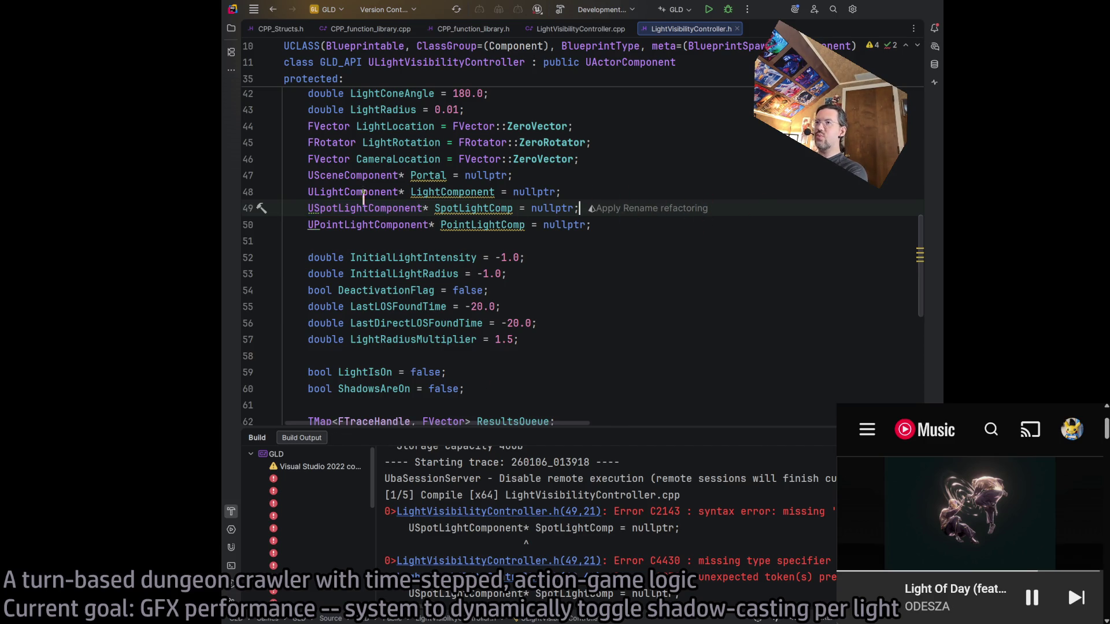
click(295, 207)
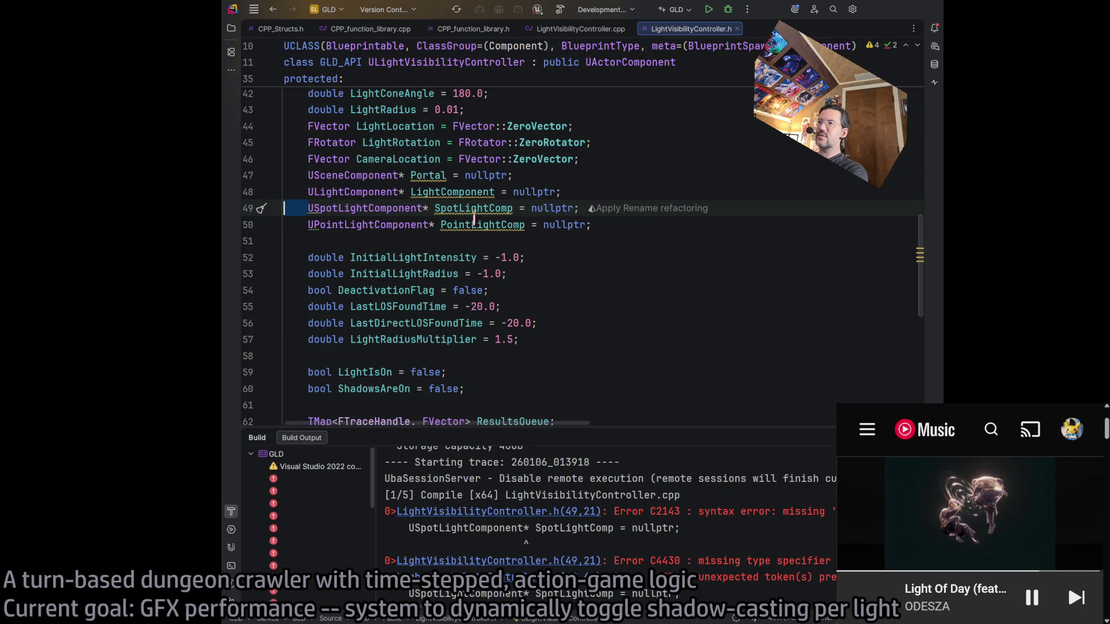
click(609, 201)
click(760, 258)
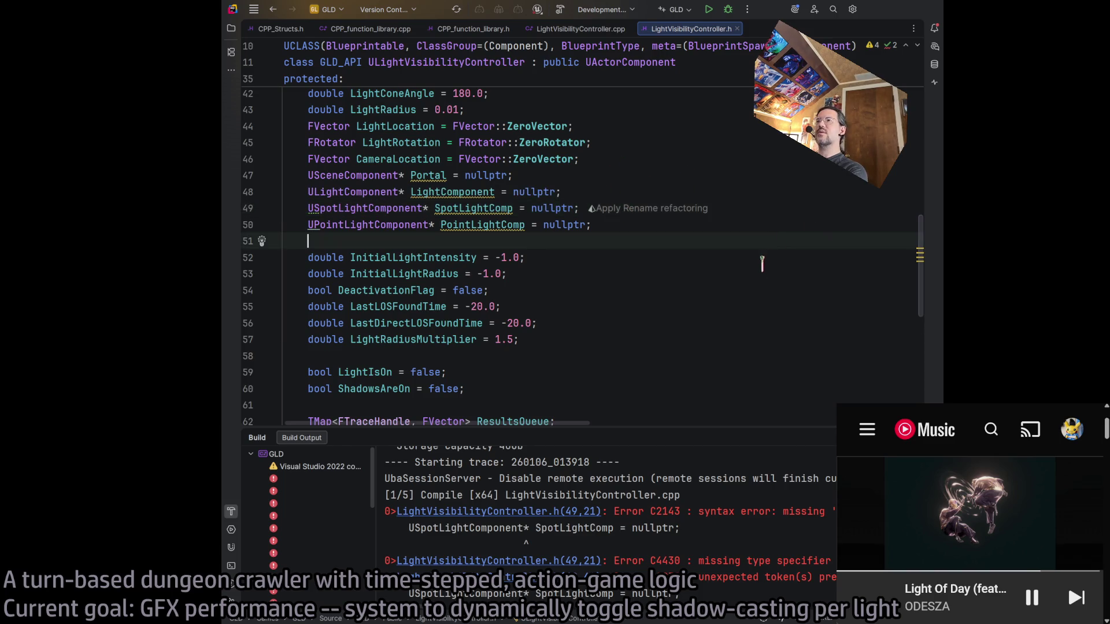
key(ctrl+w)
key(ctrl+w)
key(ctrl+w)
click(799, 254)
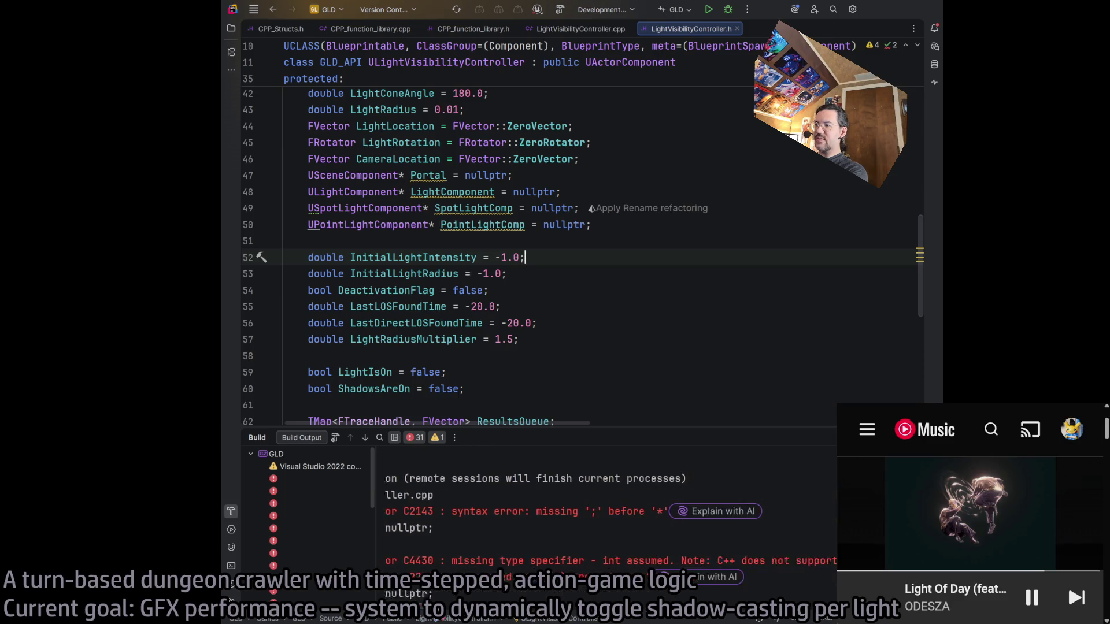
click(477, 563)
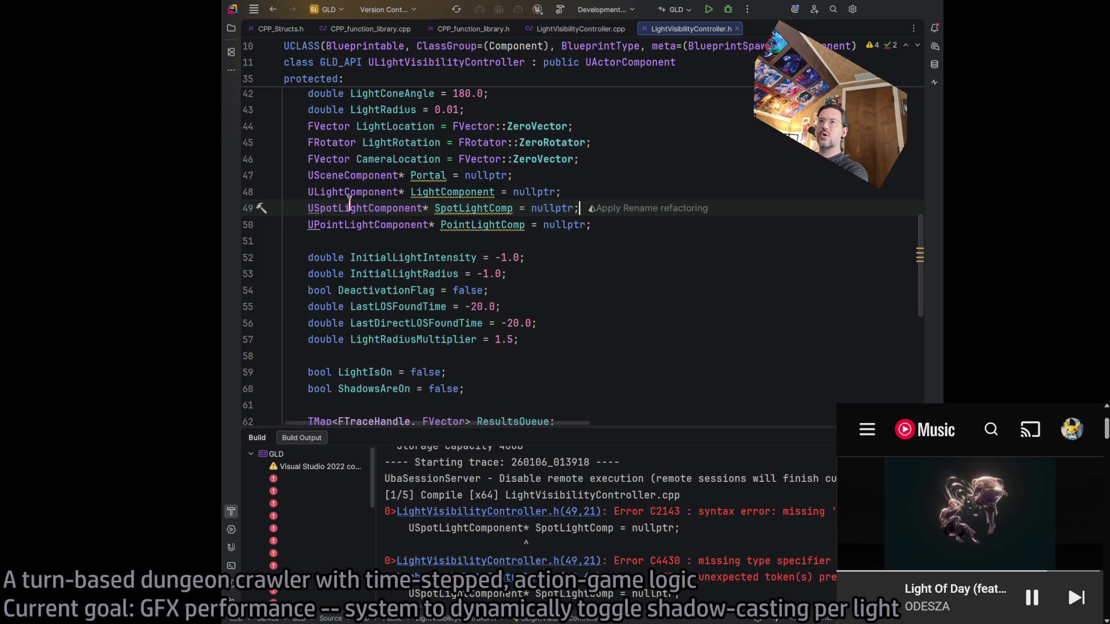
click(315, 208)
key(Down)
click(314, 208)
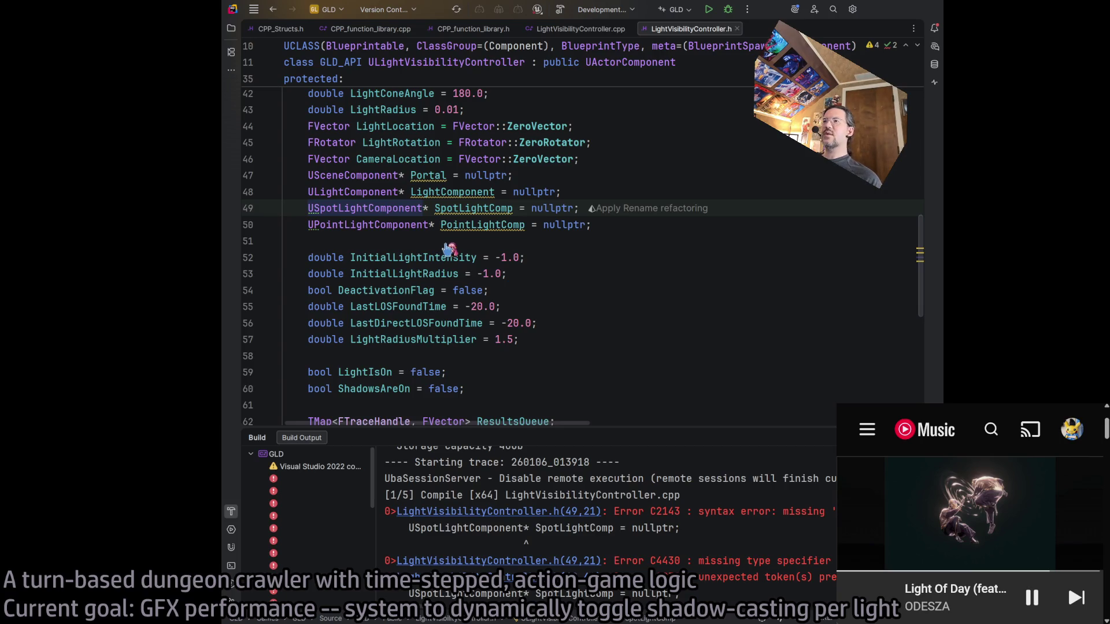
click(368, 225)
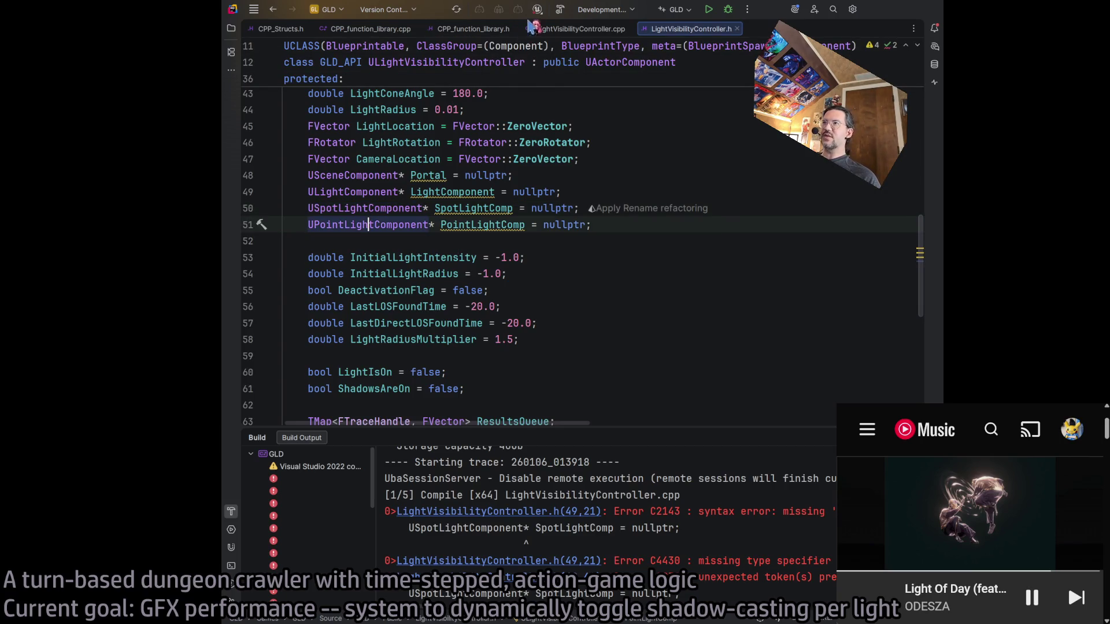
Rebuild GLD until it succeeds, dismiss the success notification, and minimize Rider
click(561, 13)
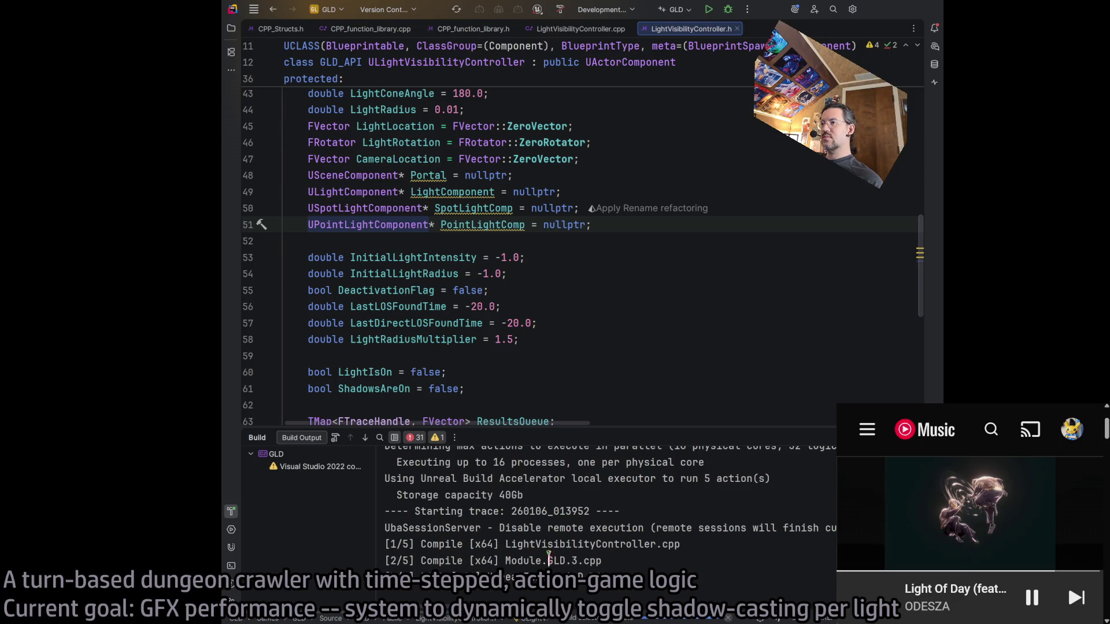
click(606, 224)
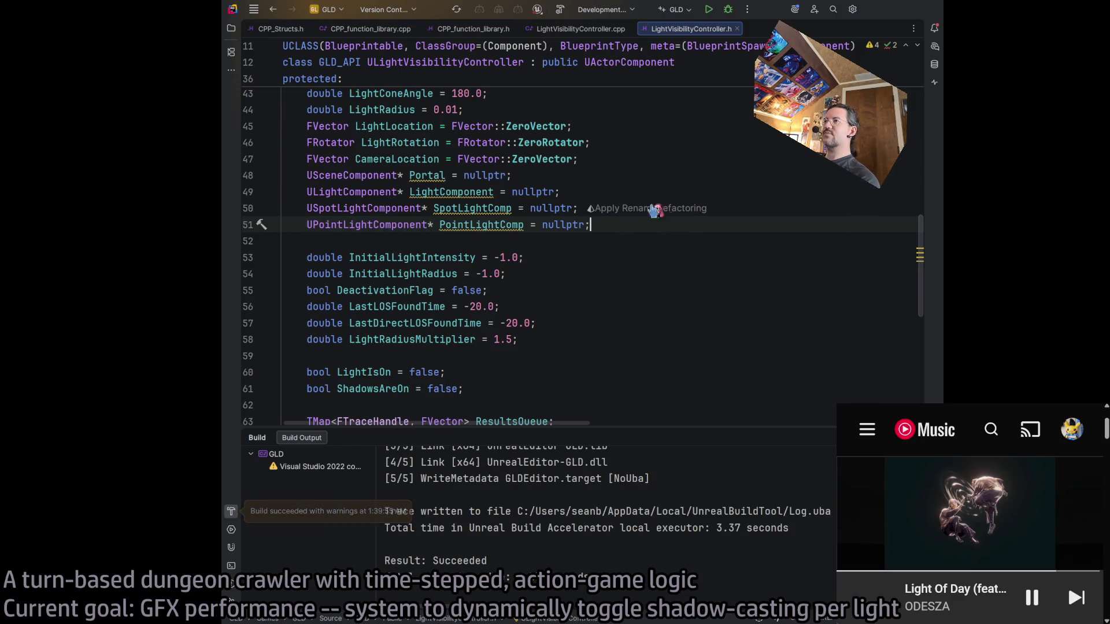
click(884, 10)
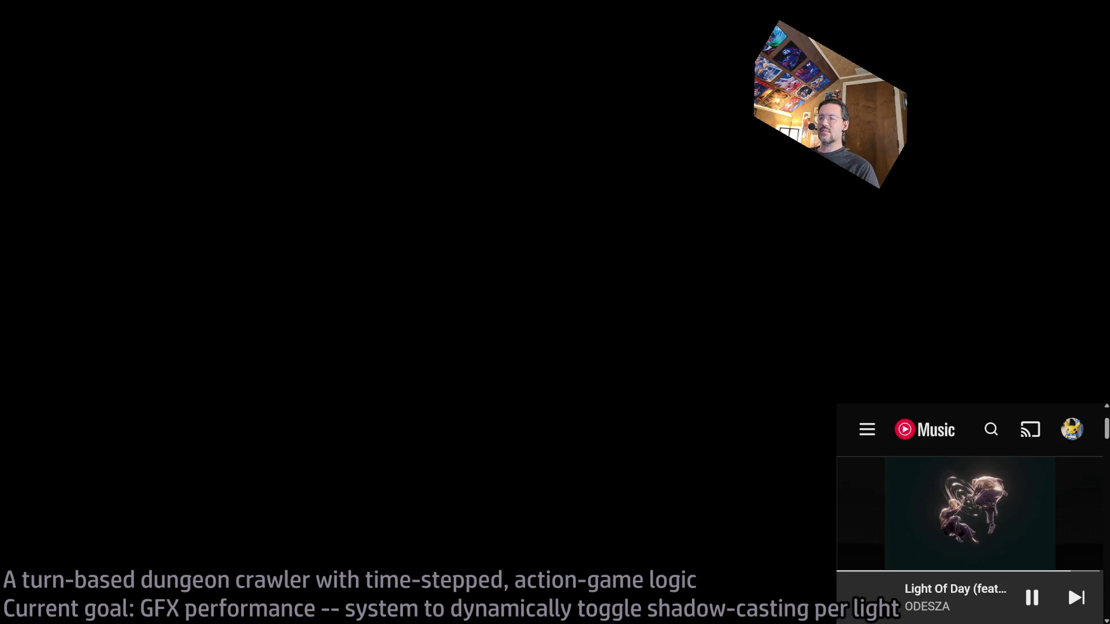
Browse the ODESZA tracklist in an enlarged YouTube Music window, shrink it, then maximize Unreal Editor
key(super+Up)
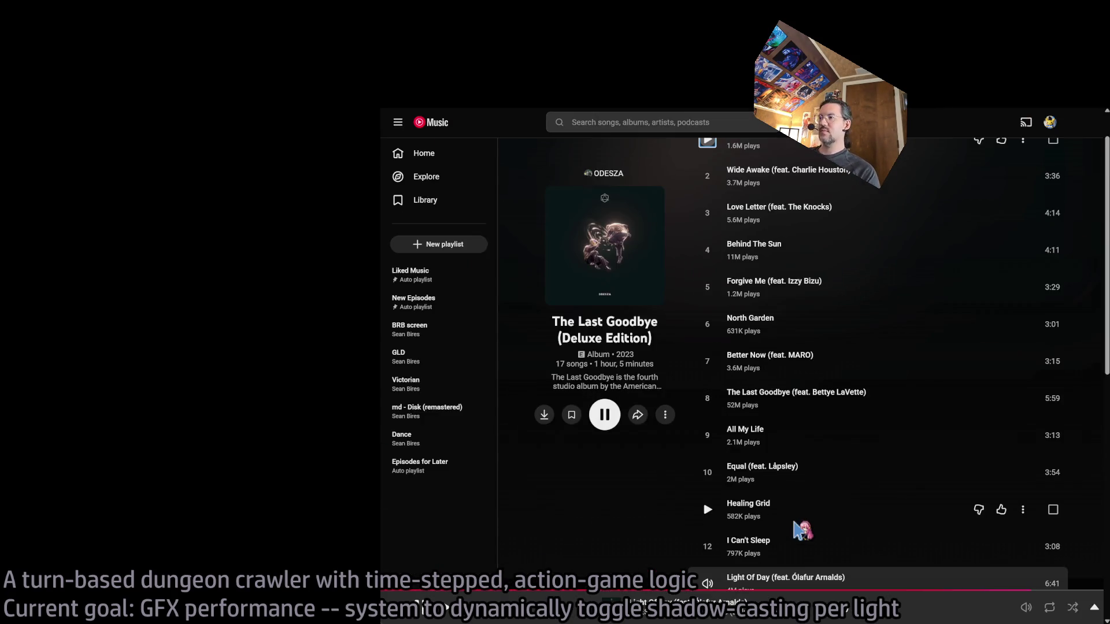
scroll(929, 503, down, 4)
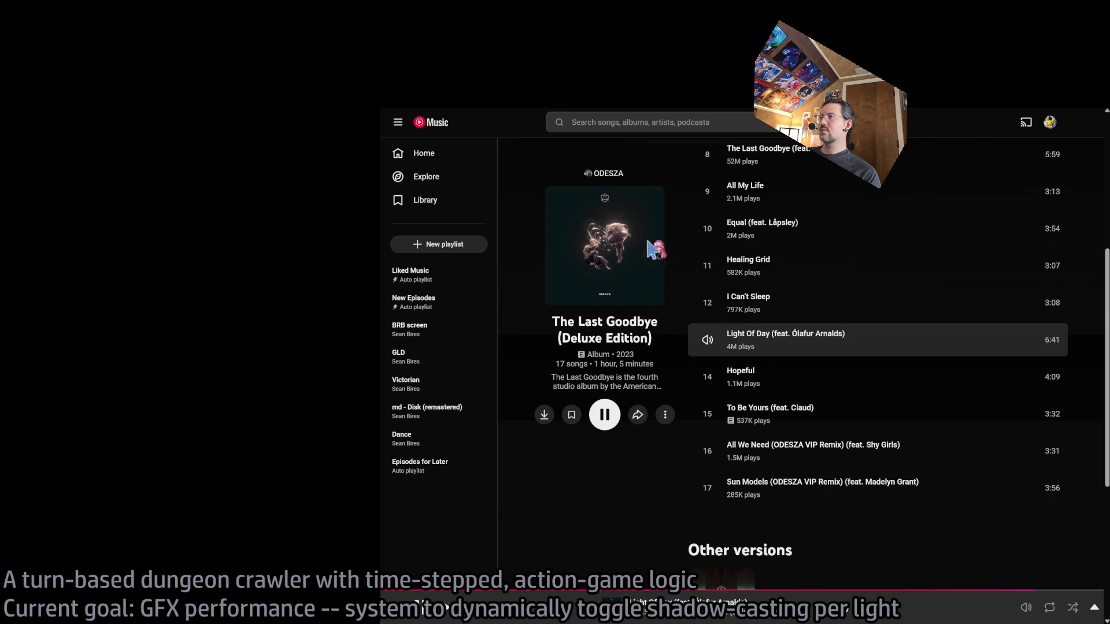
key(alt+Tab)
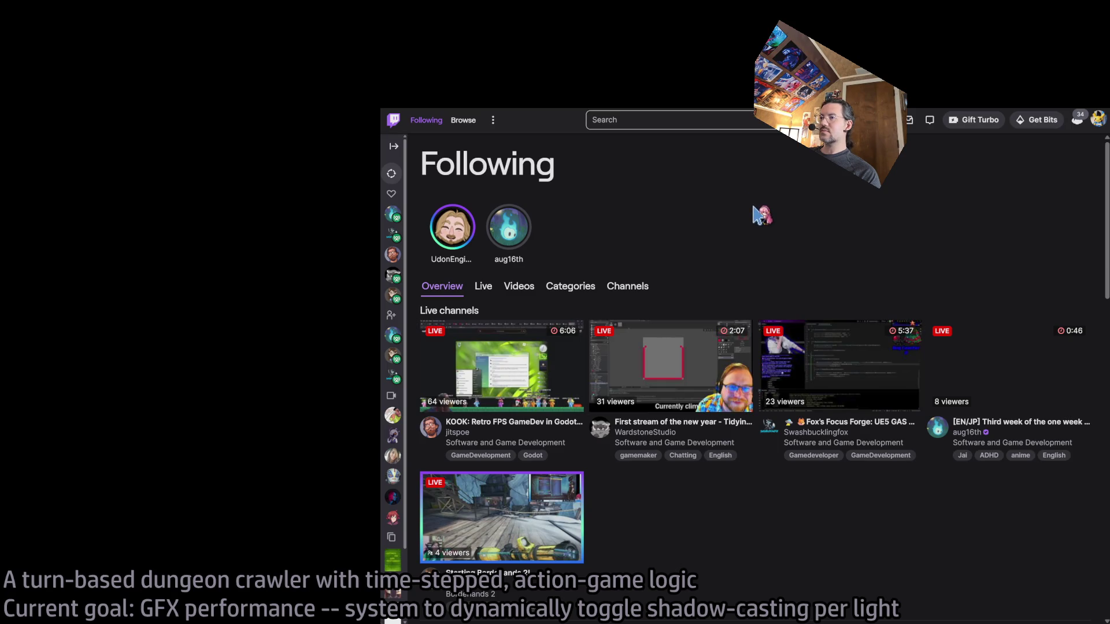
key(alt+Tab)
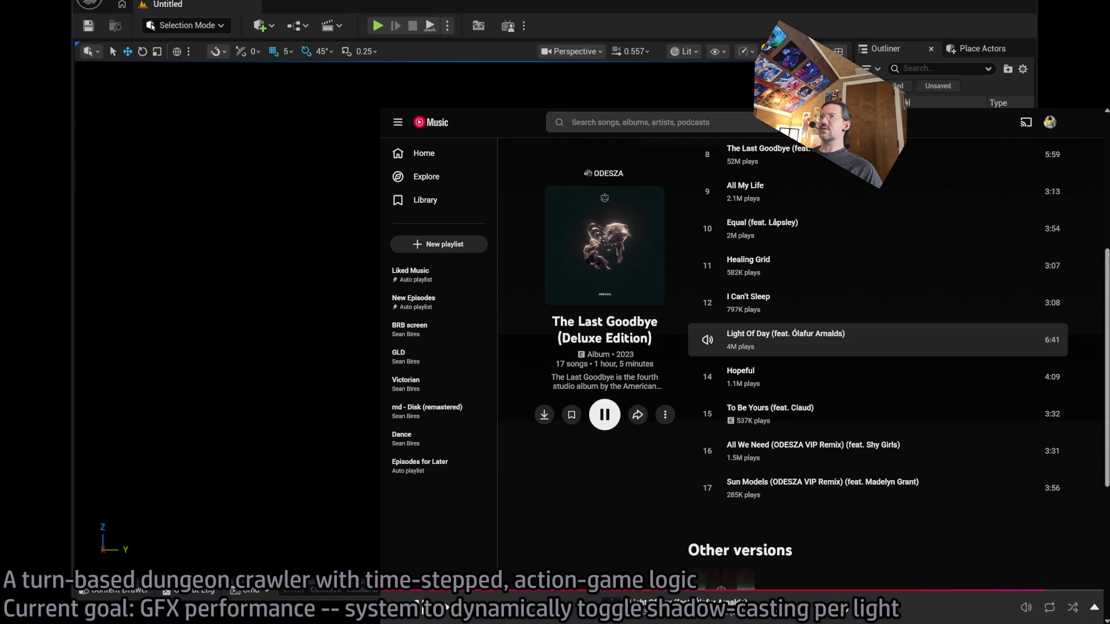
key(super+Down)
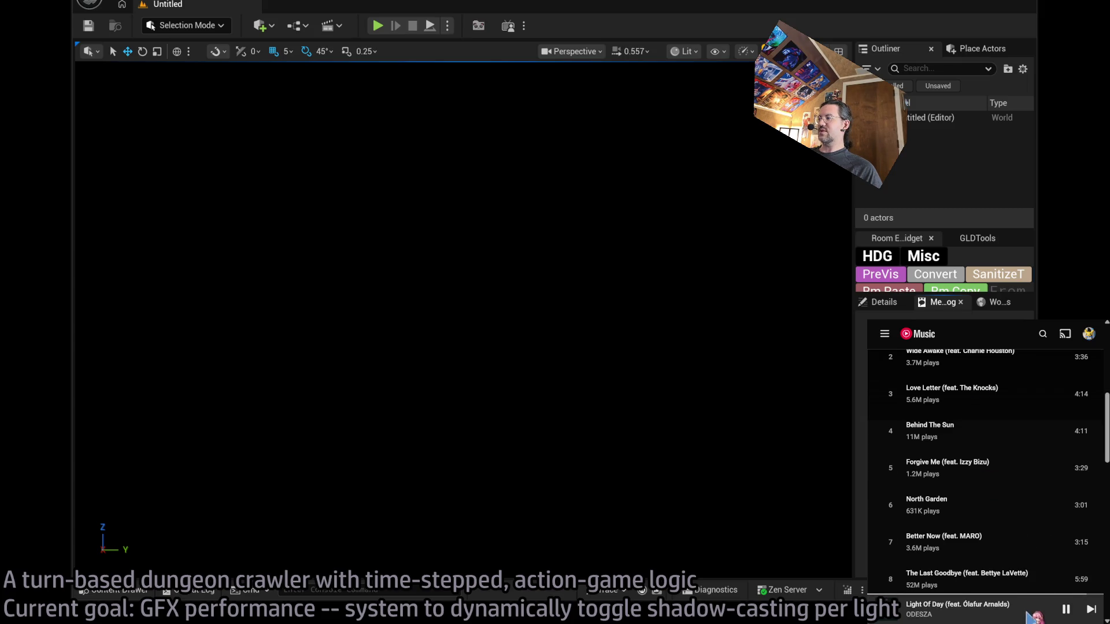
click(1030, 615)
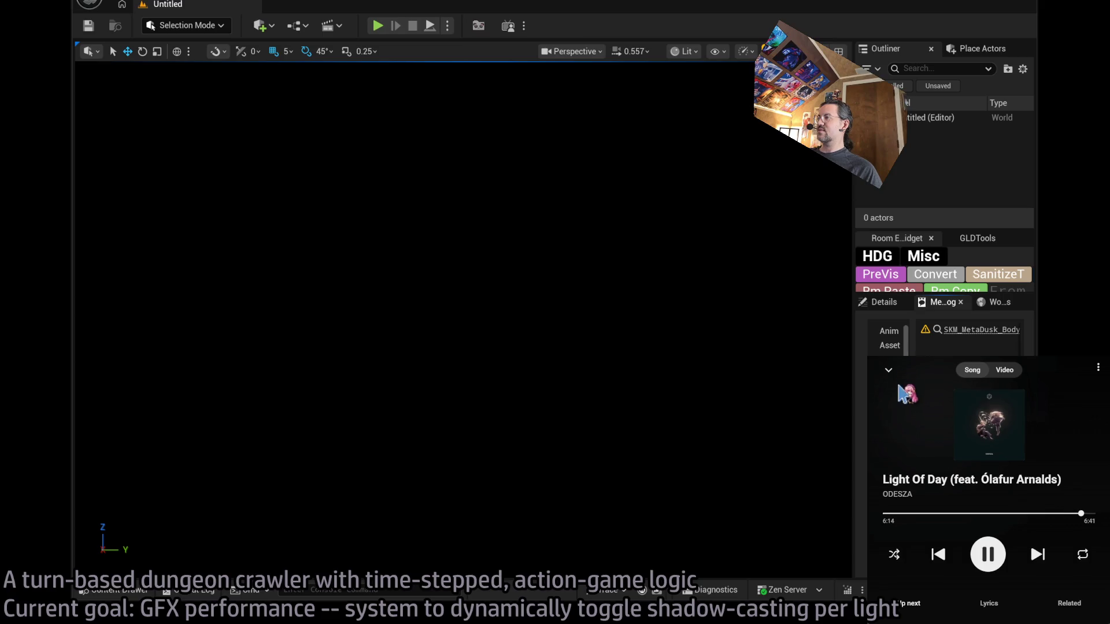
click(889, 370)
scroll(1081, 442, up, 4)
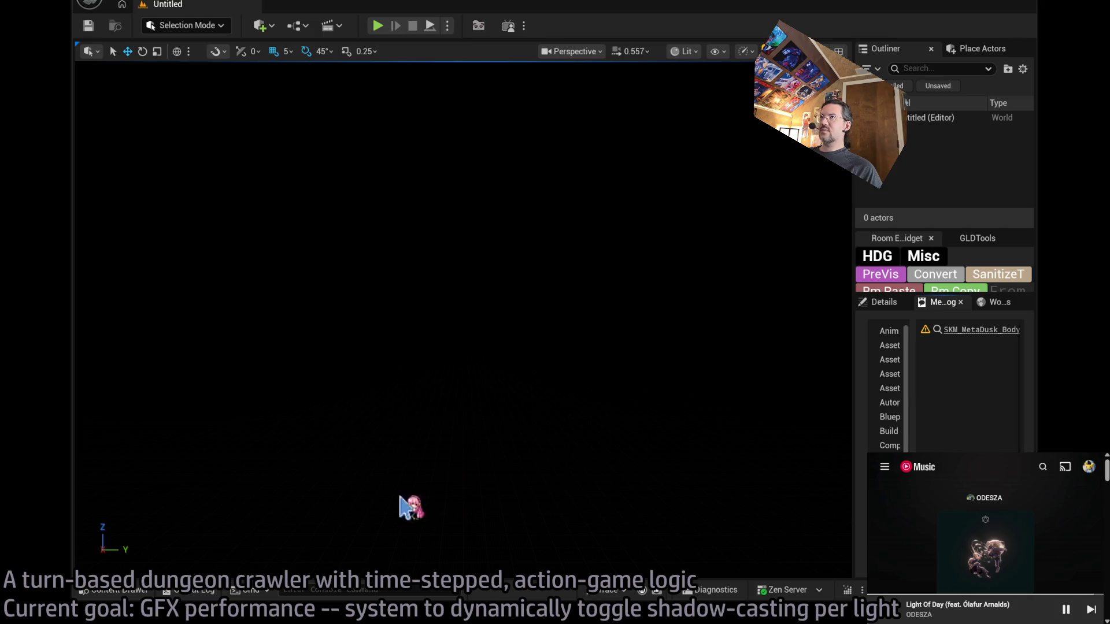
double_click(635, 11)
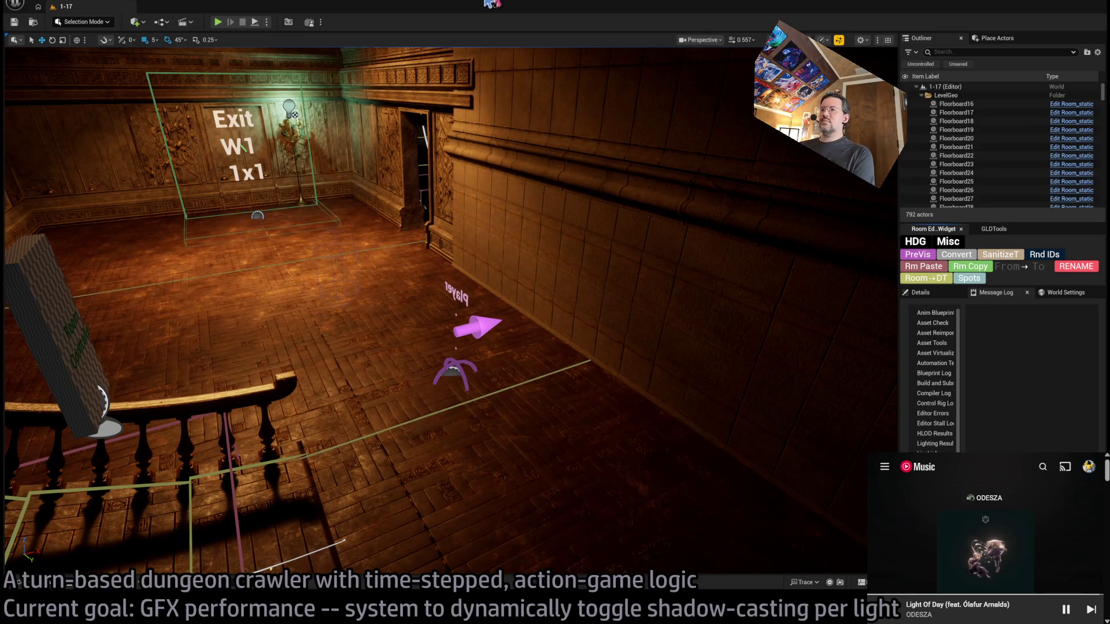
Focus the view on Spawn_marker, then move to the purple sconce and select PointLight6_down
click(492, 338)
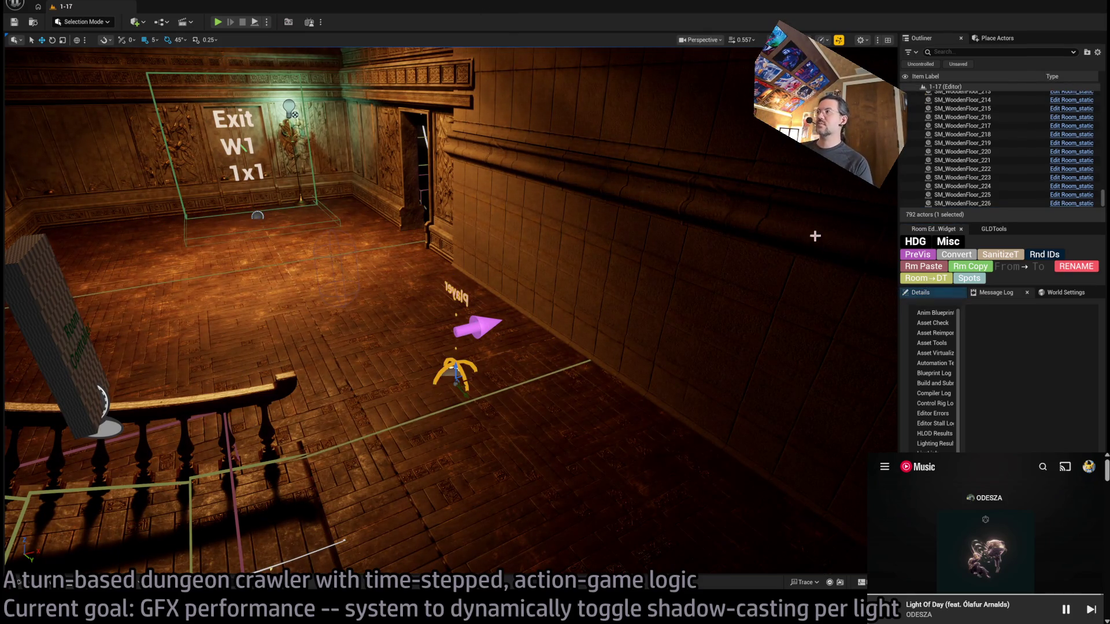
click(926, 297)
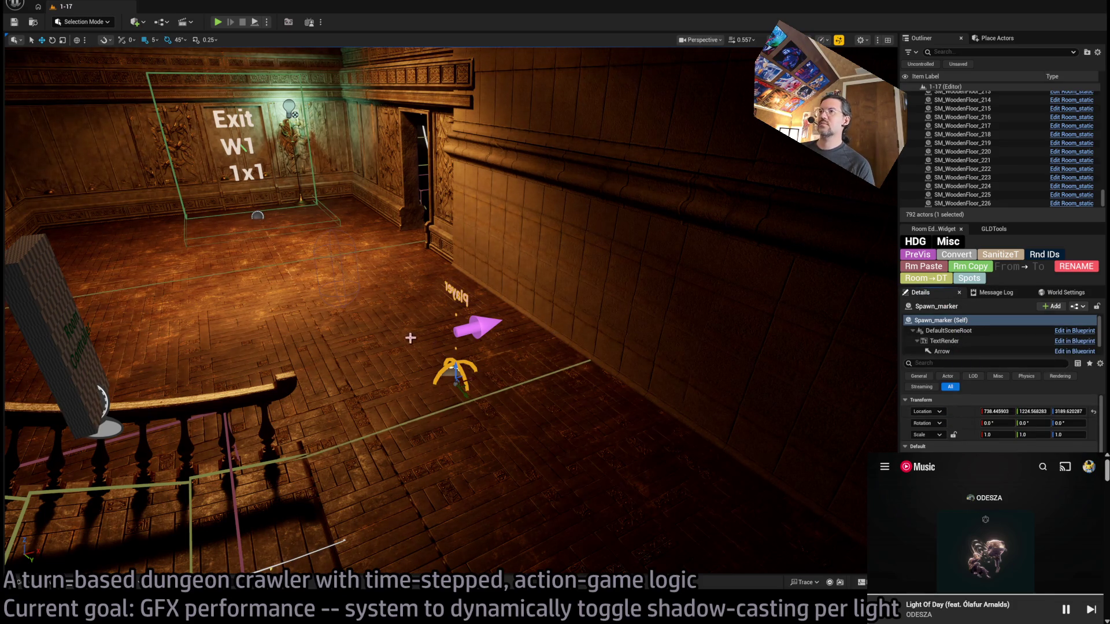
key(f)
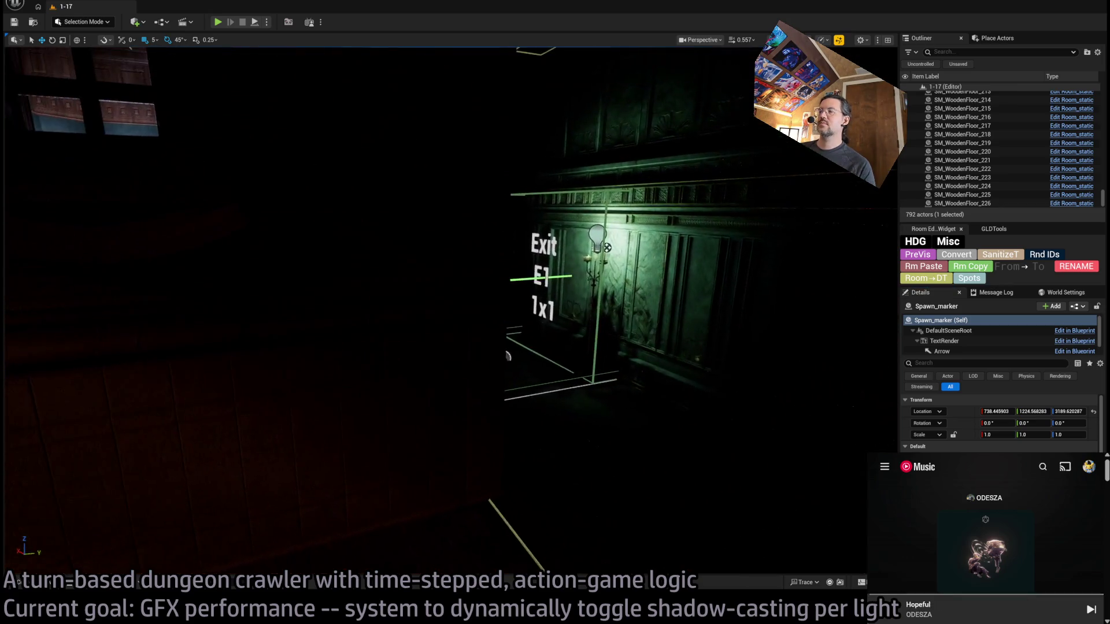
drag(616, 263, 463, 307)
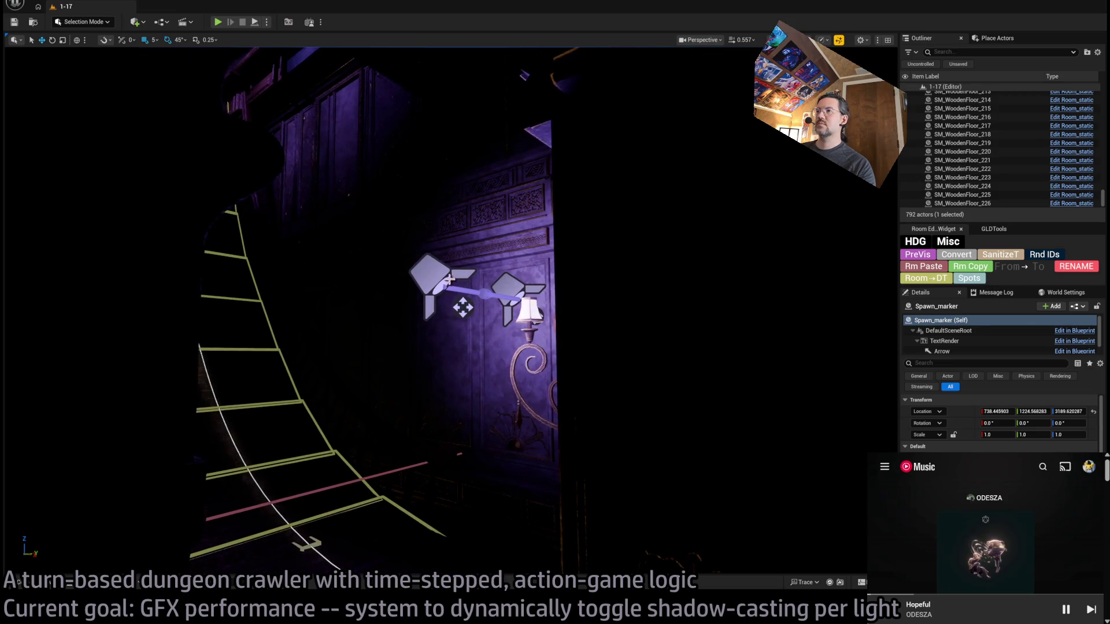
click(449, 280)
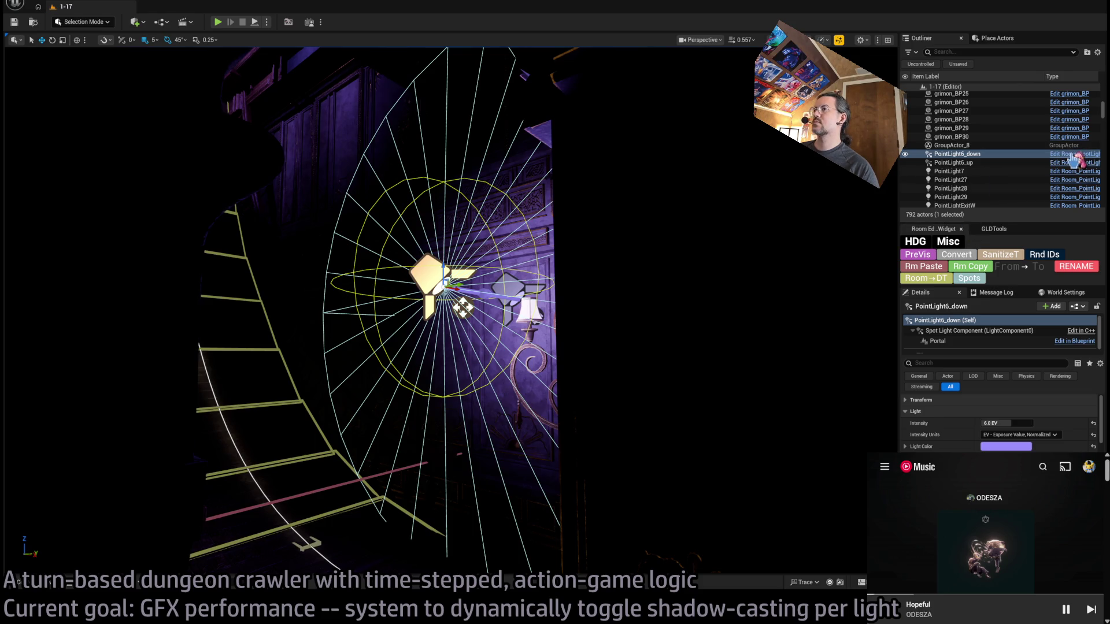
Select PointLight6_up, drag its attenuation radius far outward, and frame the light
click(518, 289)
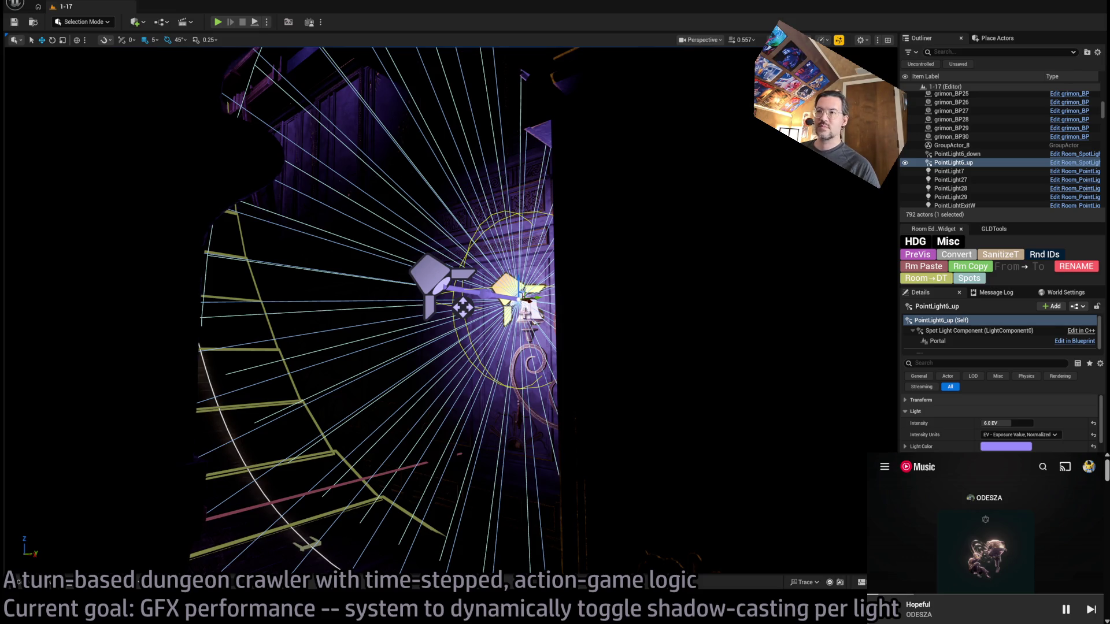
mouse_move(499, 310)
mouse_down()
mouse_move(440, 370)
mouse_move(352, 307)
mouse_up()
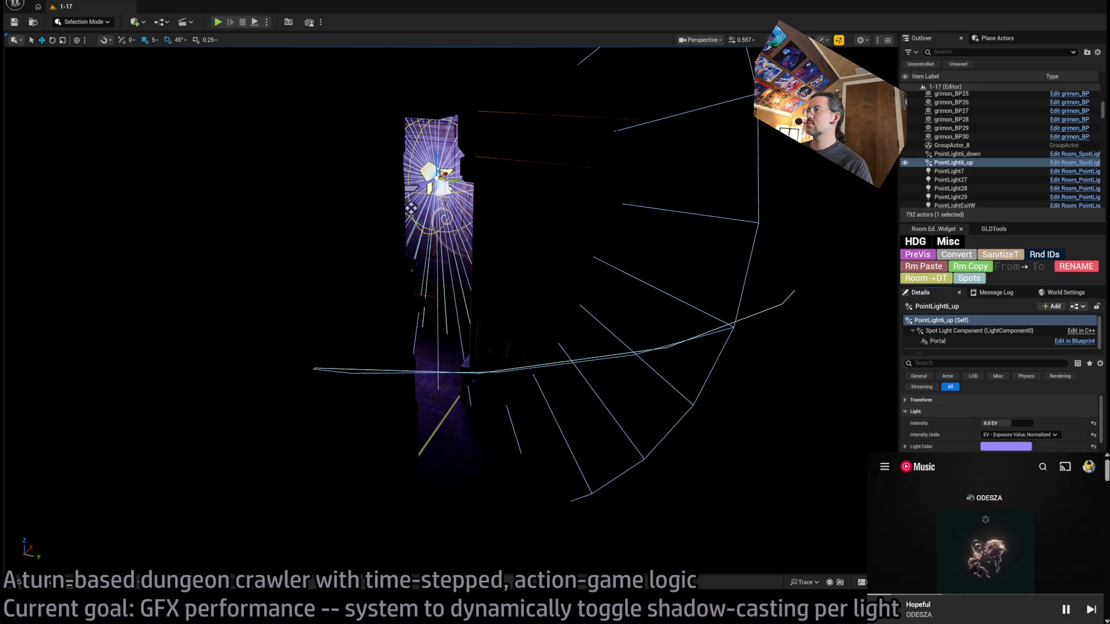
mouse_move(1005, 458)
mouse_down()
mouse_move(994, 458)
mouse_move(1040, 458)
mouse_up()
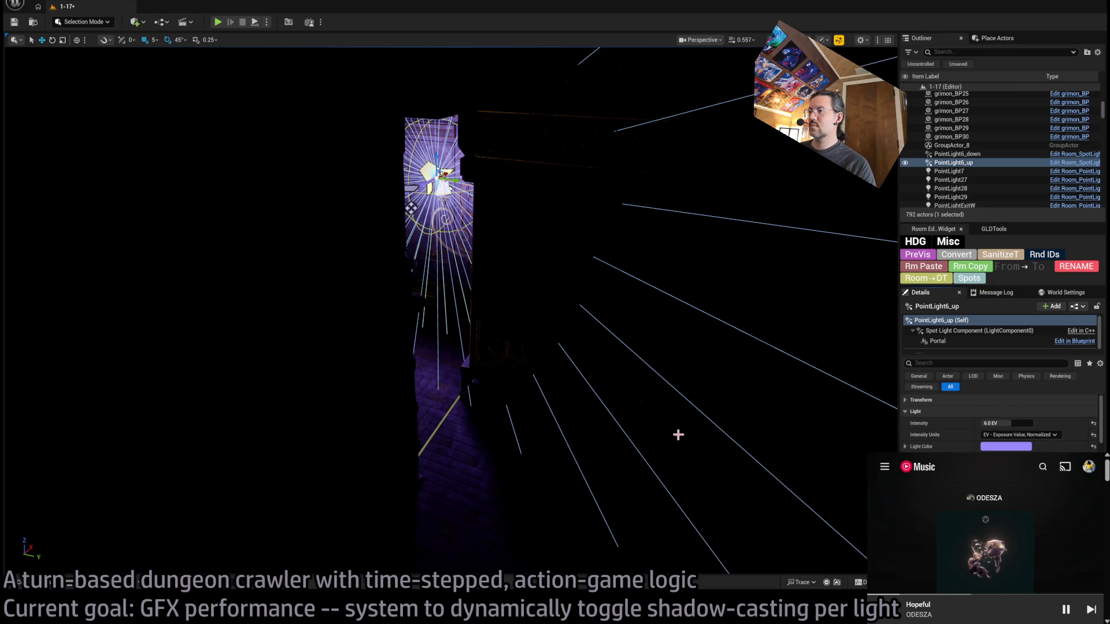
mouse_move(678, 434)
mouse_down()
mouse_move(555, 457)
mouse_move(537, 422)
mouse_up()
key(w)
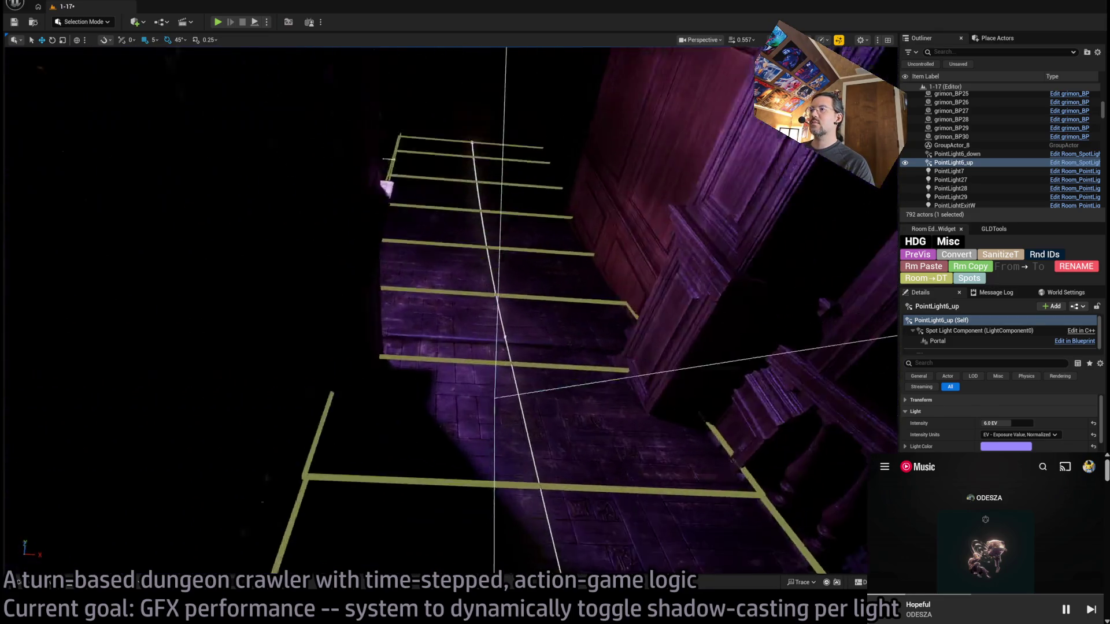
key(f)
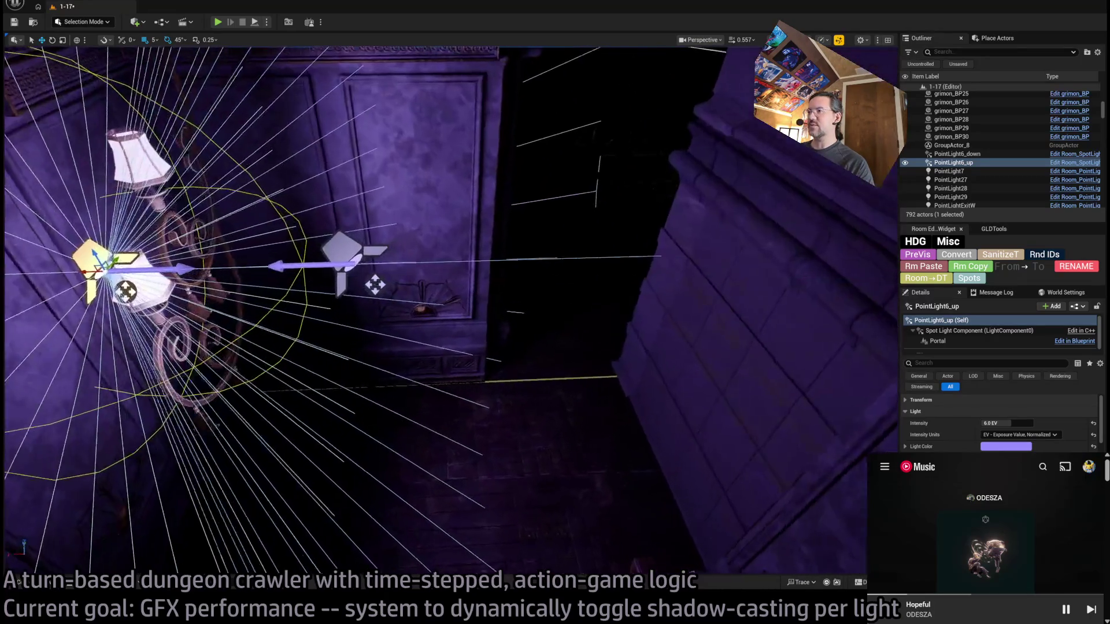
Enter 8 in PointLight6_up's Intensity field, then settle on 7.0 EV
click(992, 423)
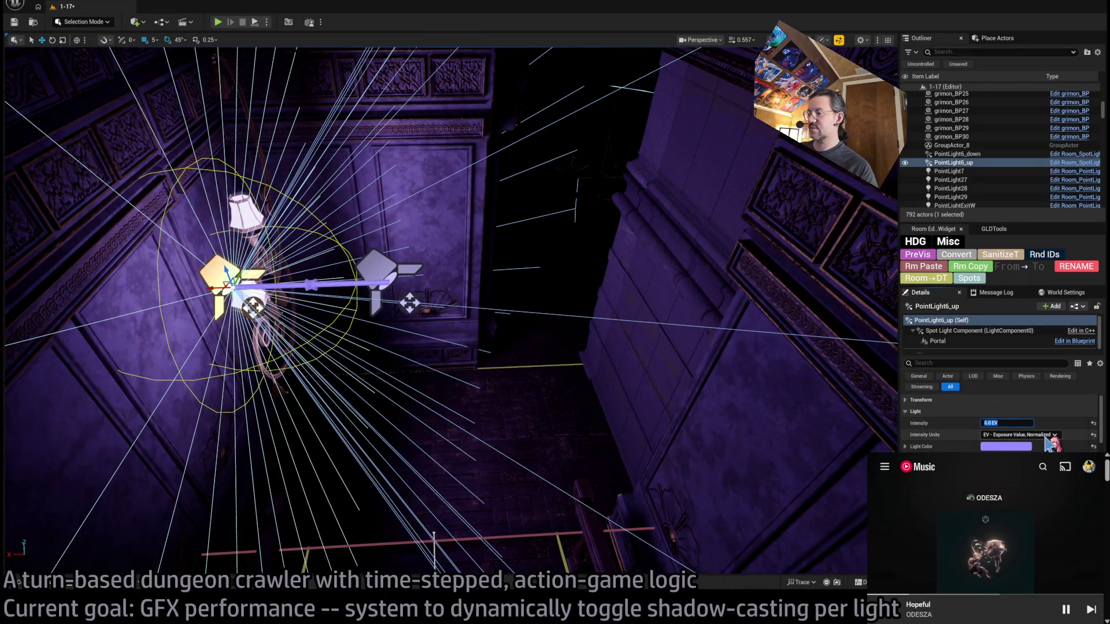
text(8)
key(Return)
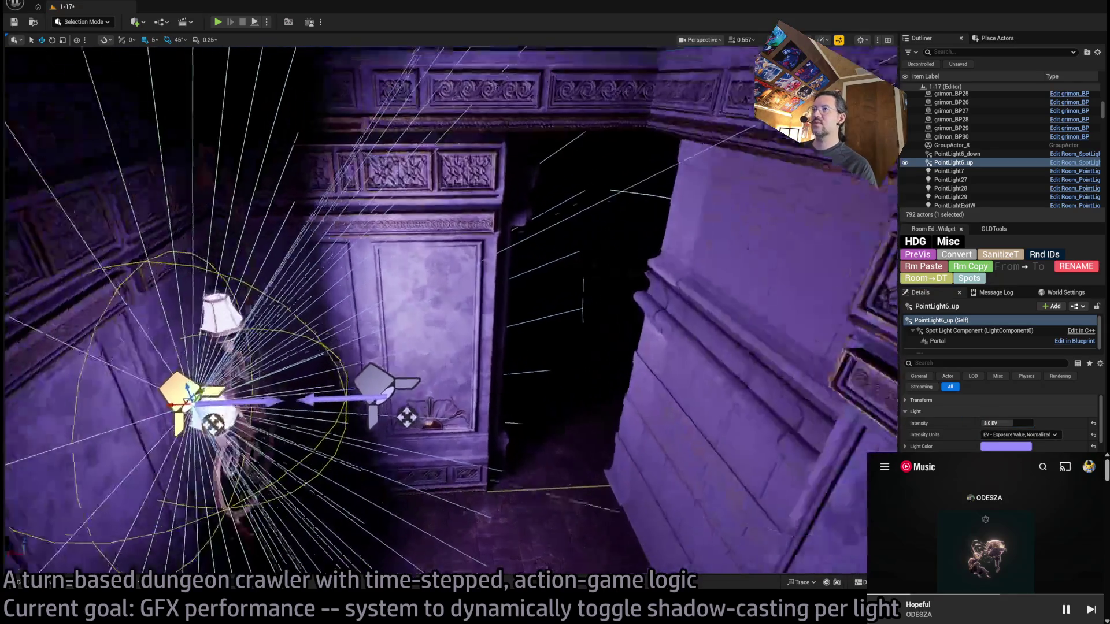
click(1027, 421)
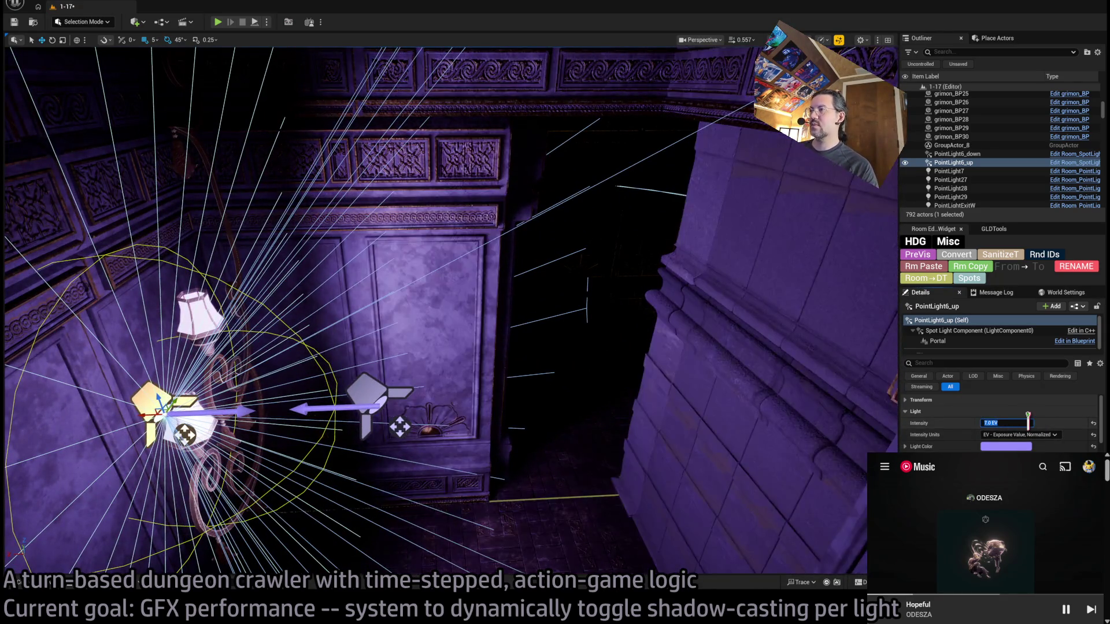
text(7)
key(Return)
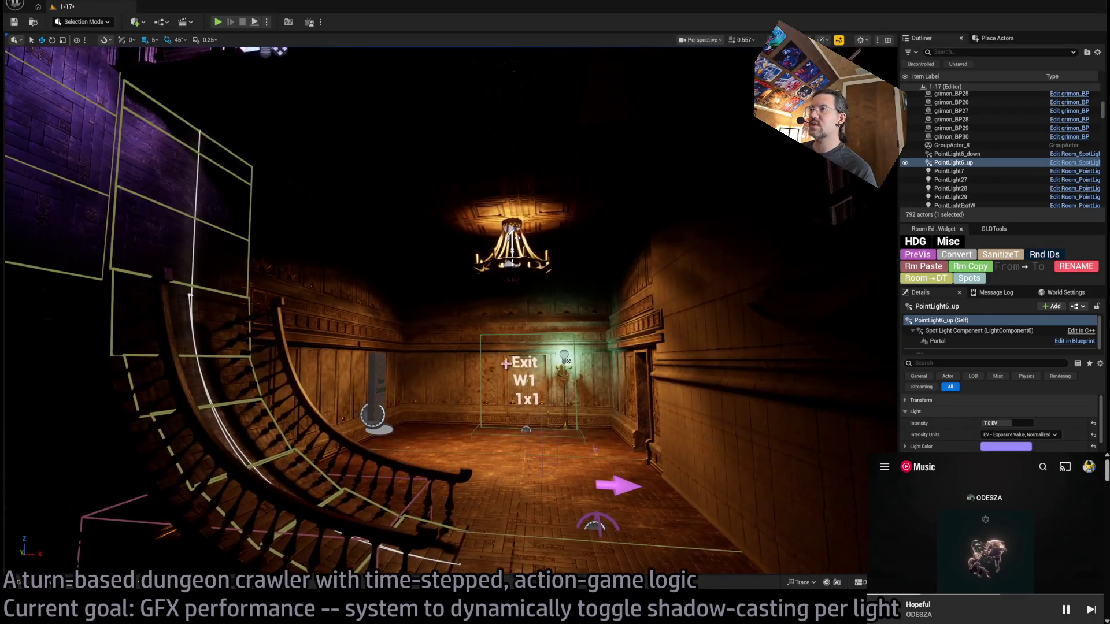
Raise Room_PointLight_Ceiling_down to 11.0 EV, play-test the level, then set it to 10.0 EV
click(552, 403)
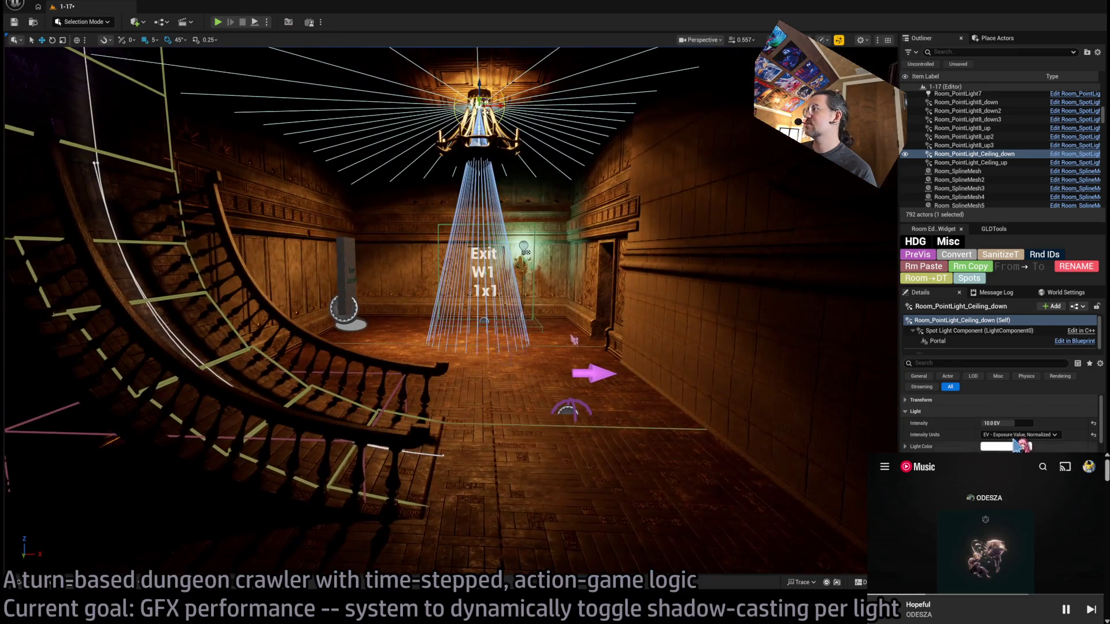
drag(1015, 423, 1035, 423)
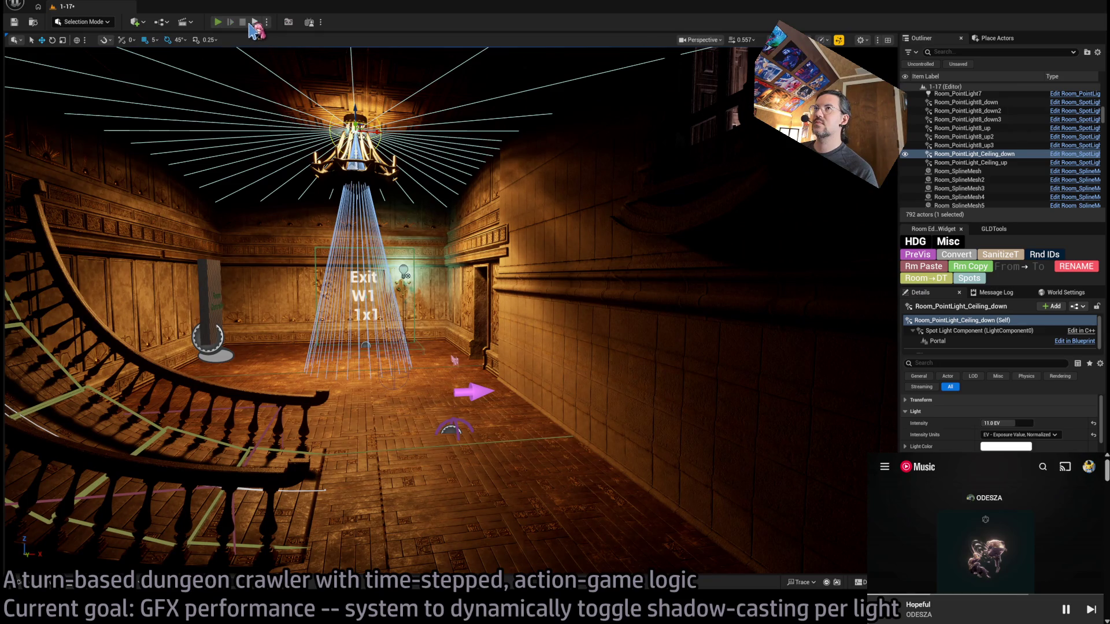
click(253, 23)
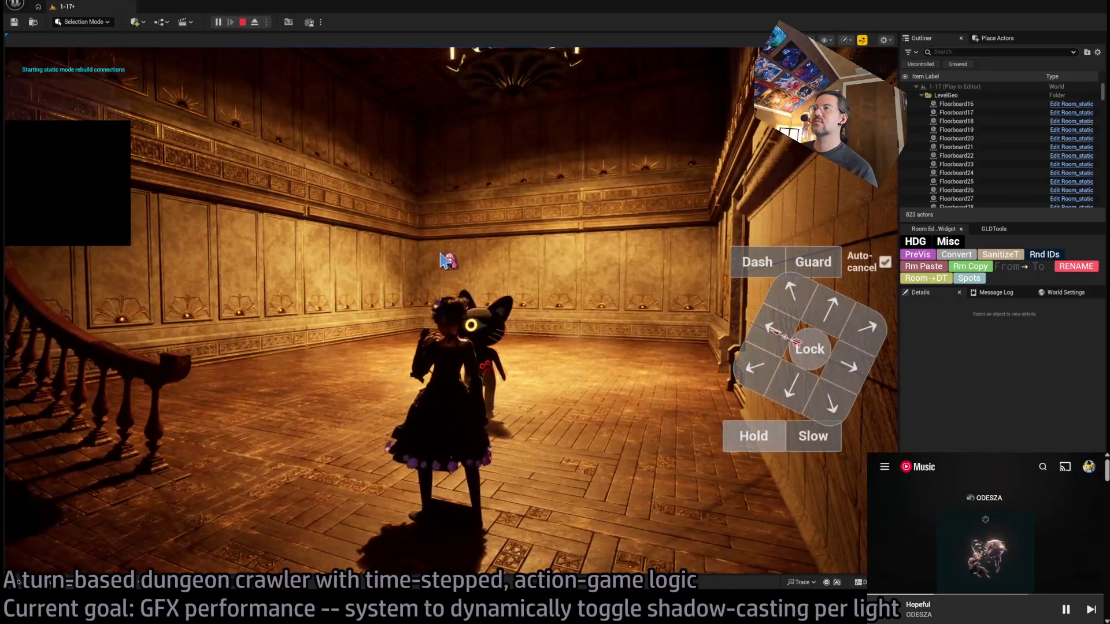
key(Escape)
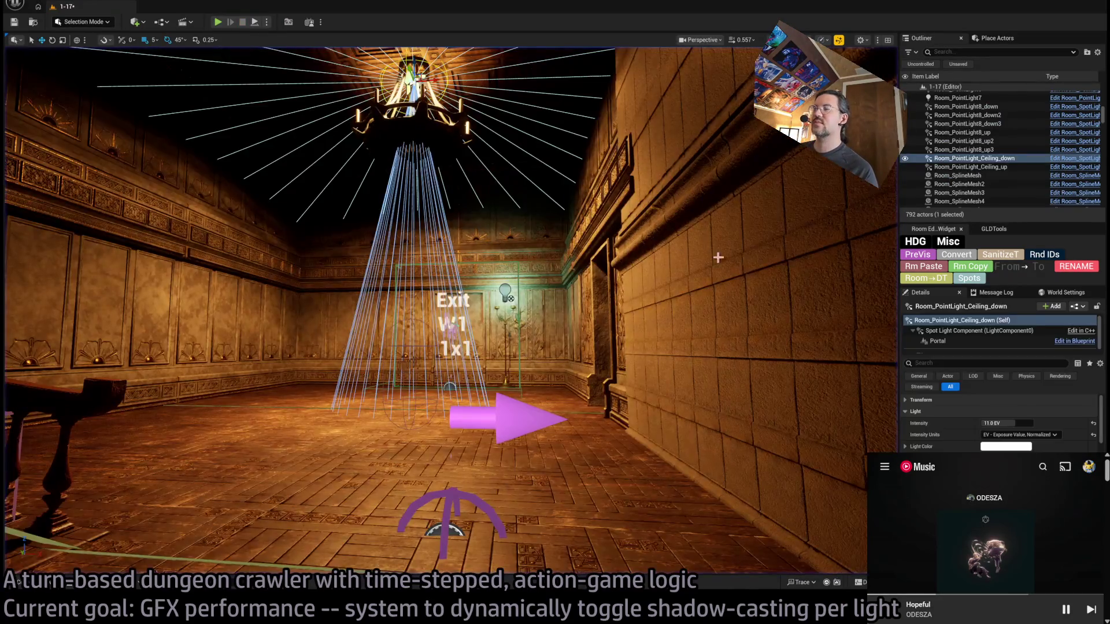
text(10)
key(Return)
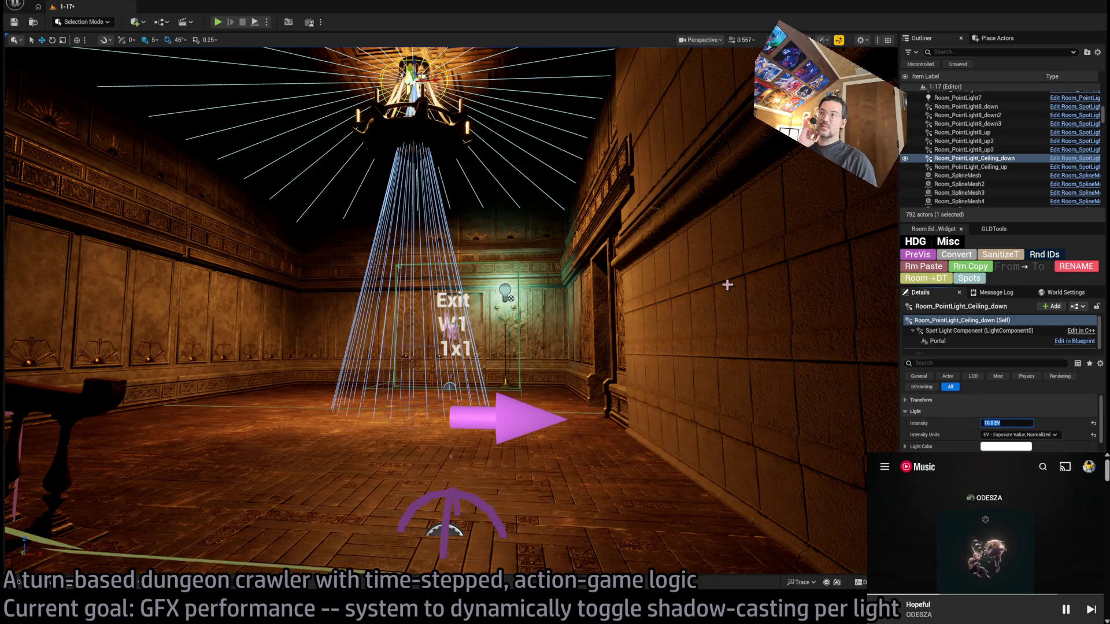
Fly the view back through the level and centre it on the chandelier light
mouse_move(631, 312)
mouse_down()
mouse_move(699, 254)
mouse_move(636, 254)
mouse_up()
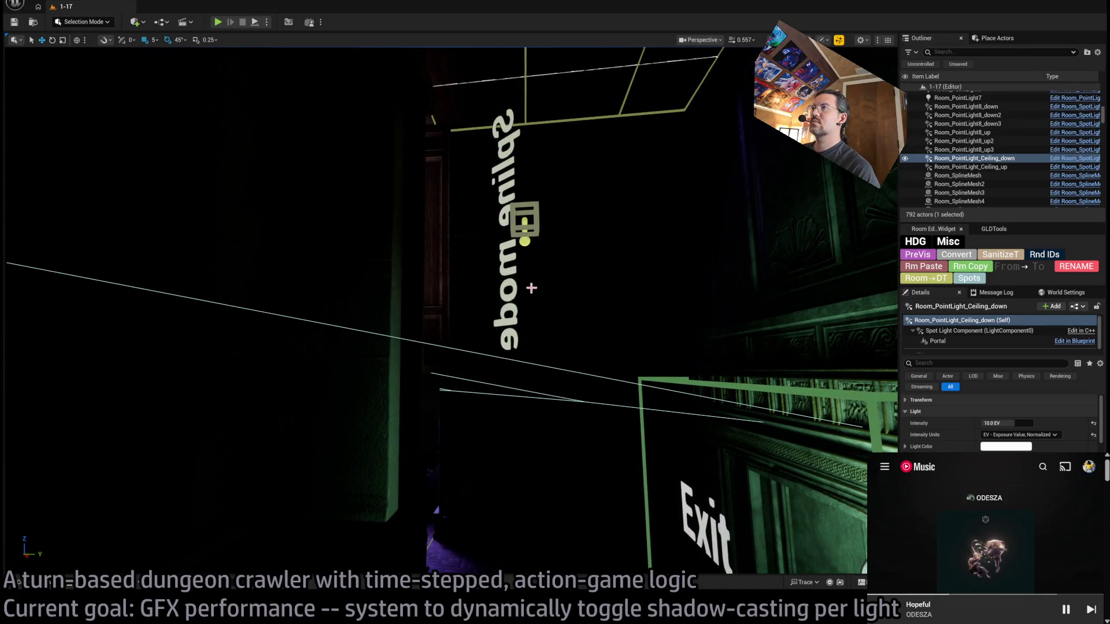
mouse_move(636, 254)
mouse_down()
mouse_move(630, 278)
mouse_move(601, 277)
mouse_move(577, 312)
mouse_move(555, 242)
mouse_move(523, 228)
mouse_move(476, 251)
mouse_up()
drag(555, 246, 555, 246)
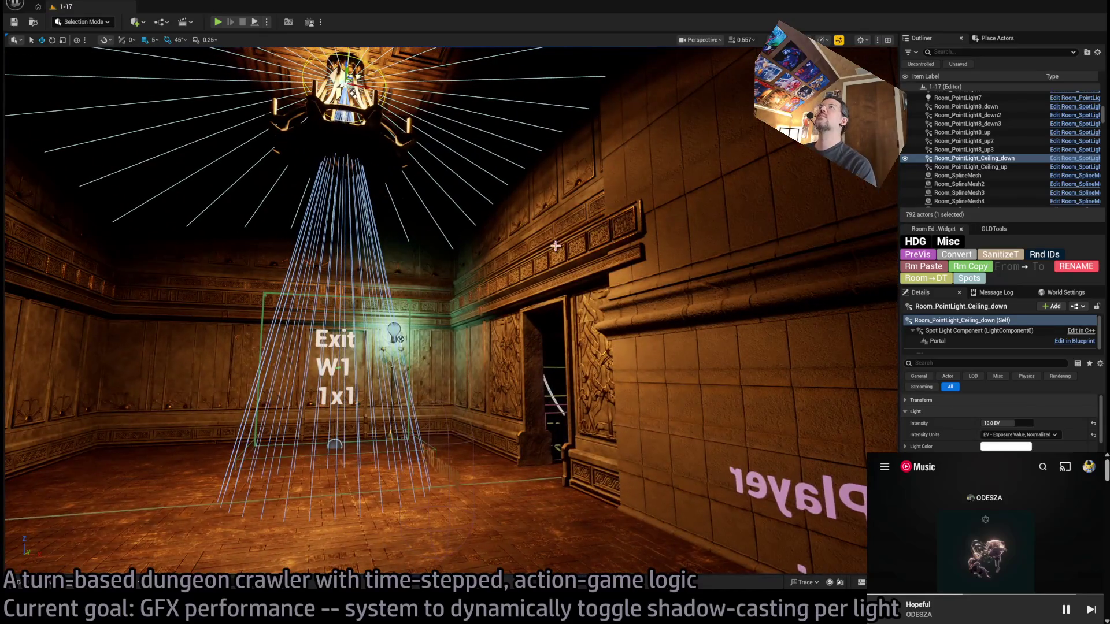
key(f)
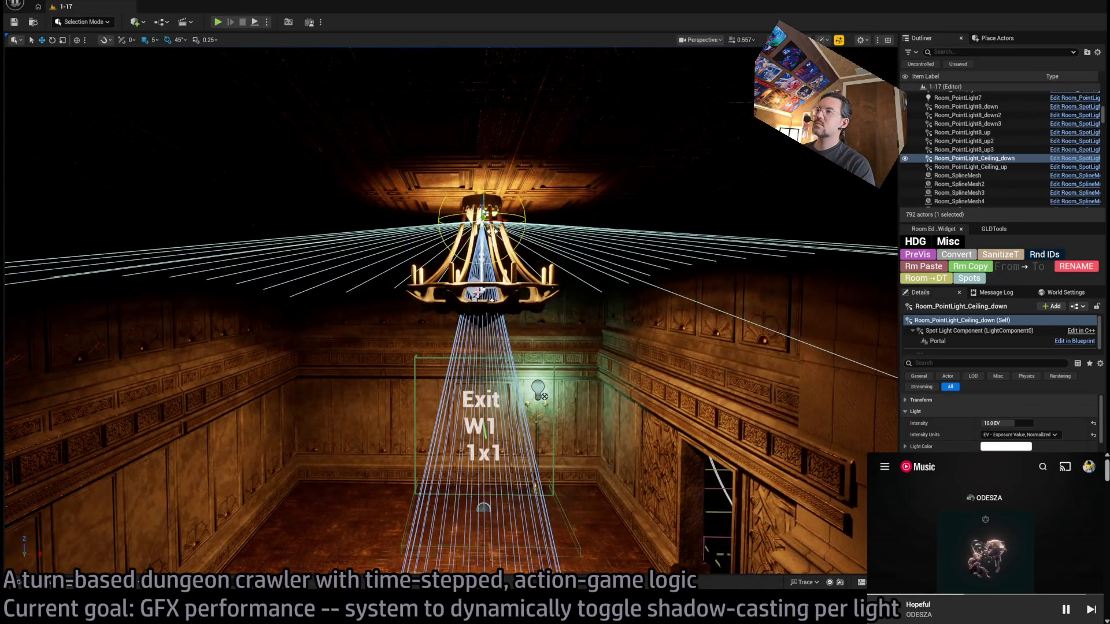
click(516, 297)
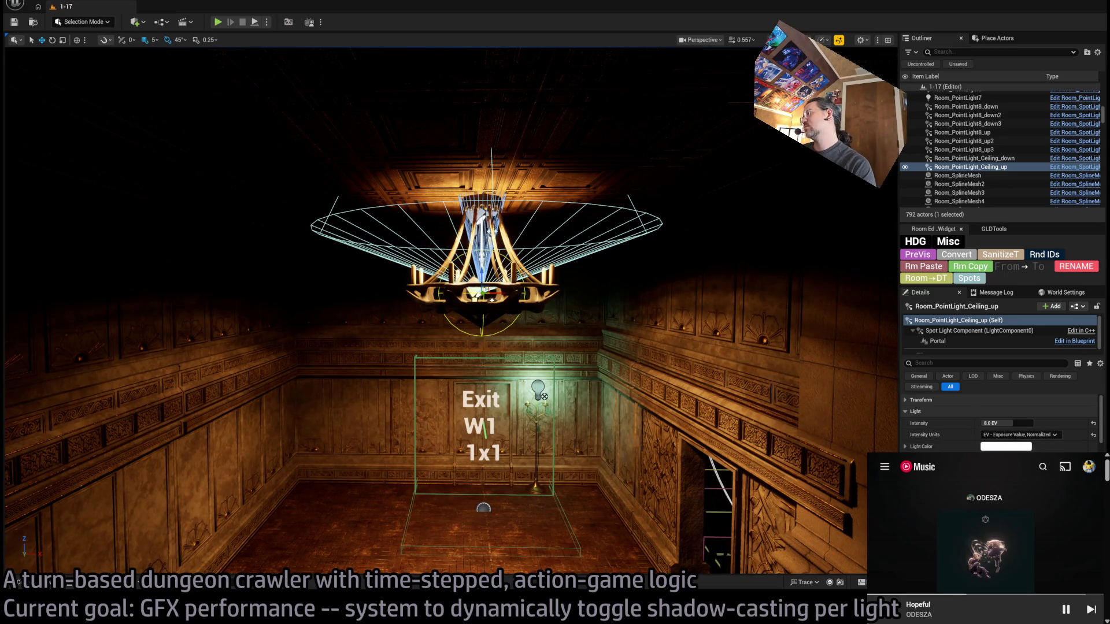
scroll(1000, 422, down, 15)
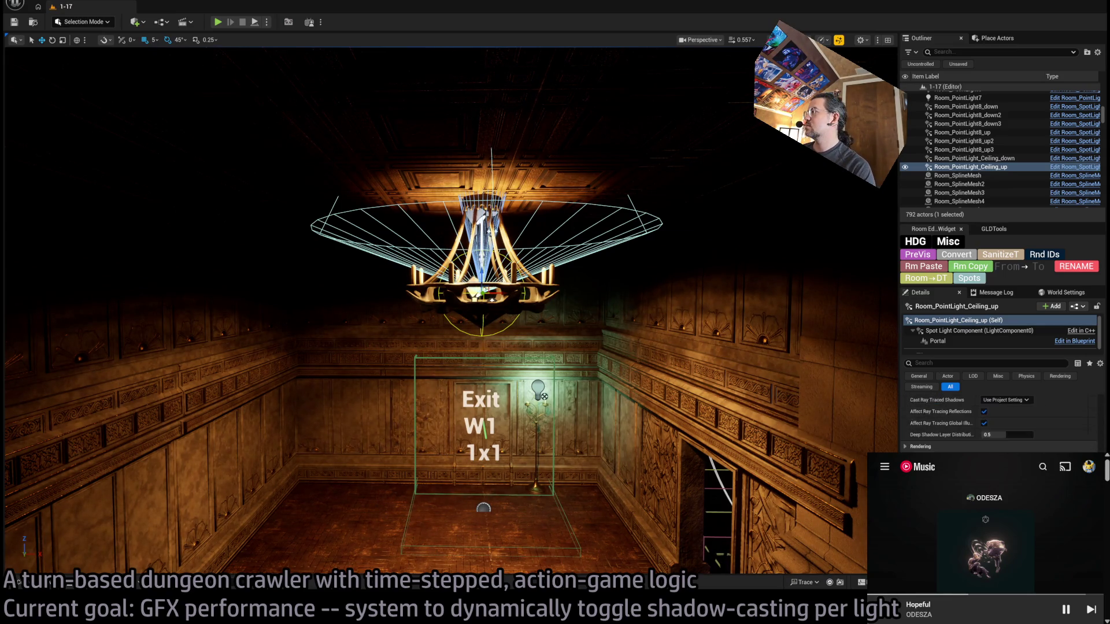
scroll(948, 441, down, 3)
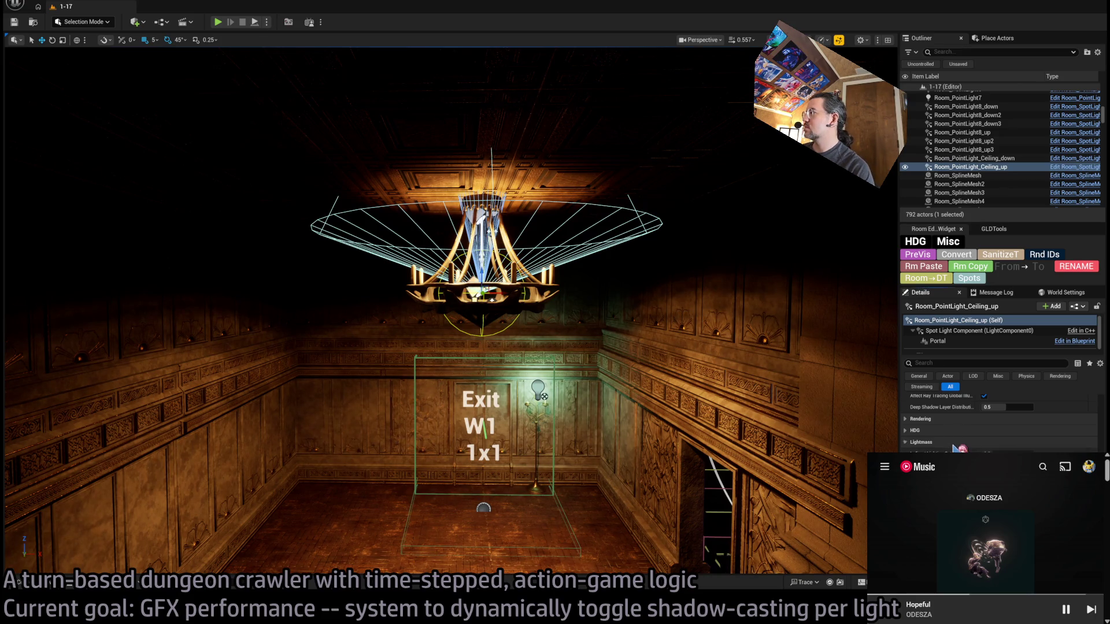
click(952, 443)
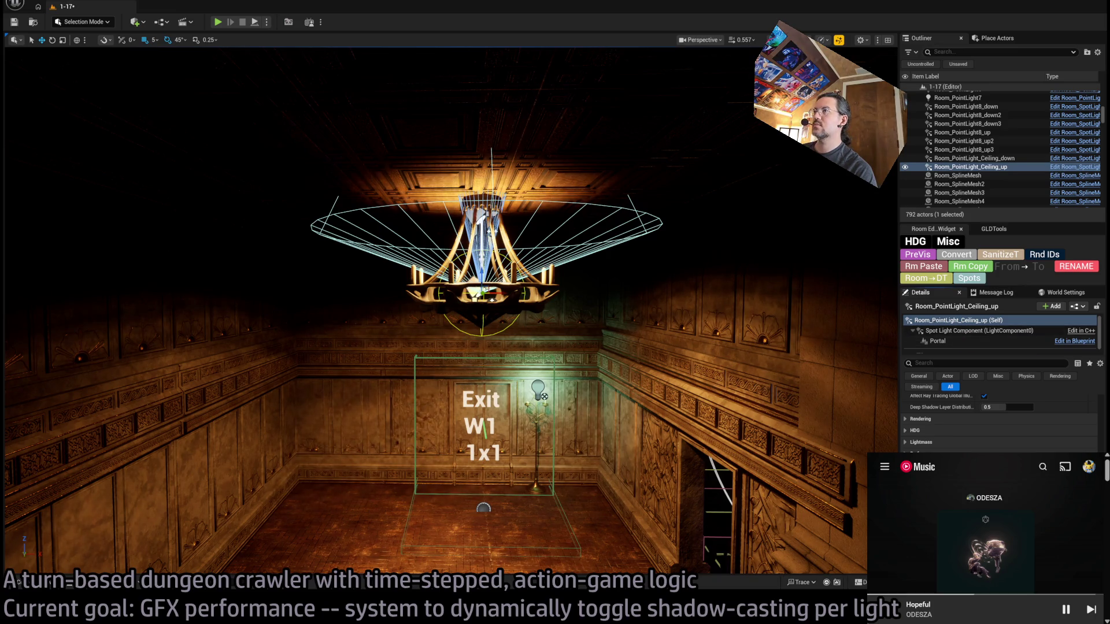
drag(439, 347, 439, 237)
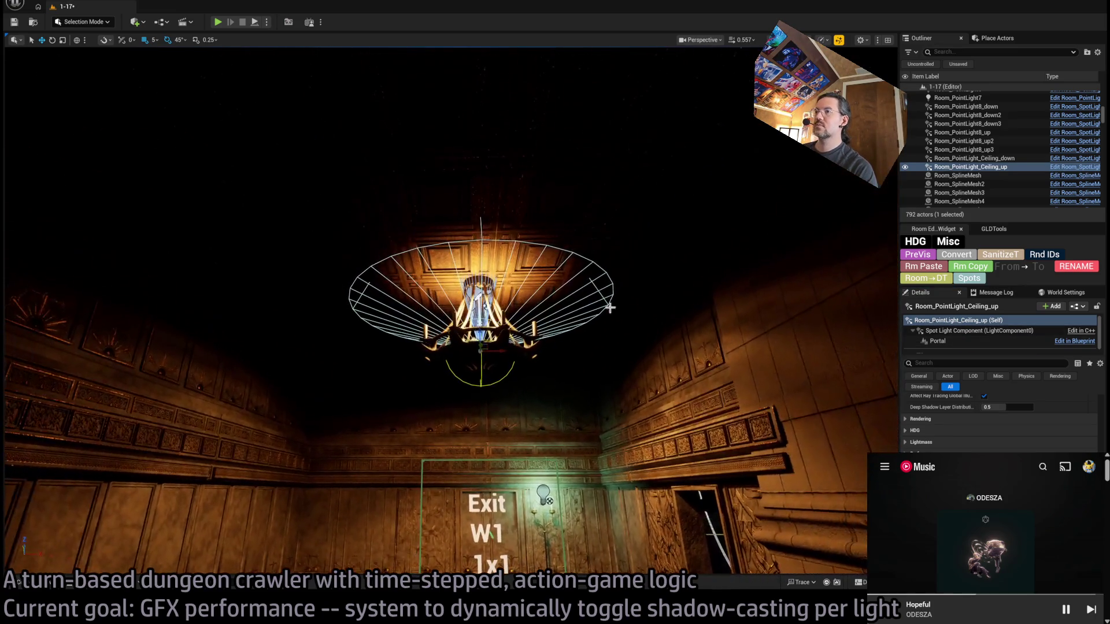
click(255, 26)
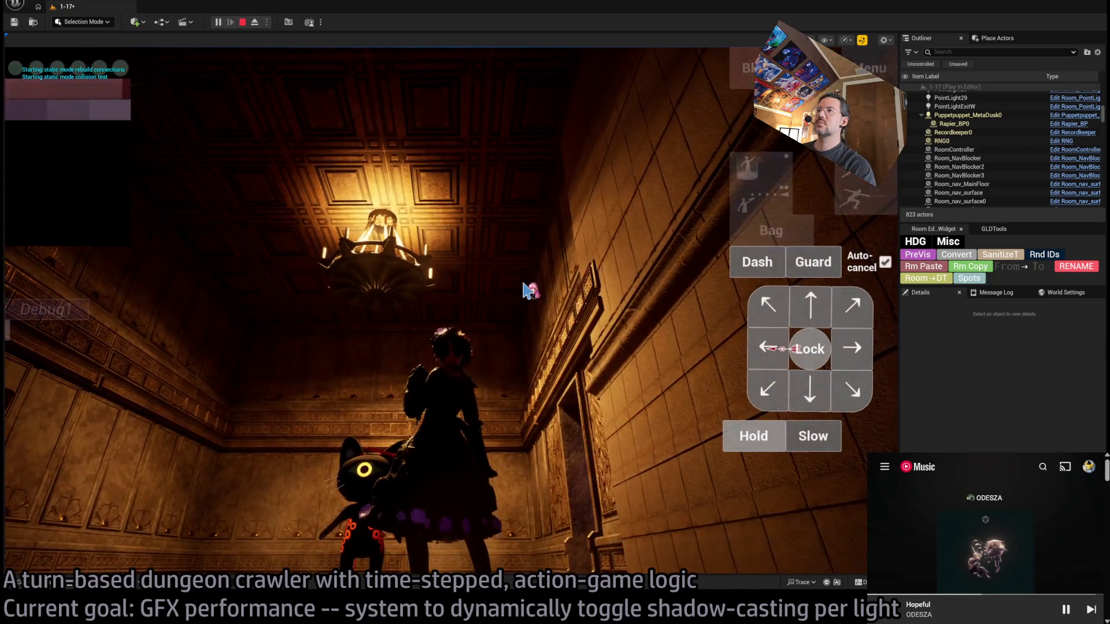
key(Escape)
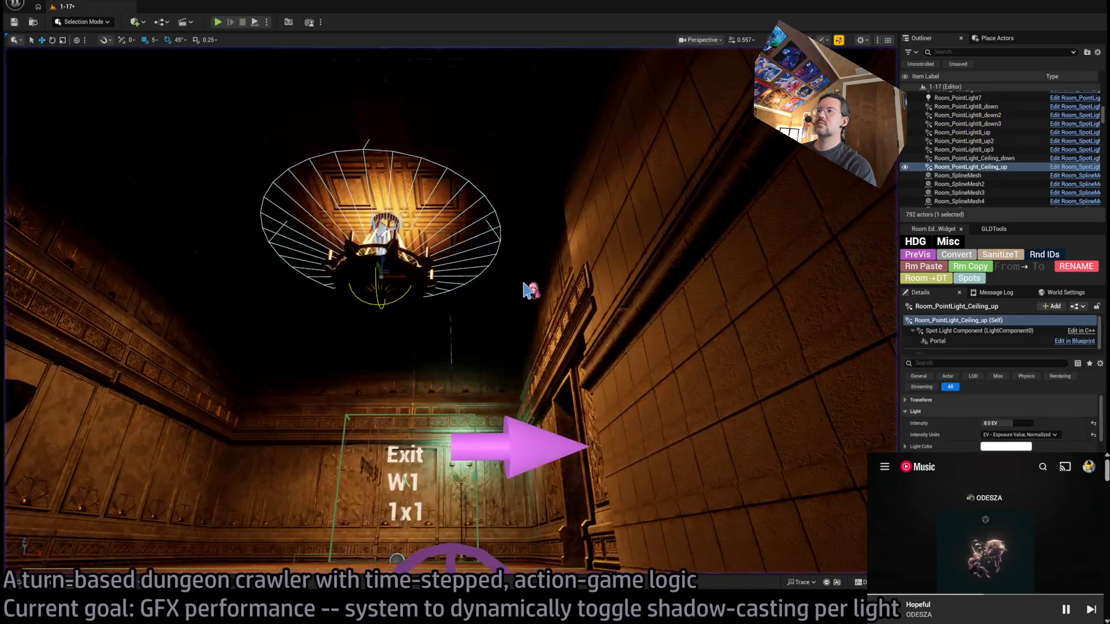
key(f)
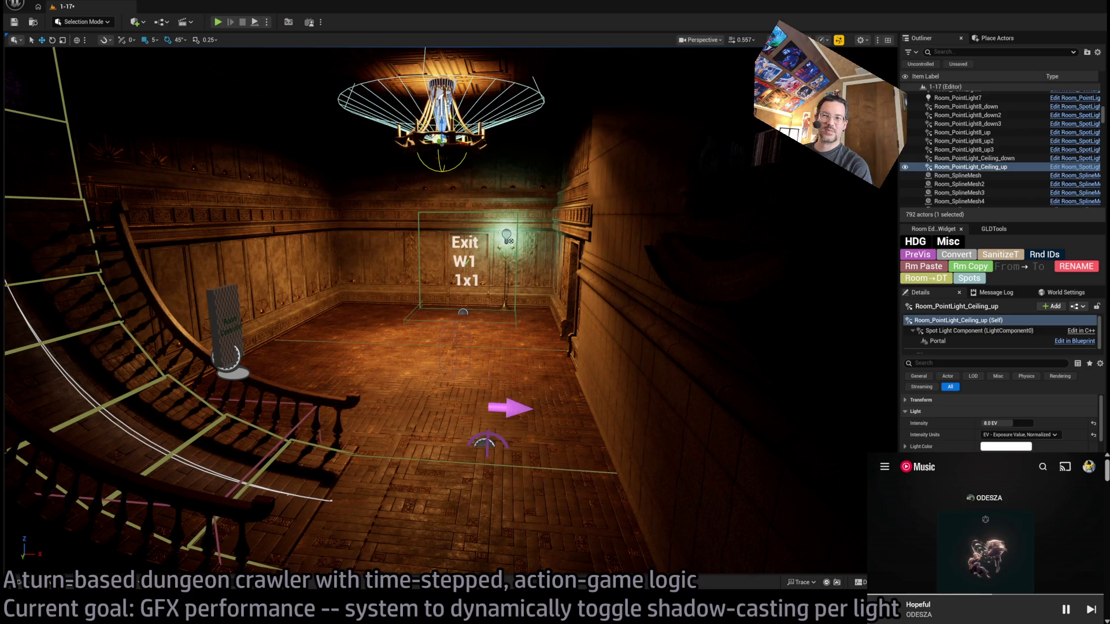
Raise the Spawn_marker in the W1 room to Z 3224.62
click(509, 408)
drag(487, 440, 638, 390)
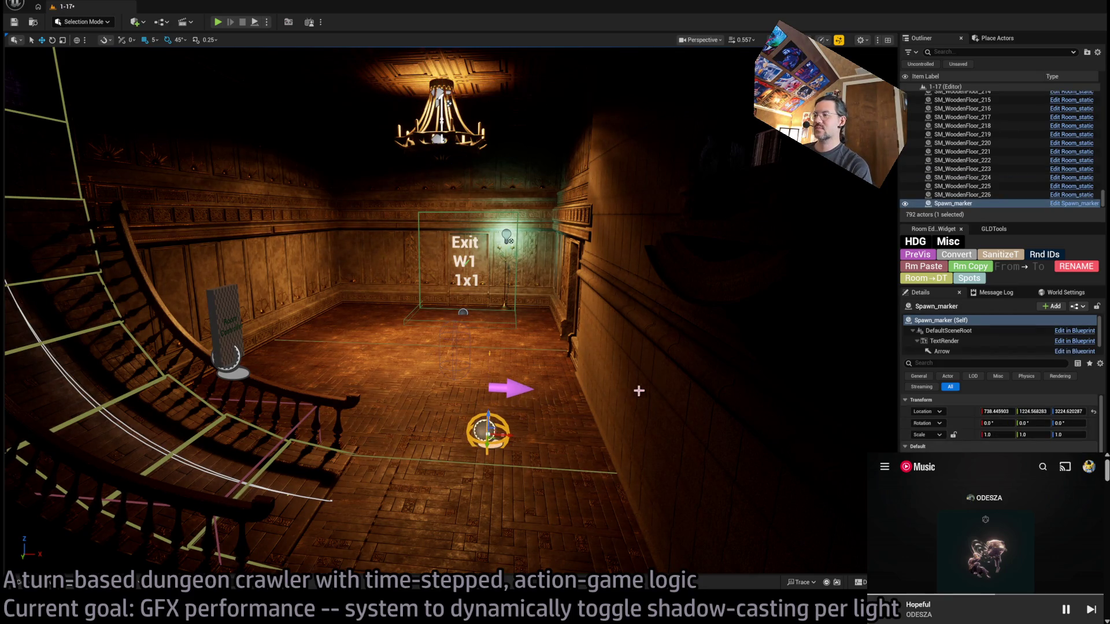
mouse_move(560, 381)
mouse_down()
mouse_move(648, 375)
mouse_move(508, 369)
mouse_up()
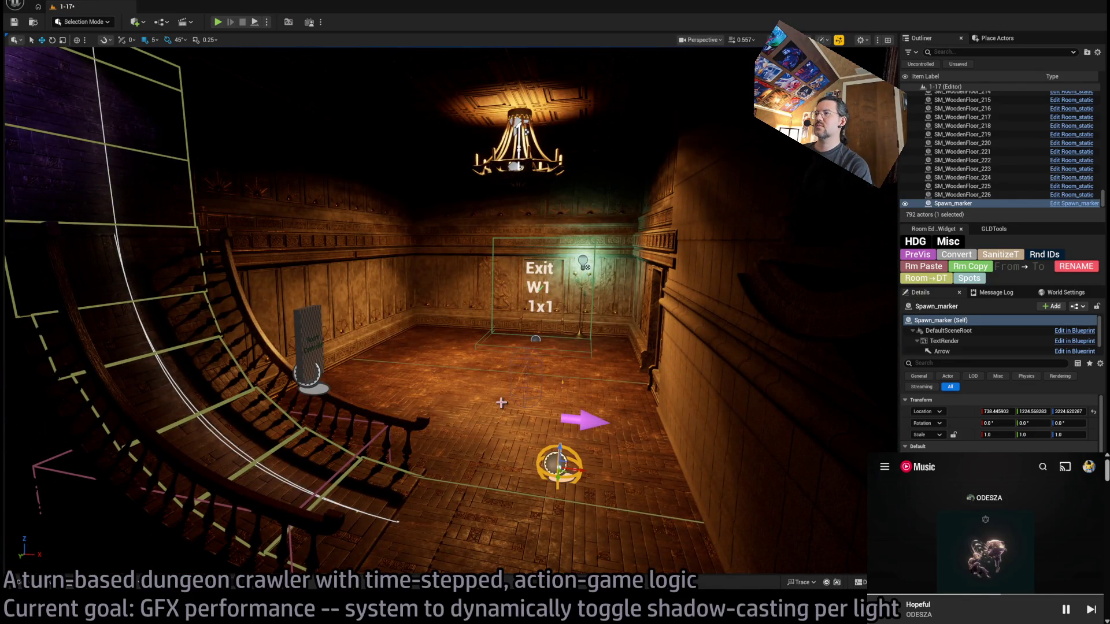
drag(508, 370, 613, 370)
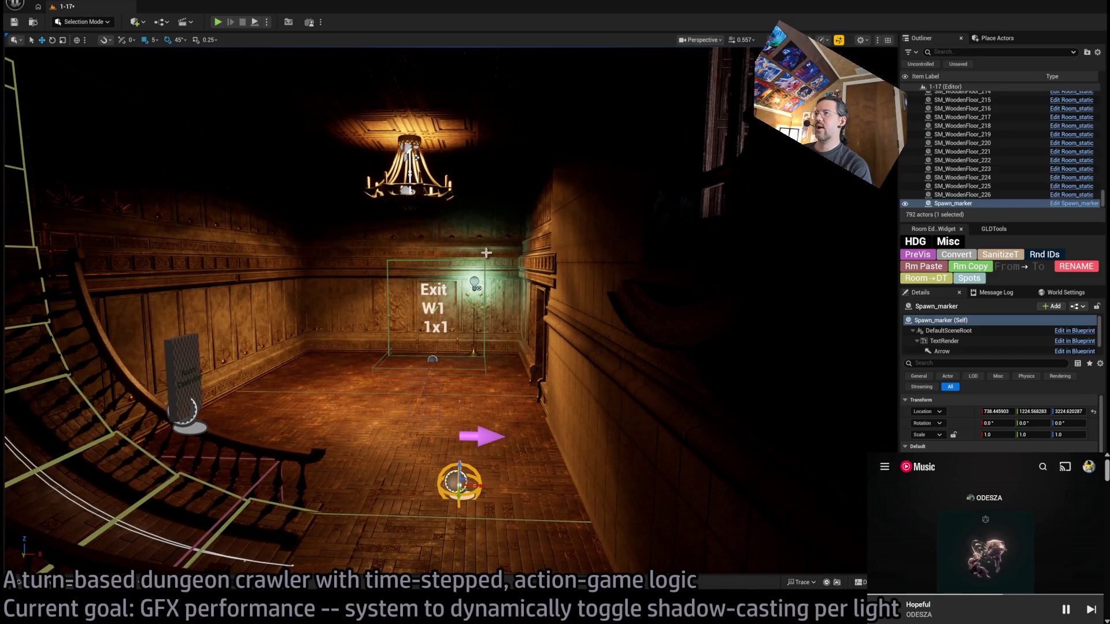
Inspect the purple spot lights PointLight6_down and PointLight6_up, then open the Room_SpotLight blueprint
click(405, 191)
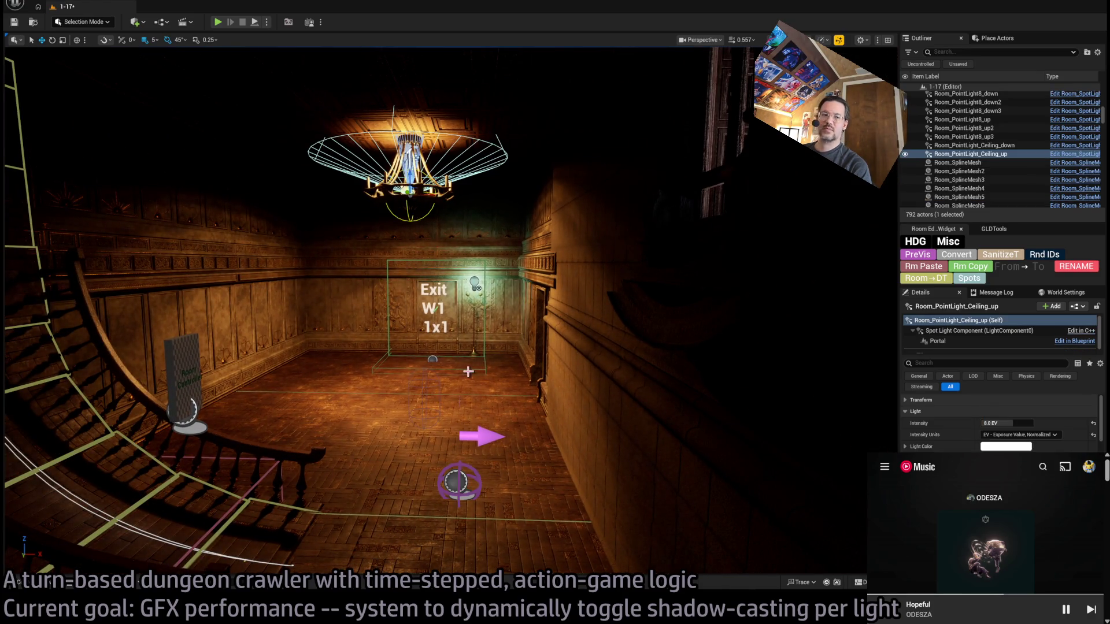
mouse_move(468, 372)
mouse_down()
mouse_move(555, 375)
mouse_move(451, 376)
mouse_up()
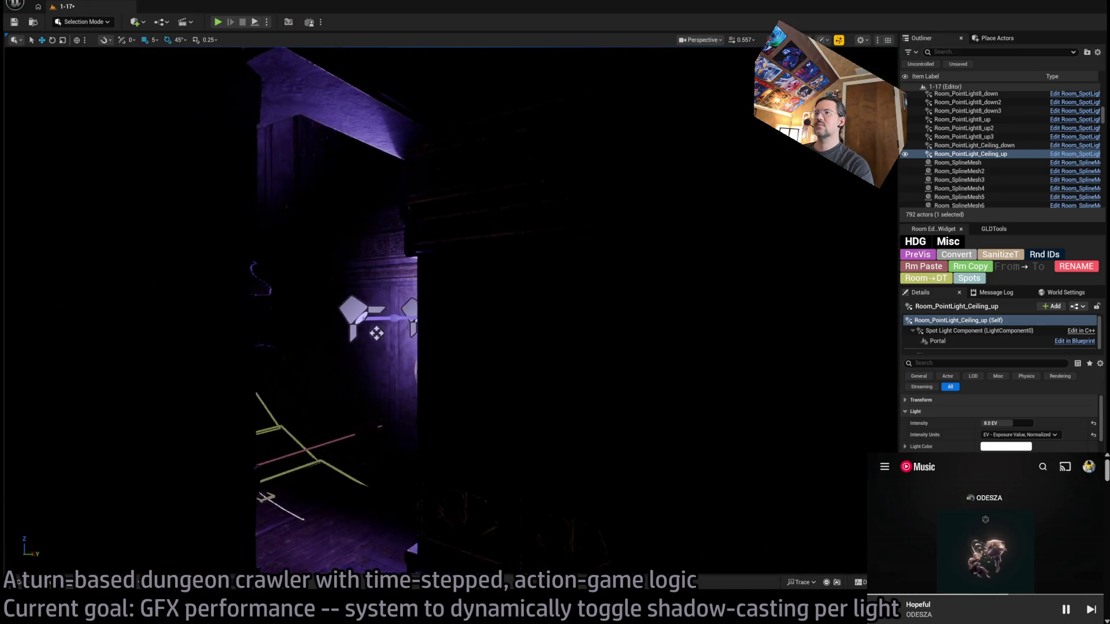
drag(377, 333, 416, 323)
click(488, 327)
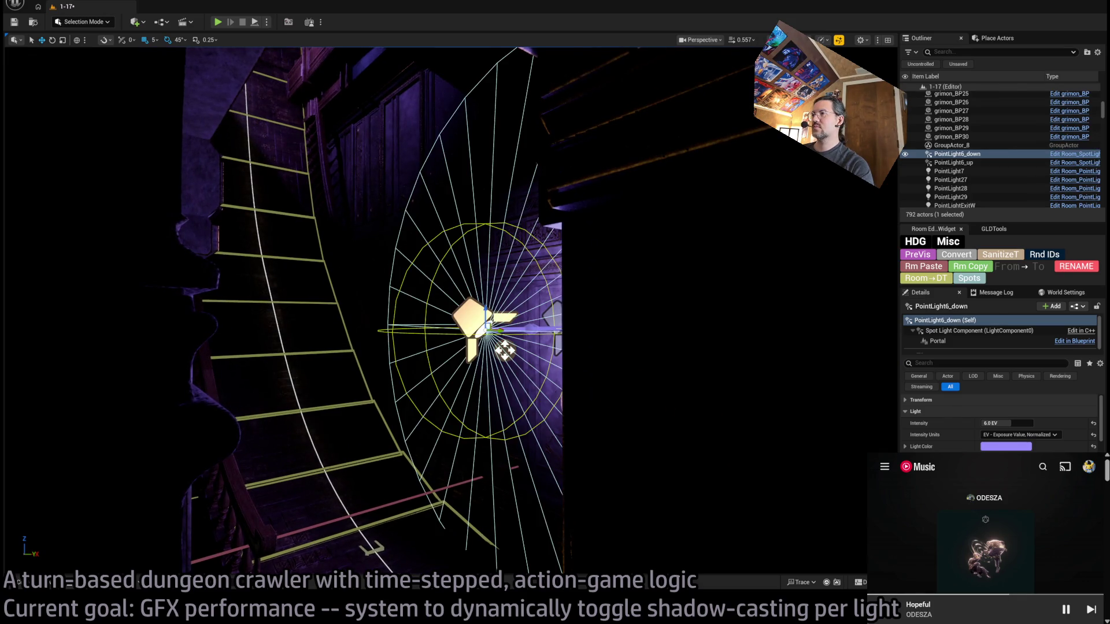
drag(504, 350, 463, 334)
click(508, 359)
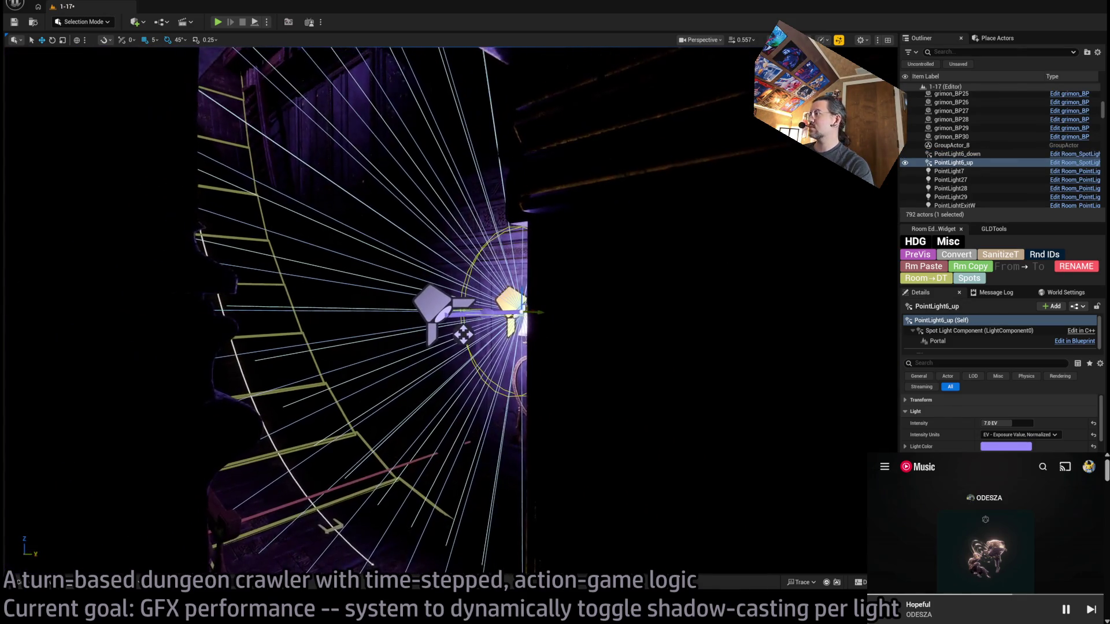
scroll(971, 407, up, 2)
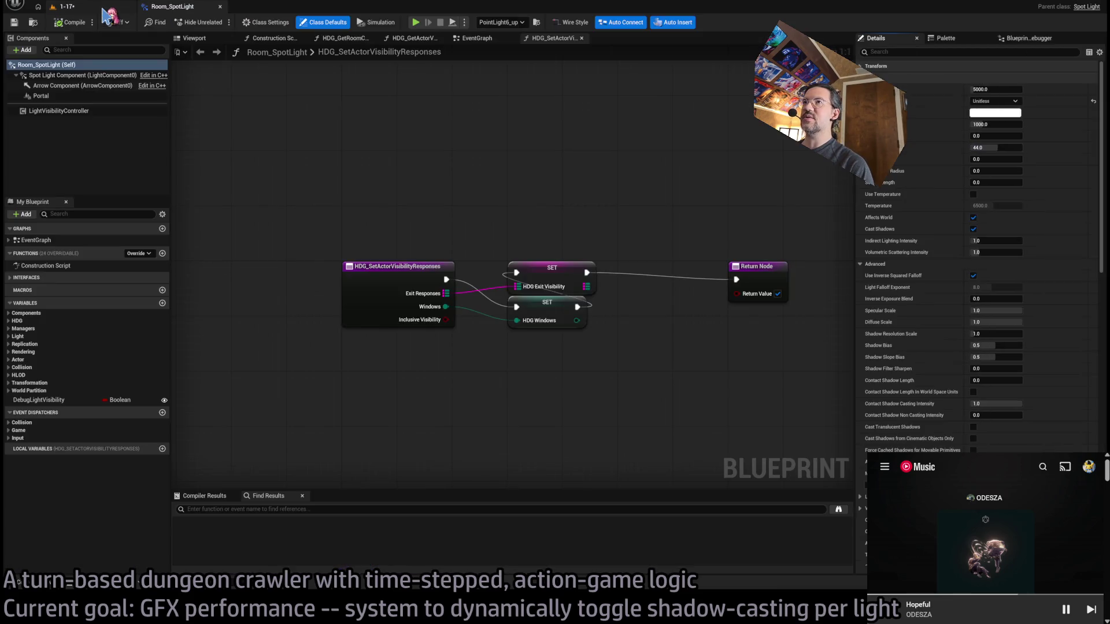
click(105, 13)
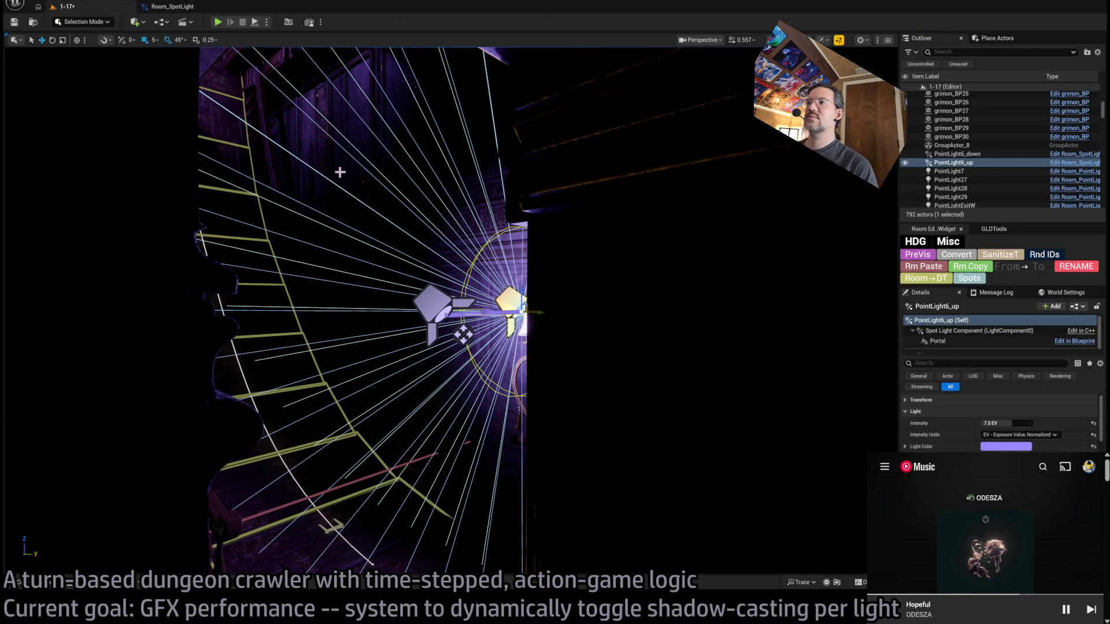
Select the Exit E1 wall lamp PointLight27 and open its Room_PointLight blueprint with Ctrl+E
drag(778, 275, 681, 272)
click(483, 194)
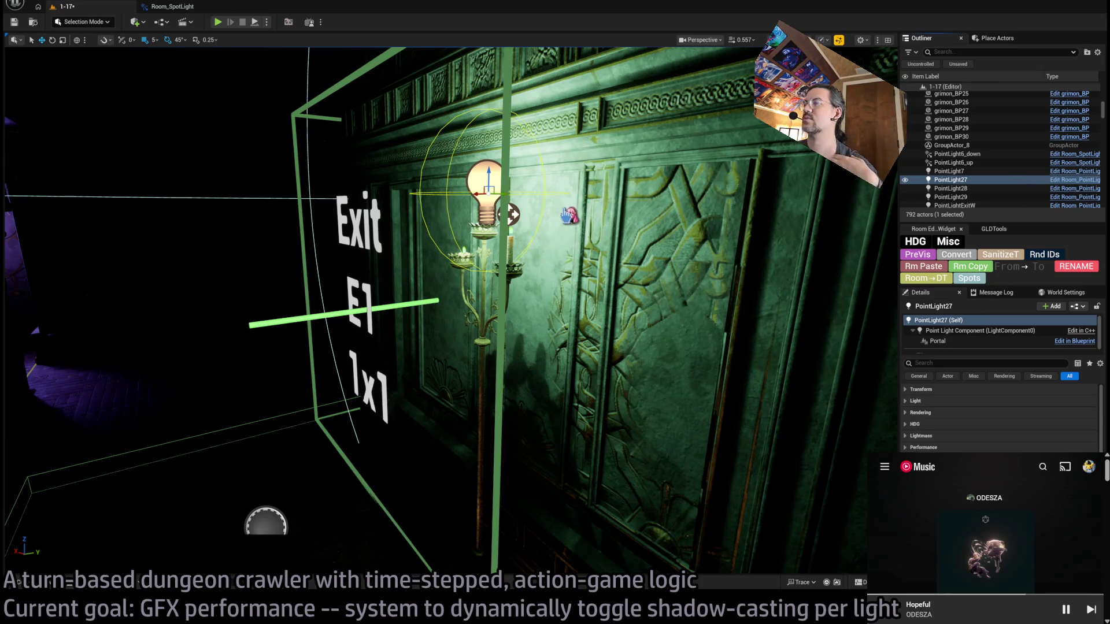
key(ctrl+e)
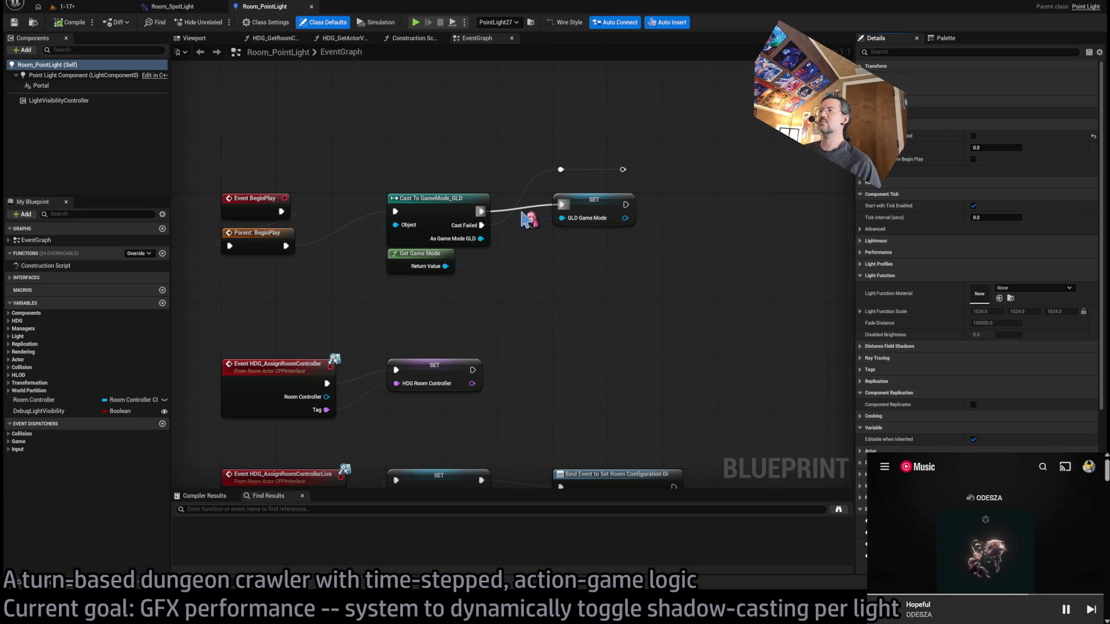
Switch between level 1-17 and the blueprint tabs, reselecting PointLight27, ending on Room_SpotLight
click(105, 7)
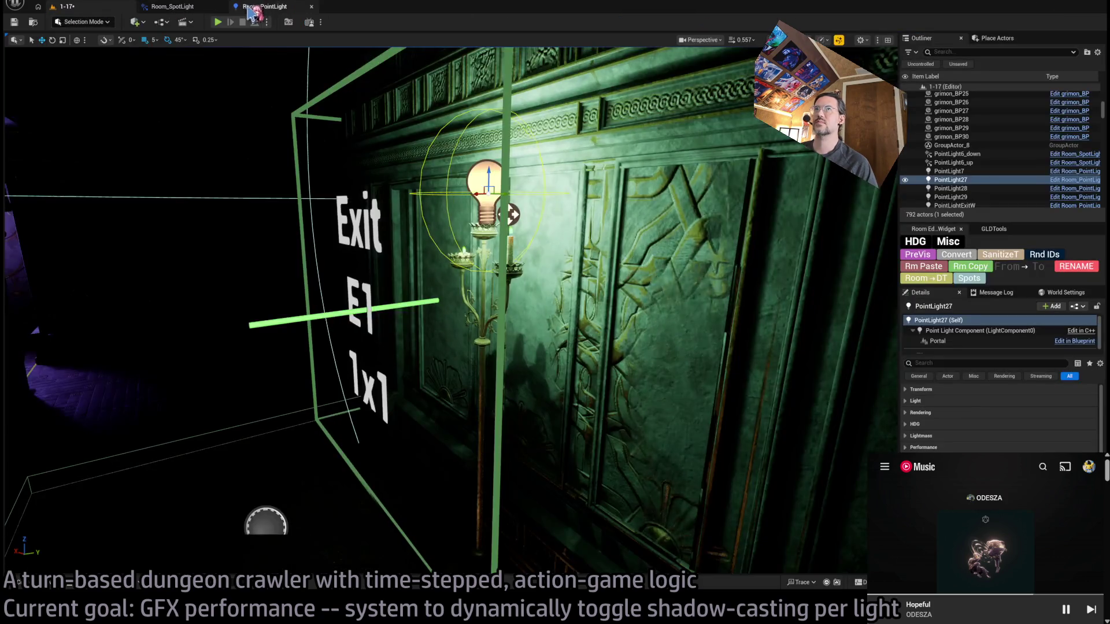
click(276, 8)
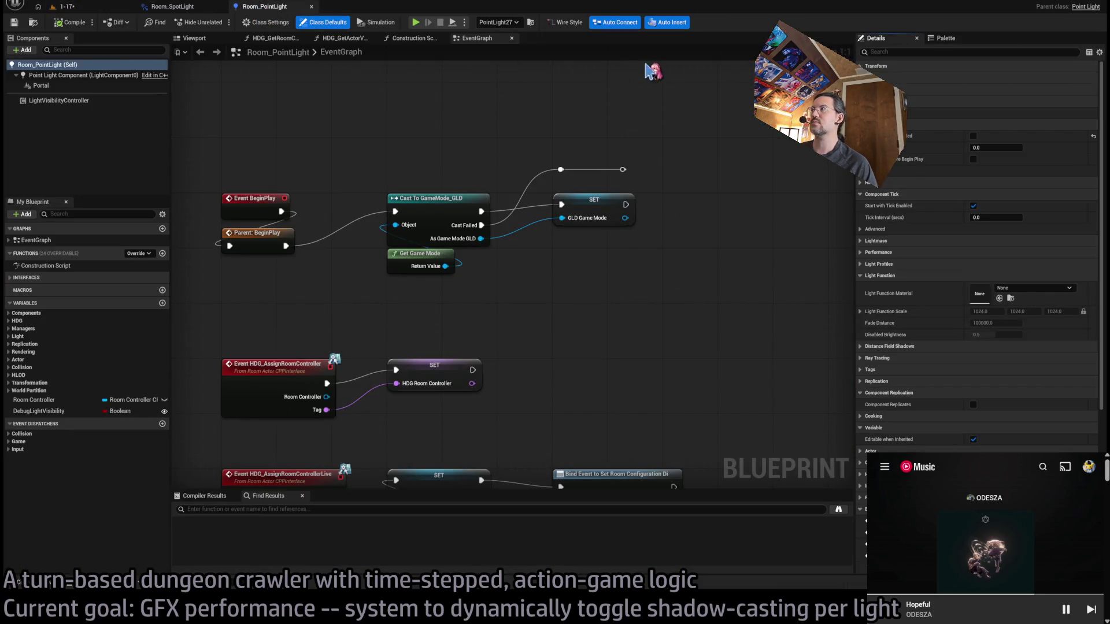
click(67, 6)
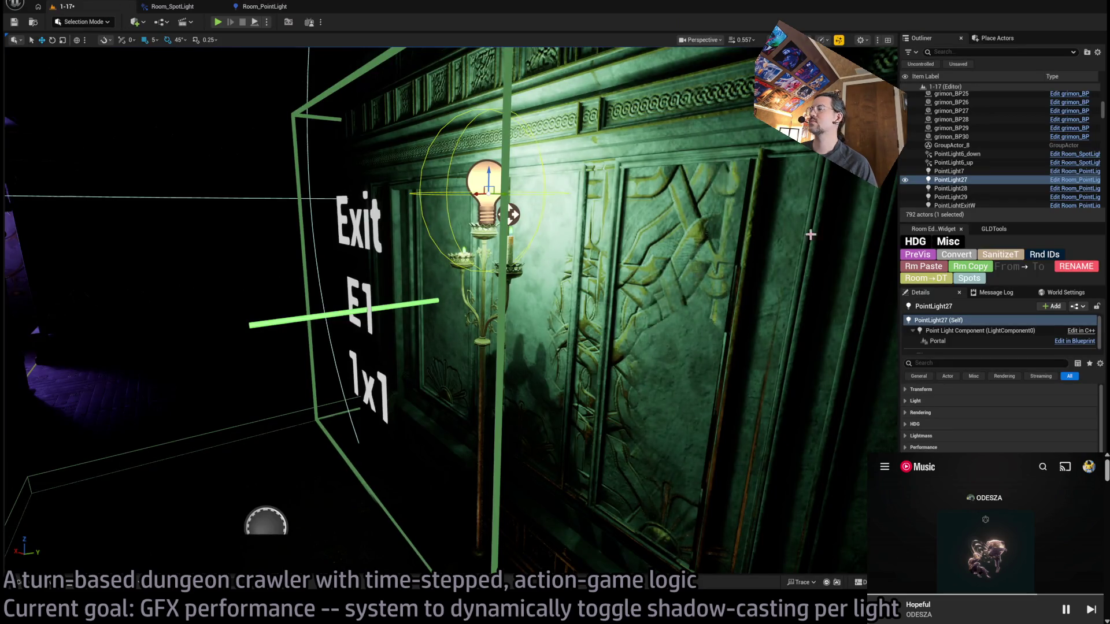
click(265, 6)
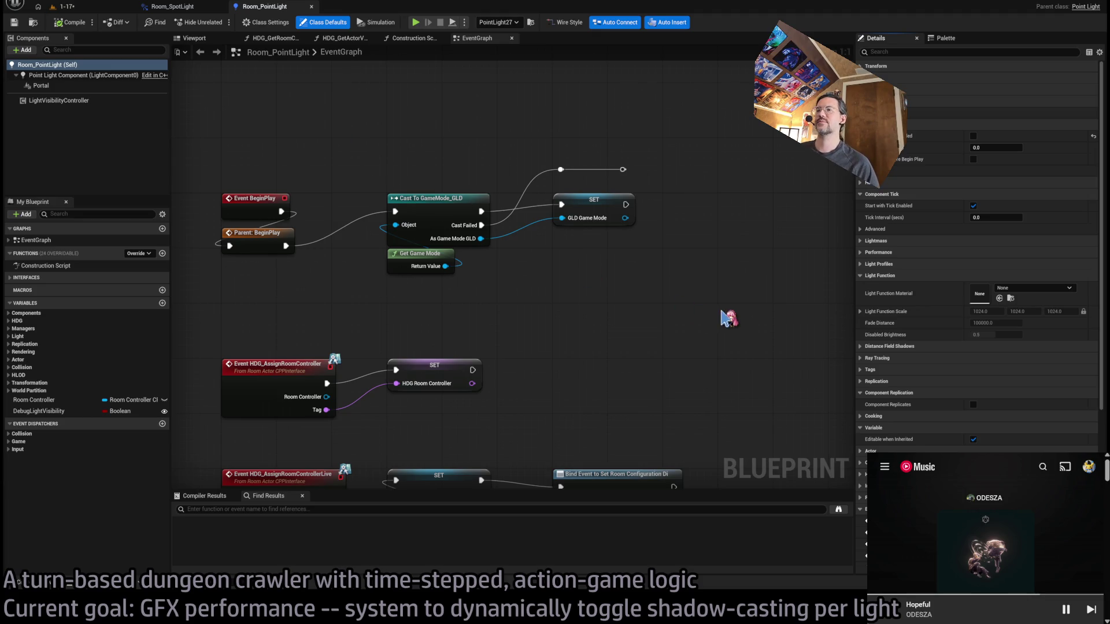
click(121, 10)
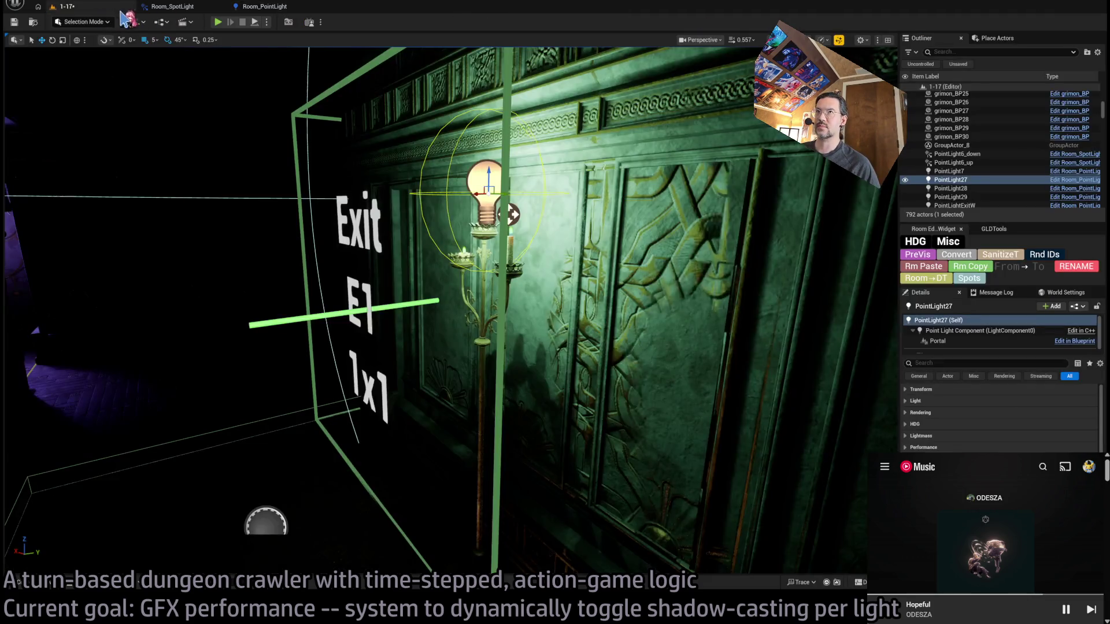
click(265, 8)
click(92, 7)
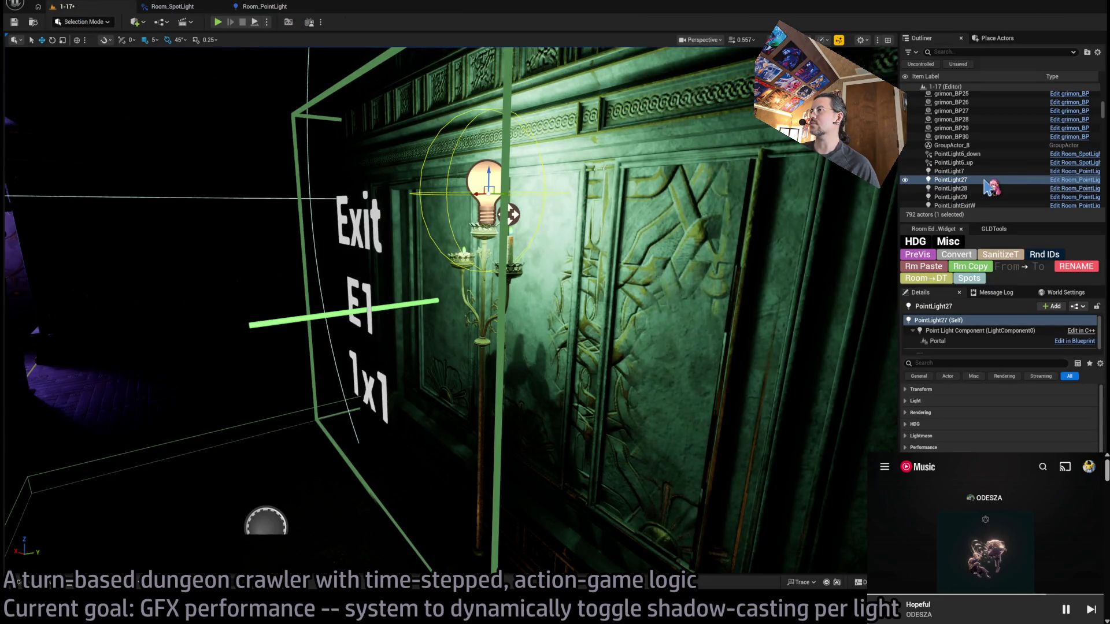
click(480, 238)
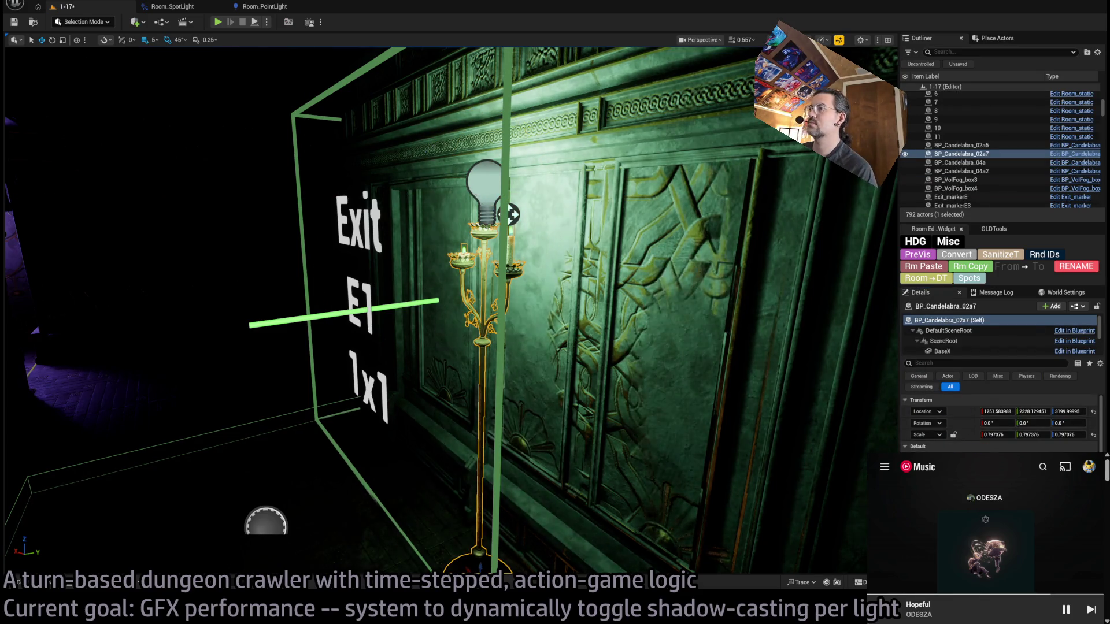
click(509, 214)
click(265, 9)
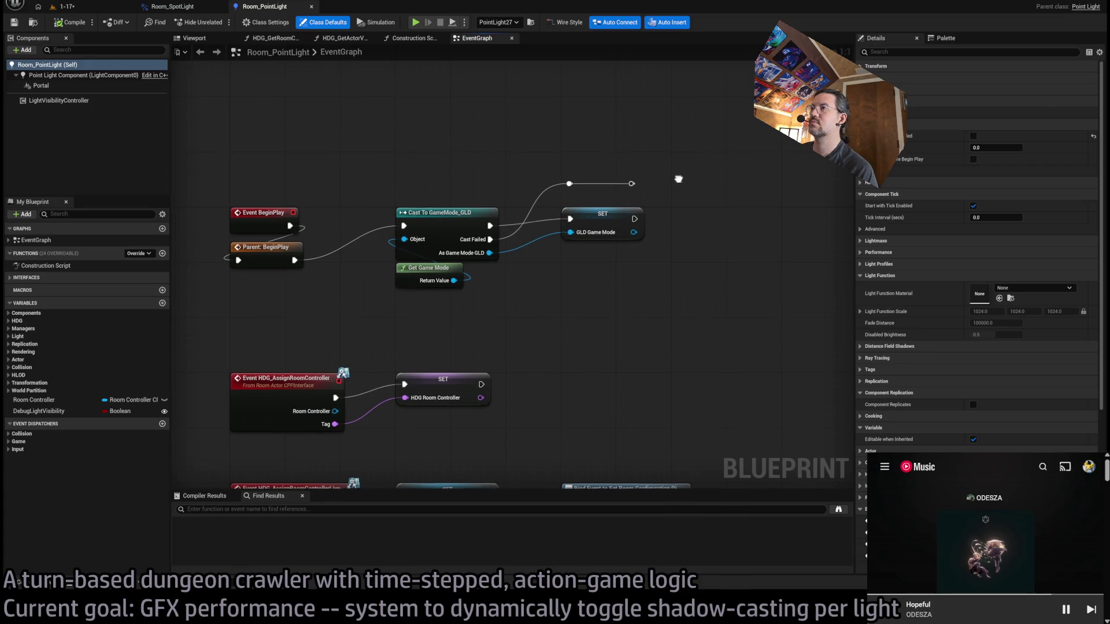
click(195, 8)
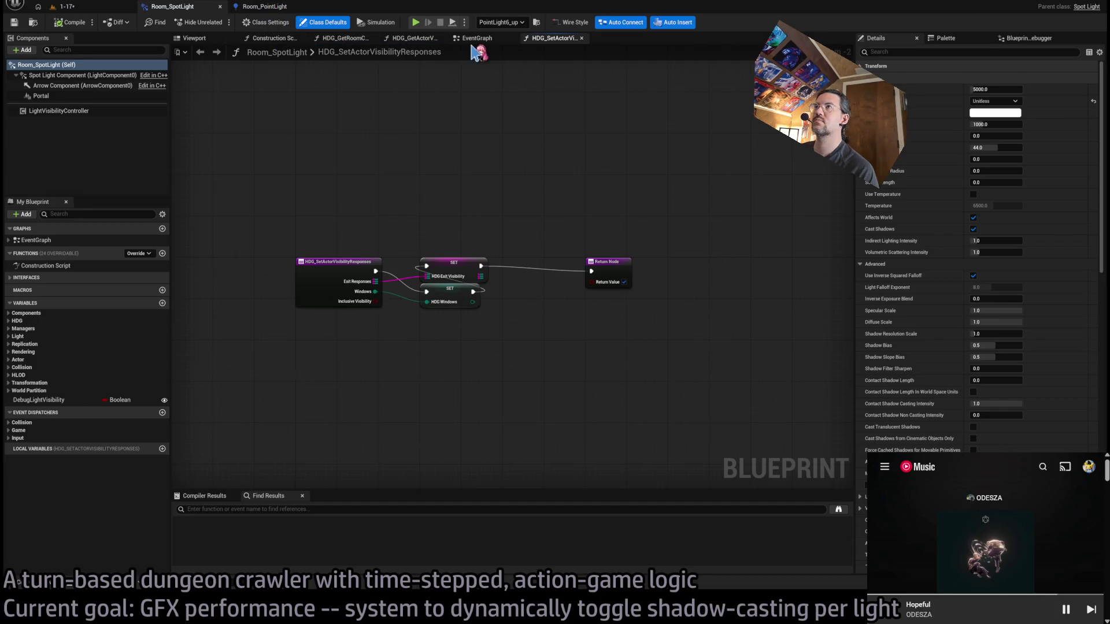
Close Room_SpotLight's extra function graphs, check DebugLightVisibility, and open the Construction Script
middle_click(552, 40)
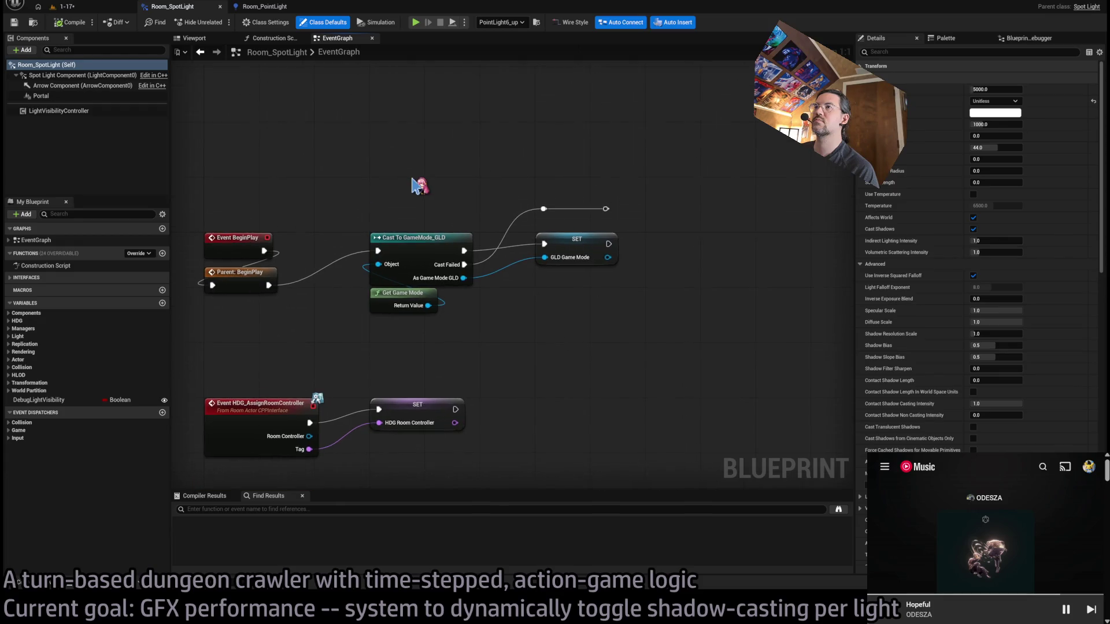
scroll(594, 208, up, 2)
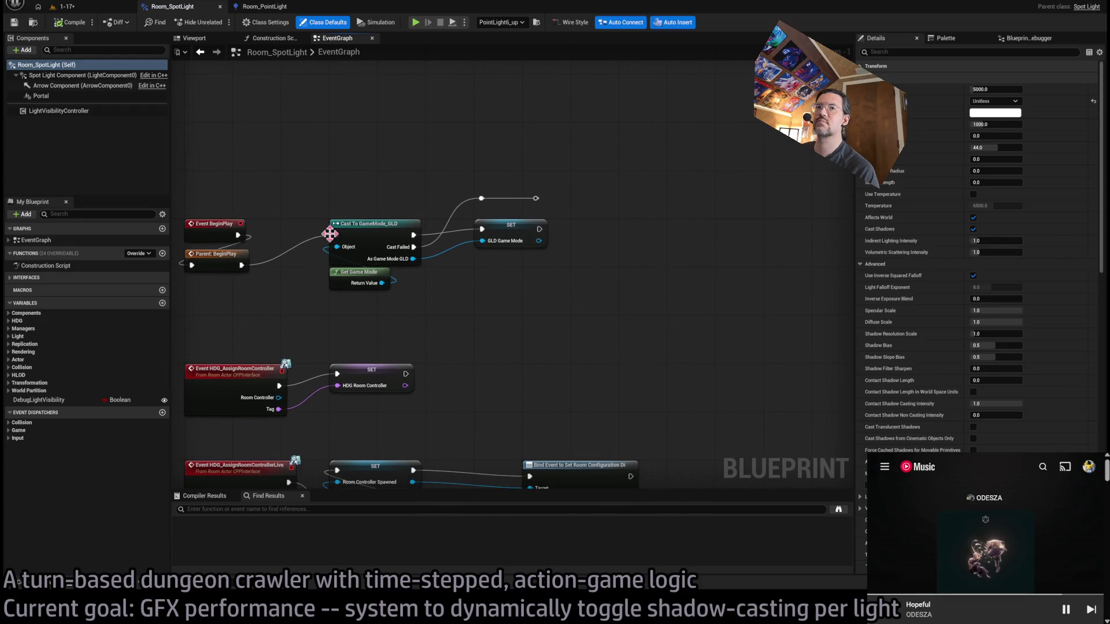
drag(329, 233, 467, 208)
click(37, 400)
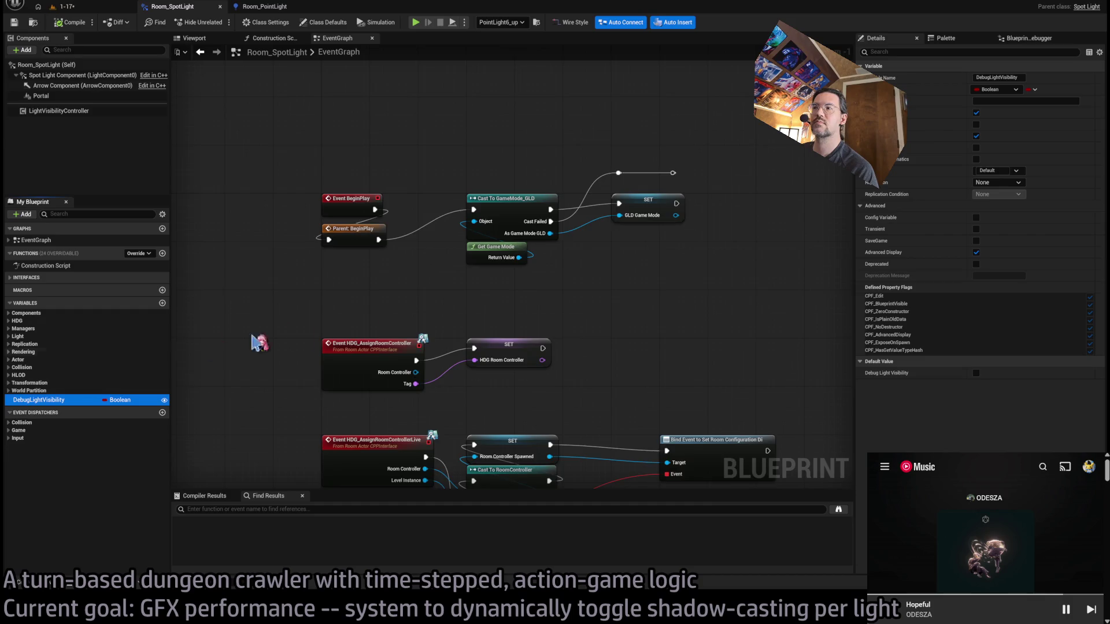
scroll(255, 339, down, 3)
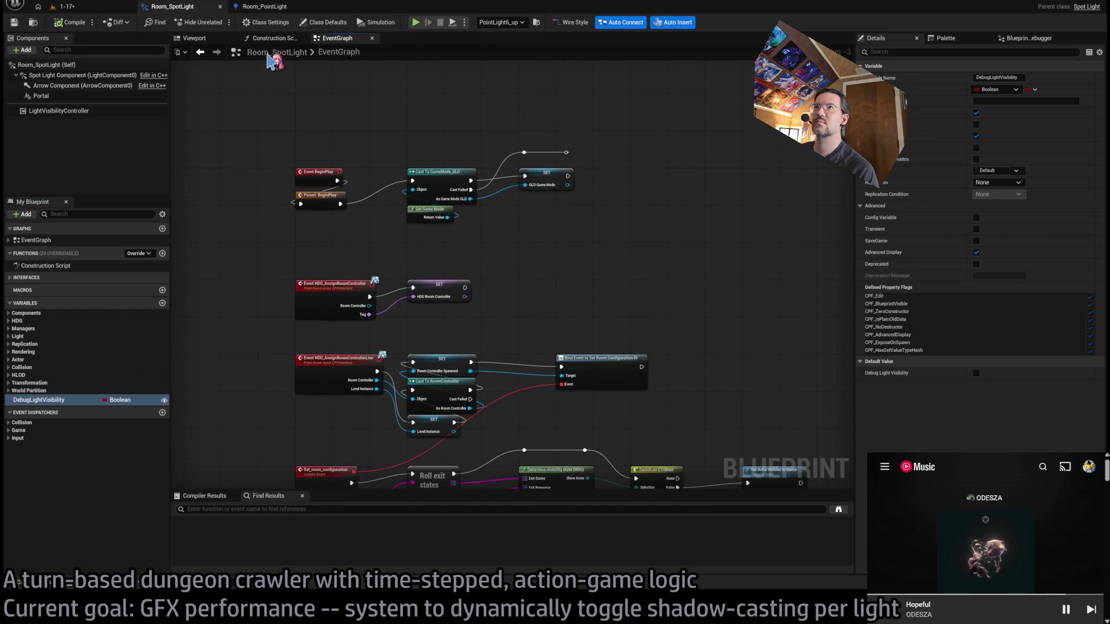
click(274, 37)
click(513, 350)
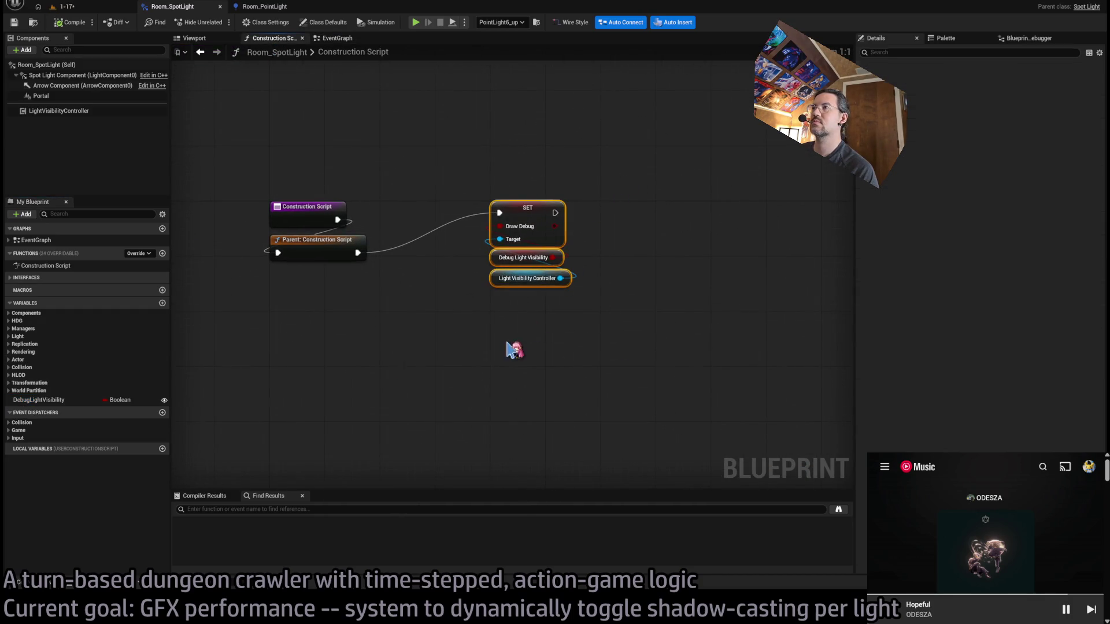
Add an Integer variable named ShadowlessRadius to Room_SpotLight
click(603, 369)
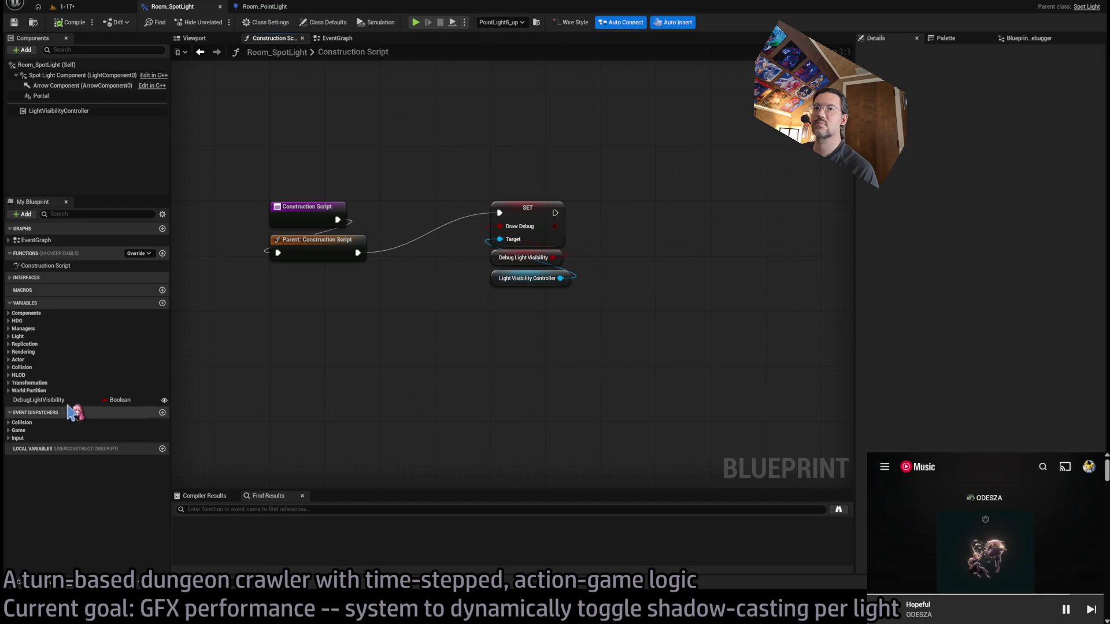
click(162, 303)
text(ShadowlessRadius)
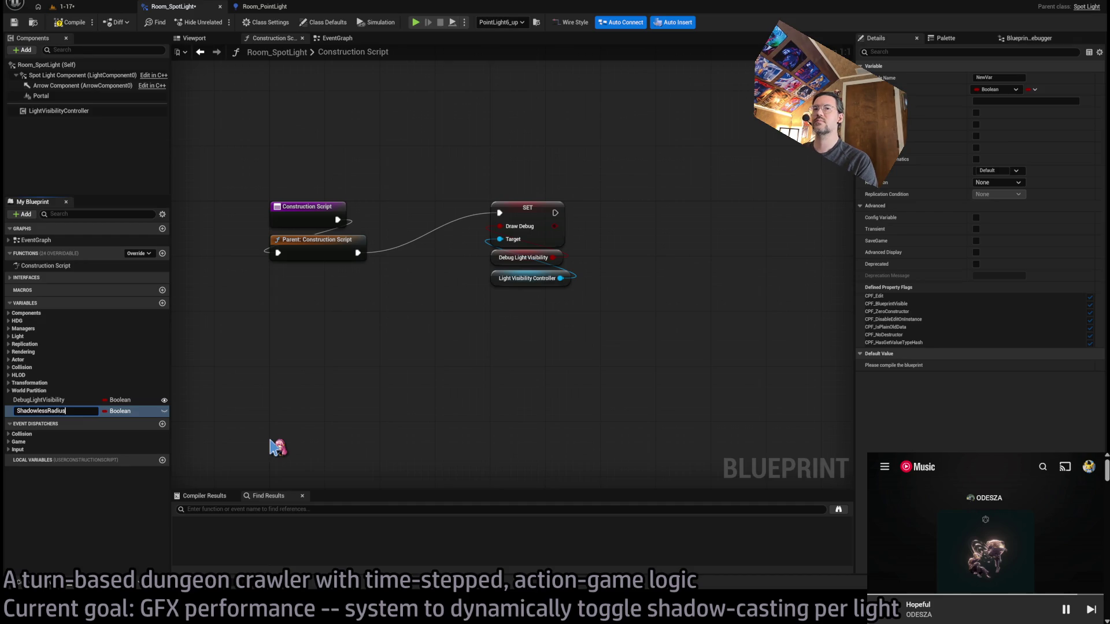
key(Return)
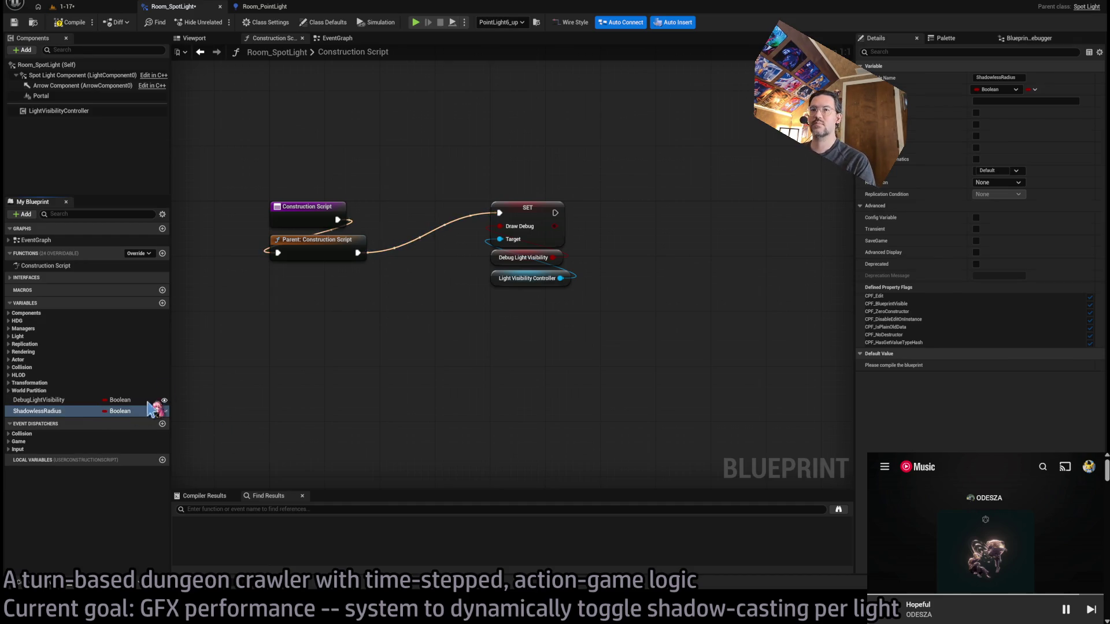
click(134, 271)
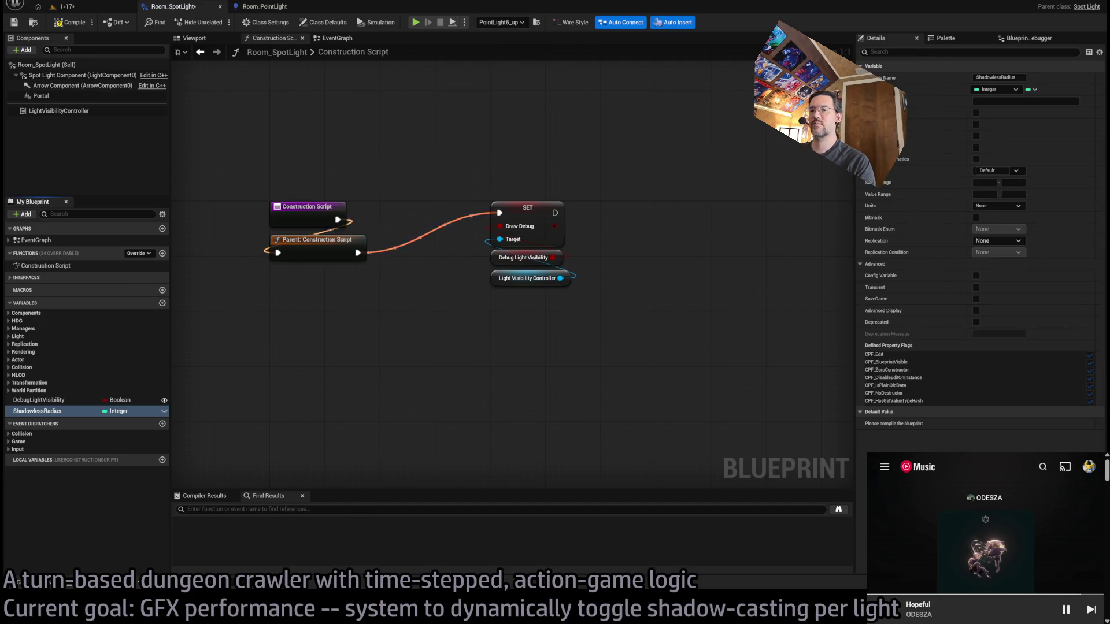
Copy the ShadowlessRadius comment from the C++ header into the variable's Tooltip
key(alt+Tab)
scroll(632, 300, up, 10)
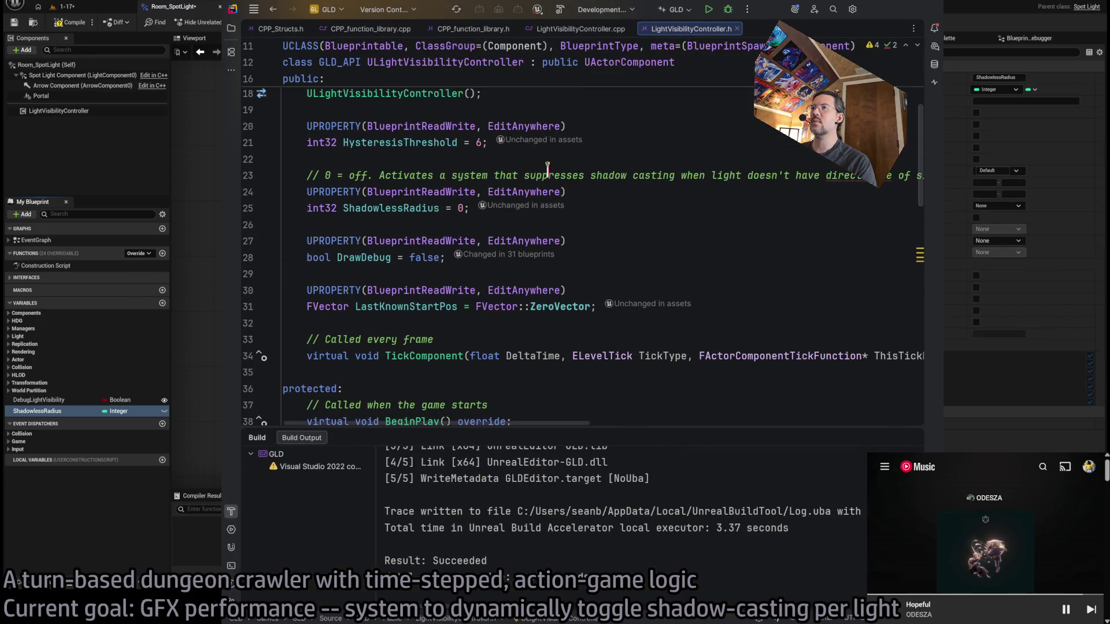
click(559, 175)
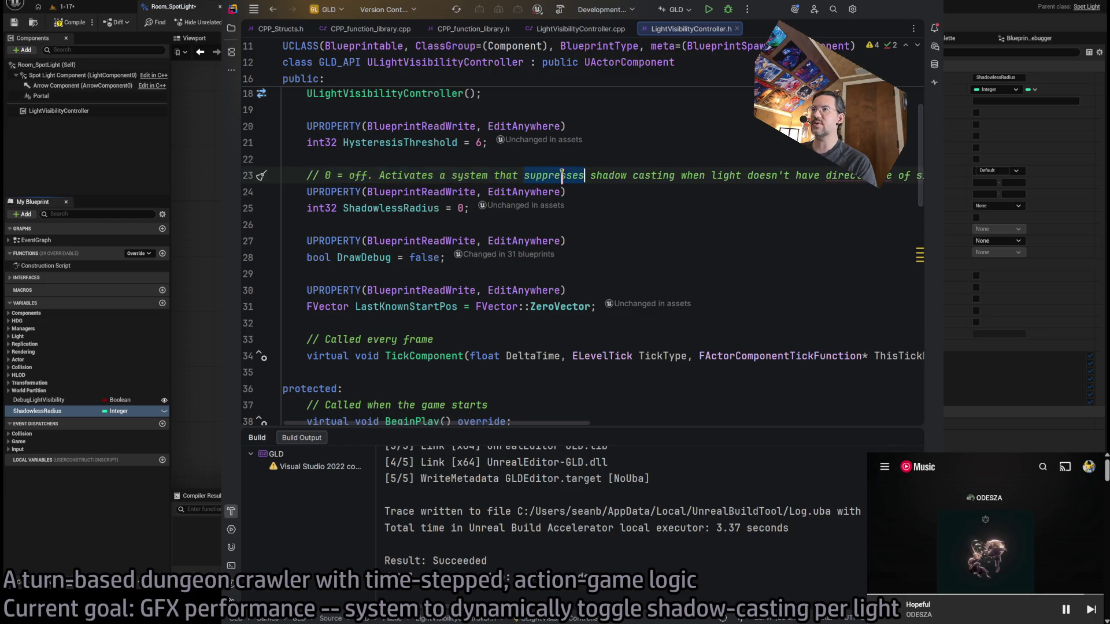
key(alt+Tab)
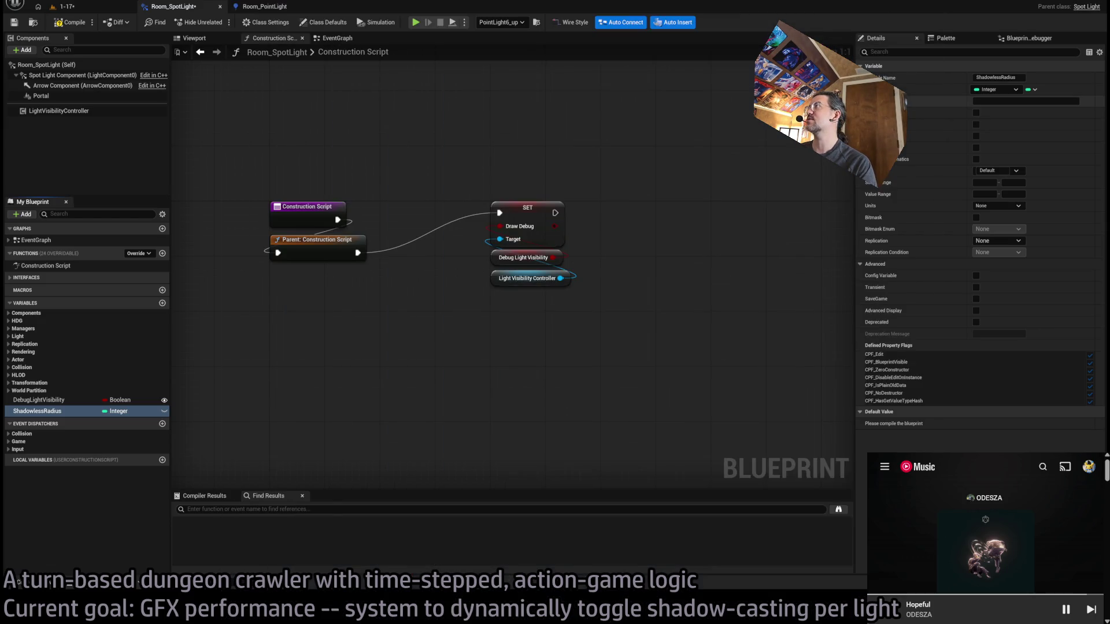
click(998, 101)
key(ctrl+v)
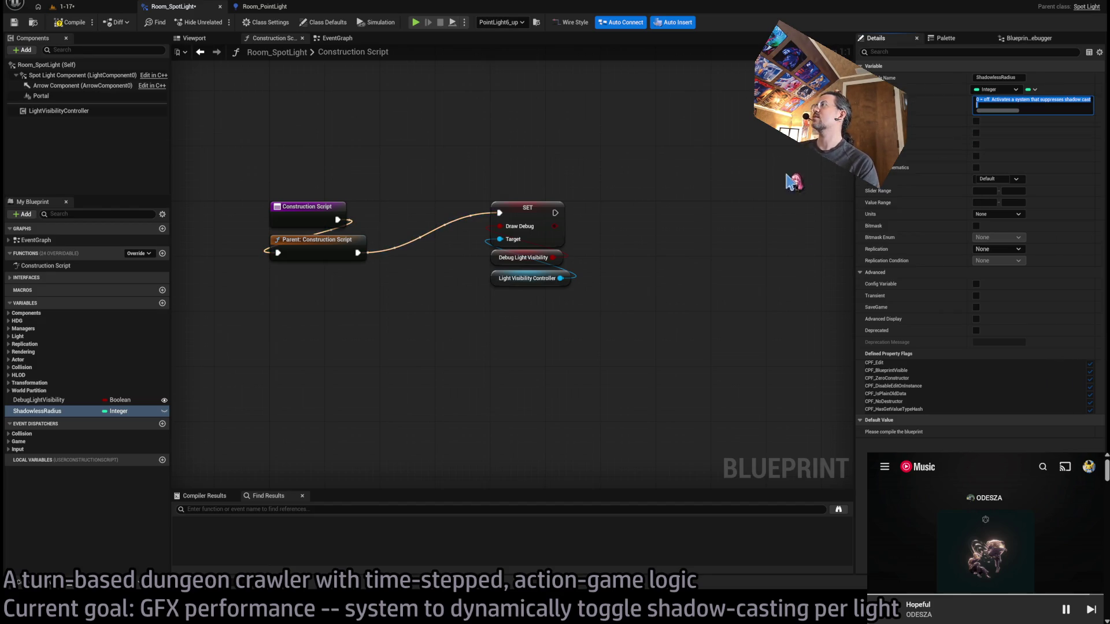
click(1055, 133)
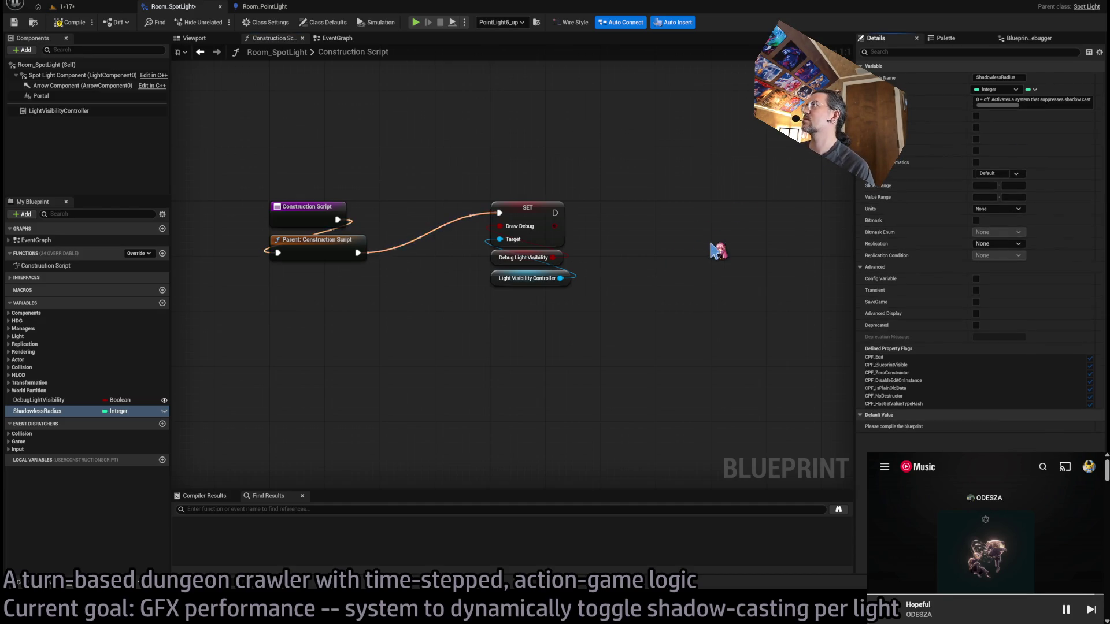
click(46, 411)
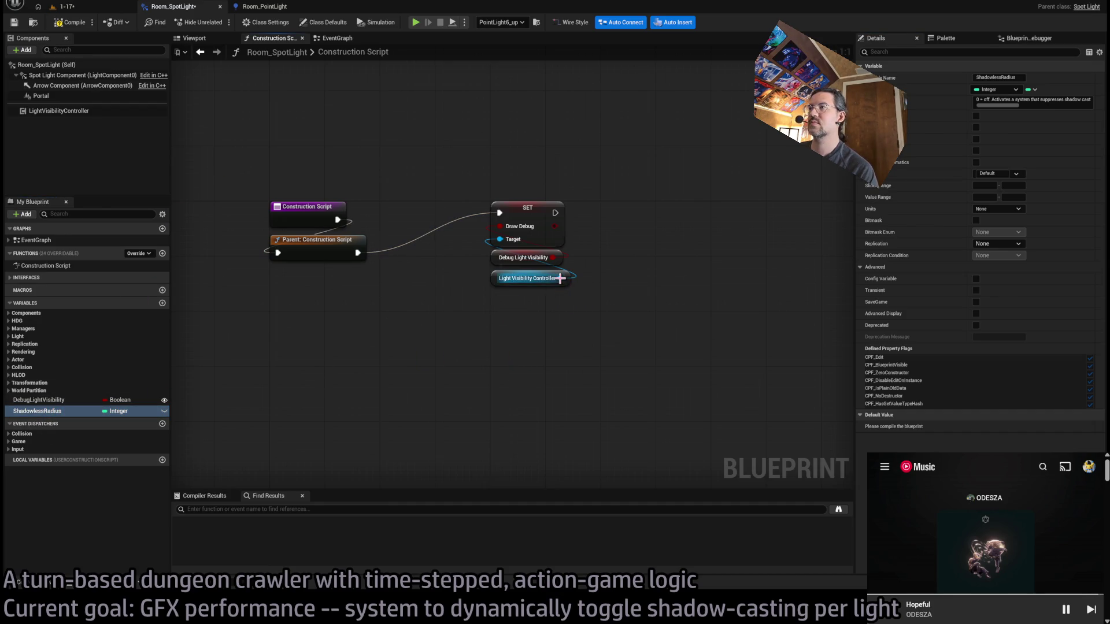
Add a SET Shadowless Radius node after the Draw Debug SET, fed by the ShadowlessRadius variable
drag(560, 278, 652, 276)
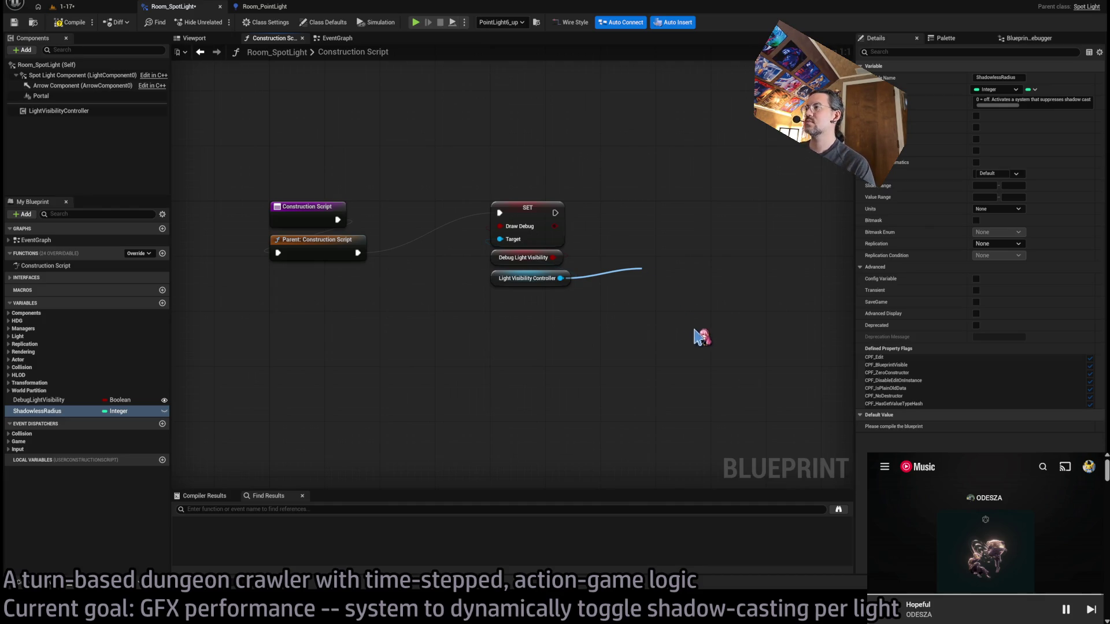
drag(679, 272, 651, 220)
drag(555, 213, 610, 213)
click(607, 306)
mouse_move(40, 411)
mouse_down()
mouse_move(630, 228)
mouse_move(609, 226)
mouse_move(663, 258)
mouse_up()
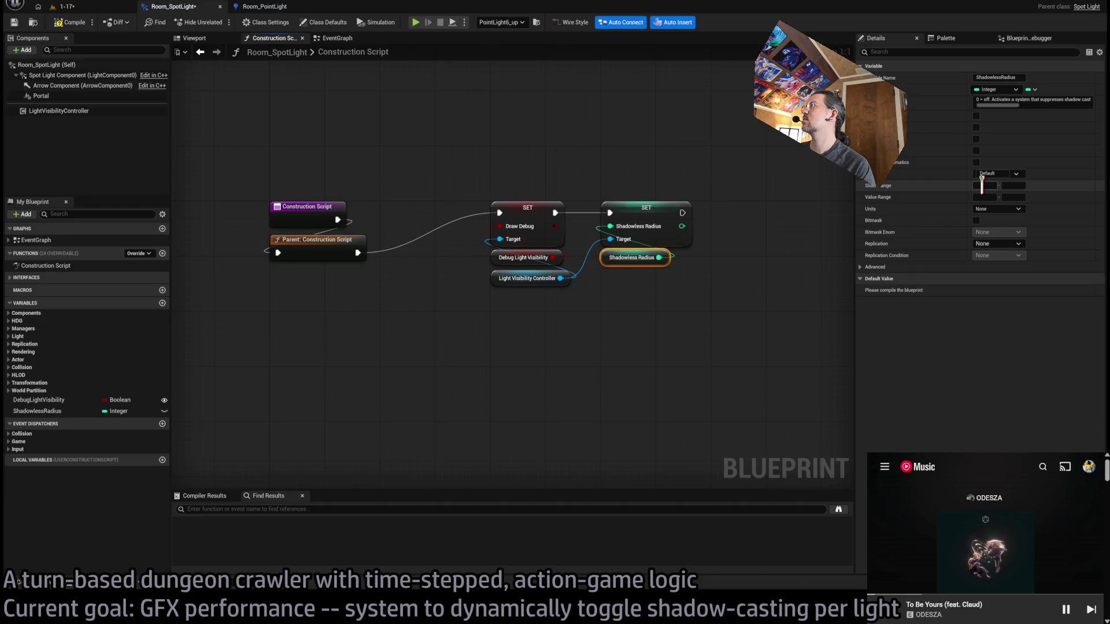
Give ShadowlessRadius a 0–1600 slider range and default -1, then compile Room_SpotLight
text(0)
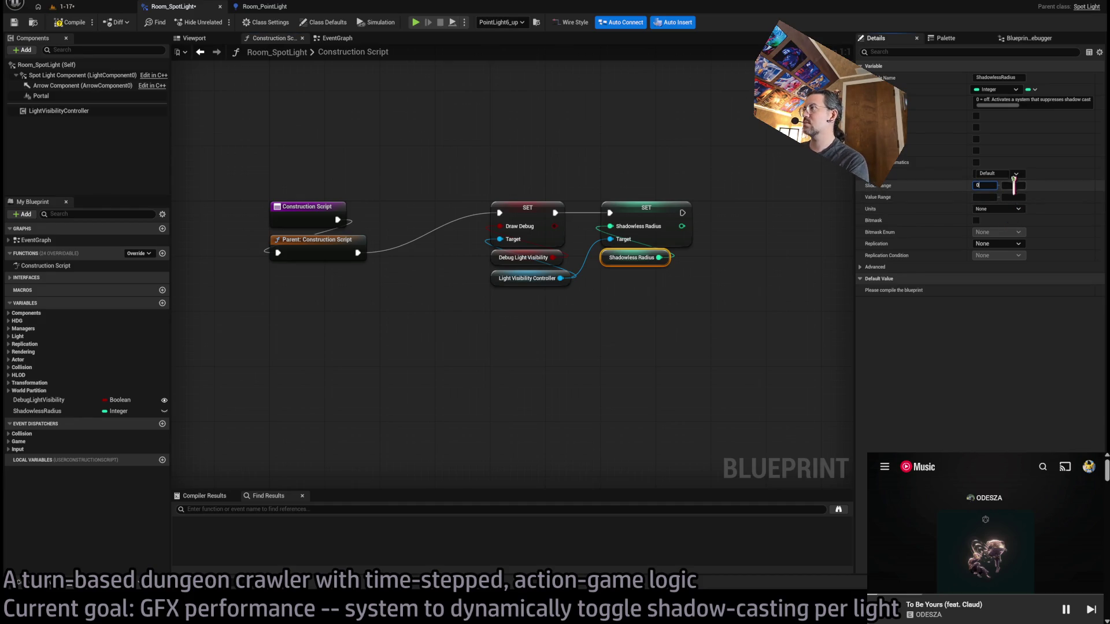
click(1015, 185)
text(1600)
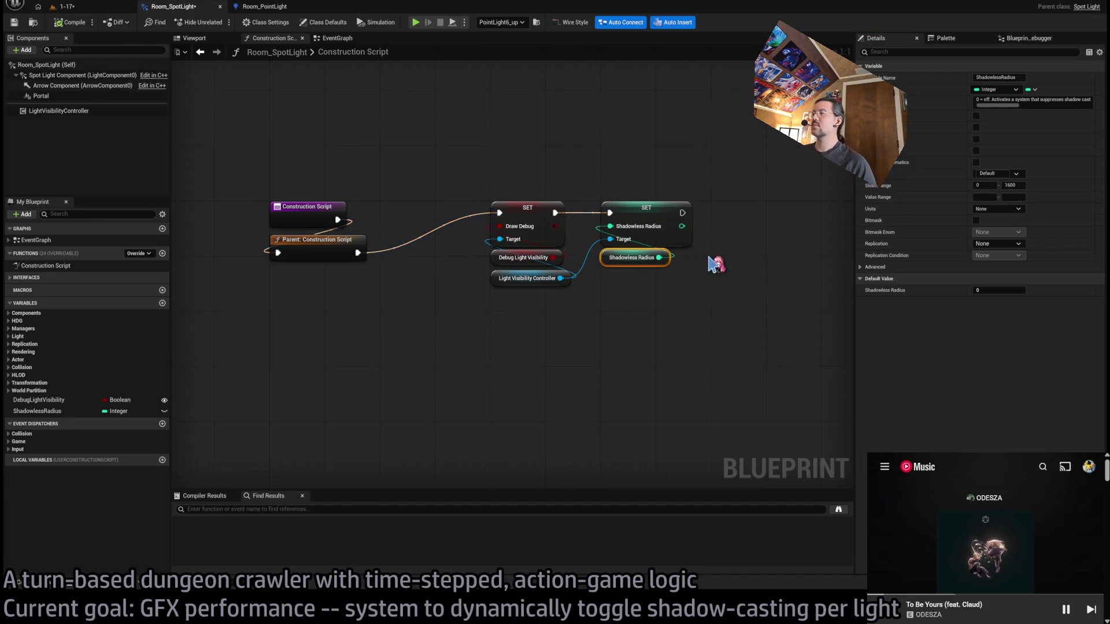
click(994, 290)
text(-1)
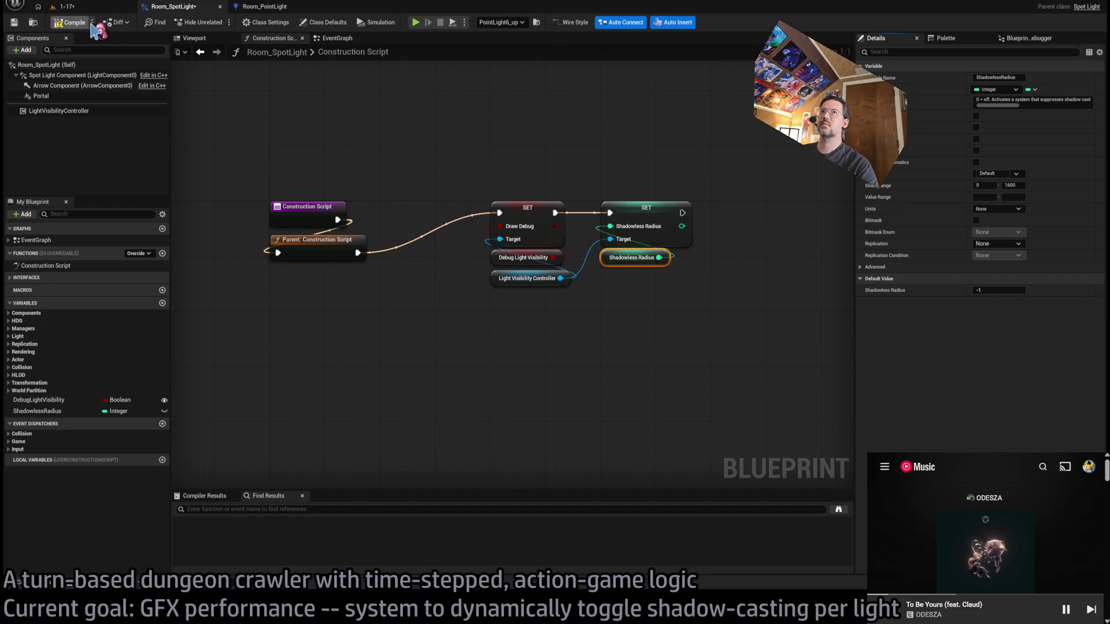
click(91, 26)
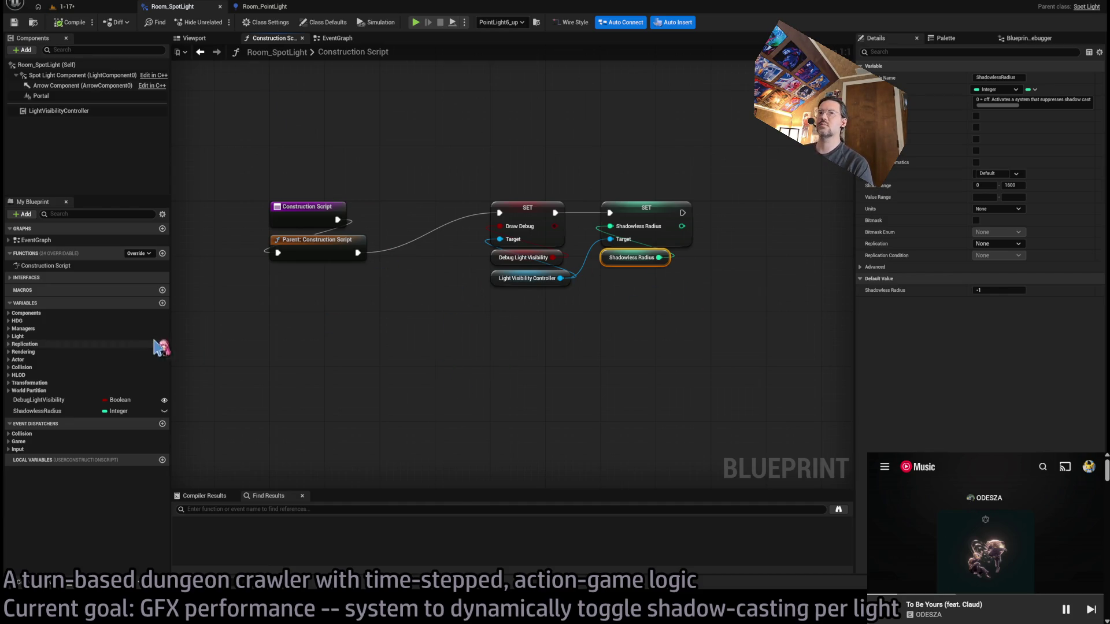
click(55, 411)
click(263, 6)
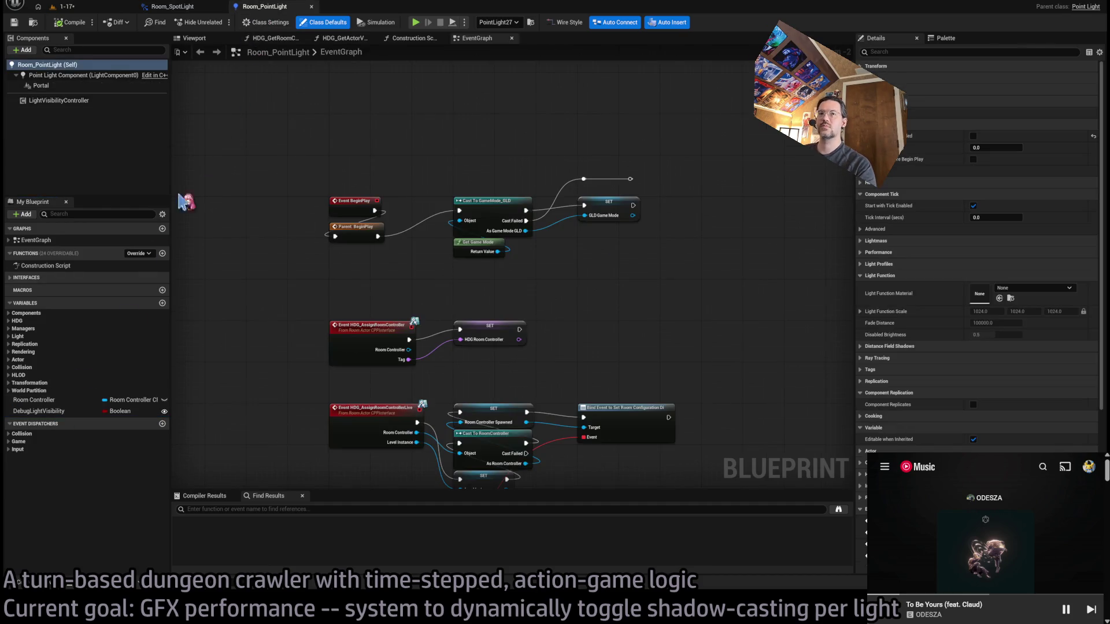
Paste the ShadowlessRadius variable into Room_PointLight and close its extra graph tabs
click(40, 411)
key(ctrl+v)
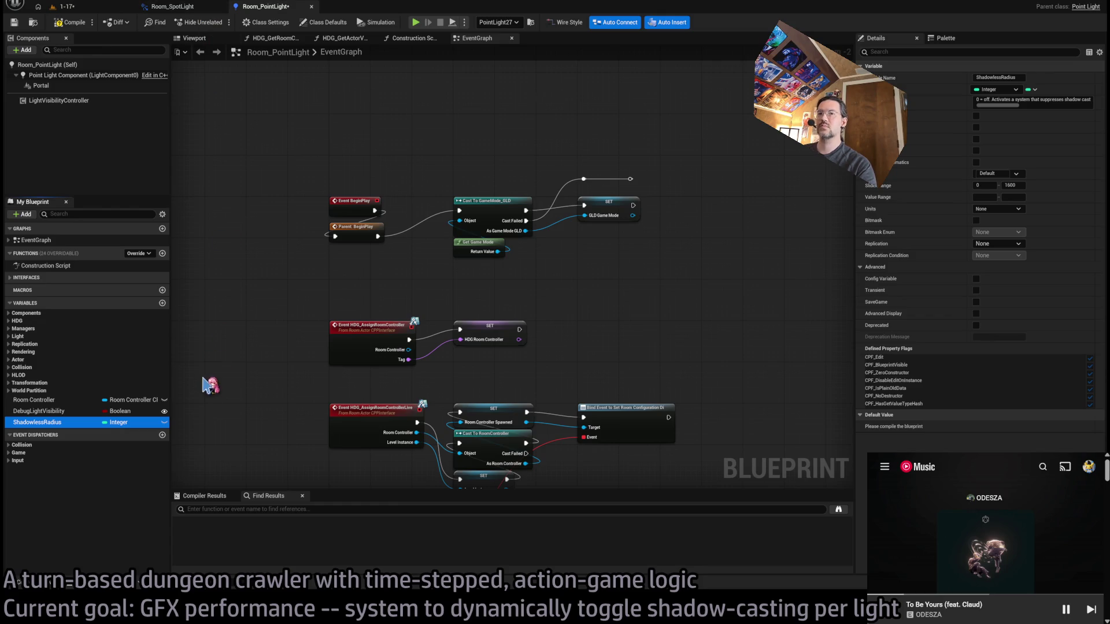
click(191, 7)
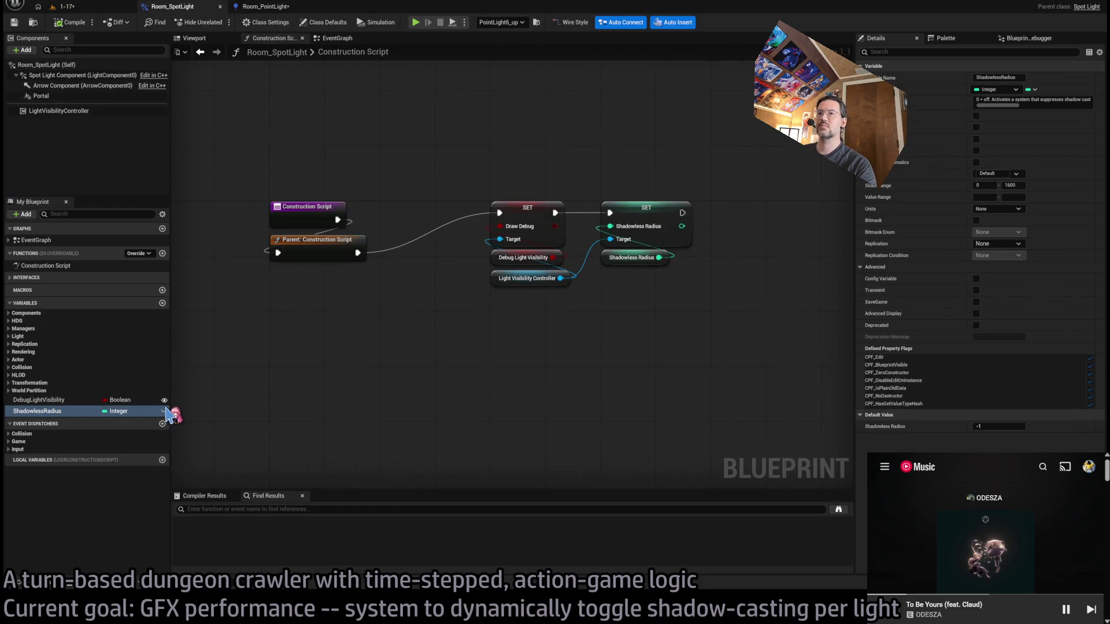
click(277, 7)
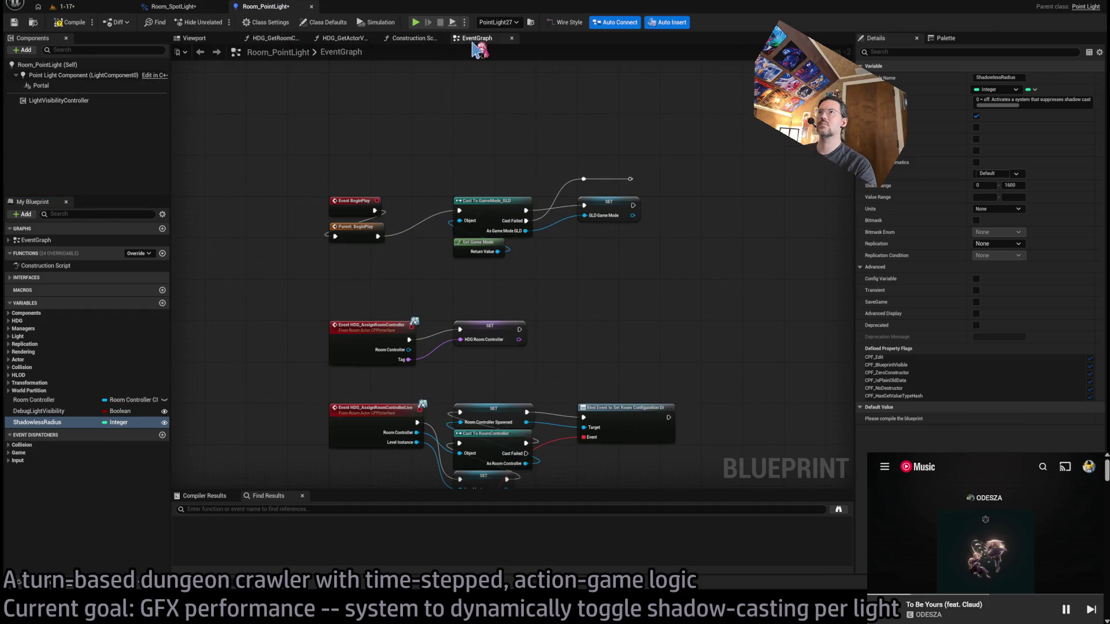
click(511, 38)
middle_click(354, 41)
middle_click(277, 38)
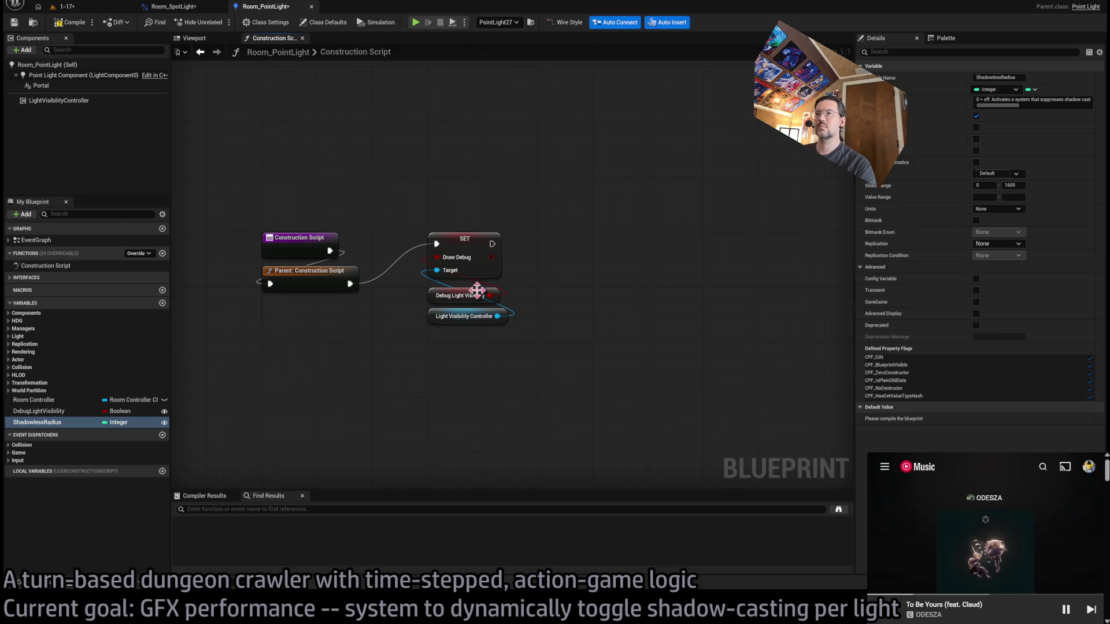
Wire a ShadowlessRadius getter into a SET Shadowless Radius node on the controller and compile
mouse_move(498, 319)
mouse_down()
mouse_move(586, 264)
mouse_move(564, 245)
mouse_up()
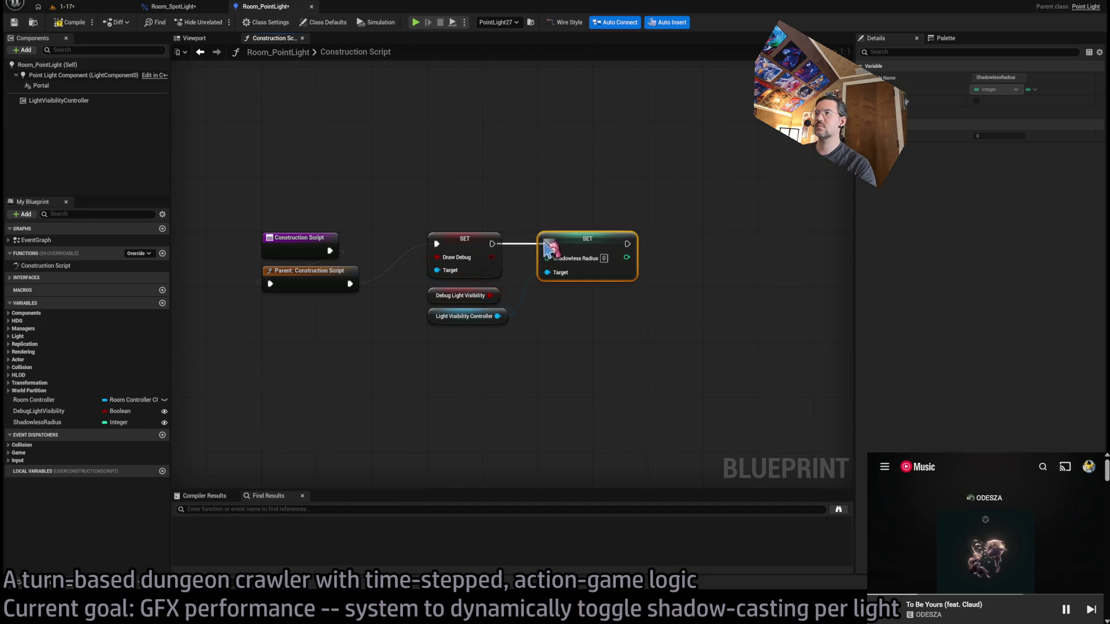
mouse_move(37, 422)
mouse_down()
mouse_move(449, 317)
mouse_move(563, 261)
mouse_move(596, 297)
mouse_up()
click(536, 198)
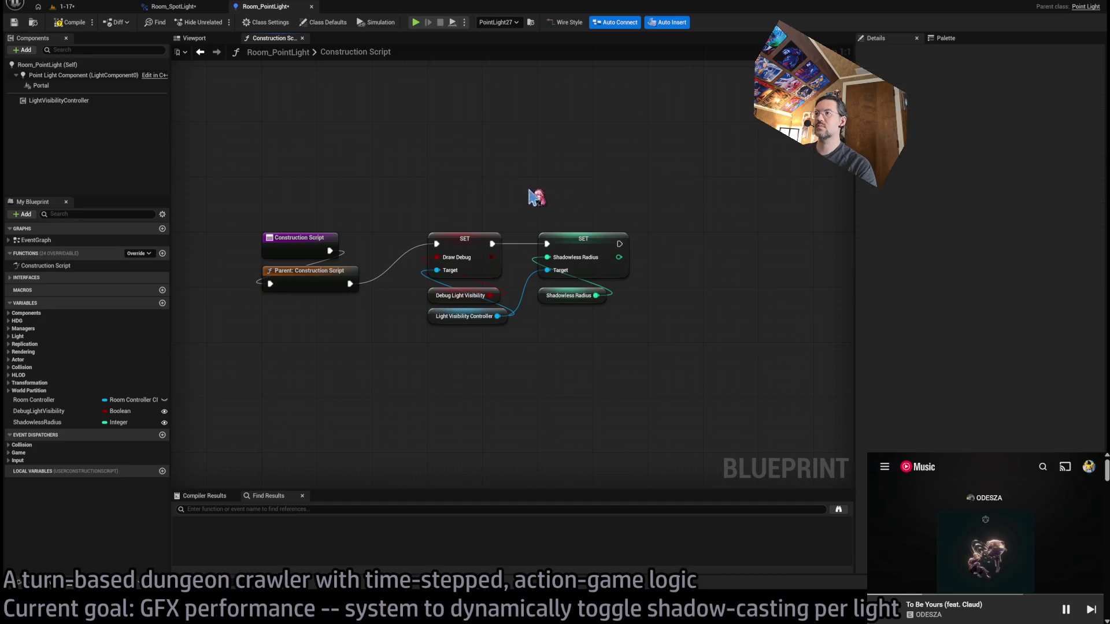
click(74, 22)
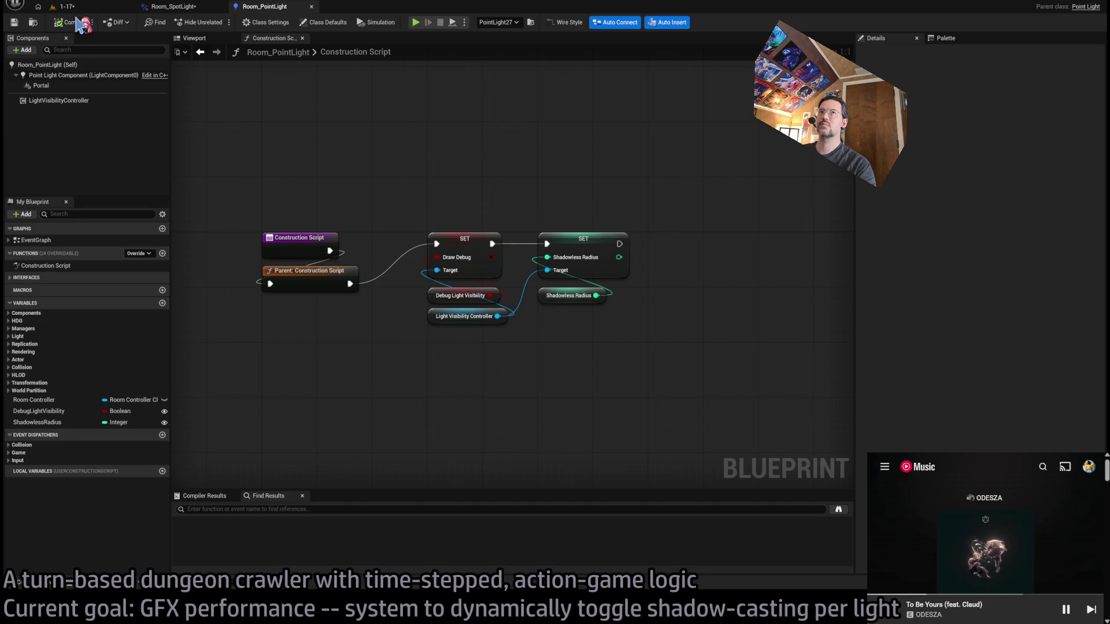
click(82, 8)
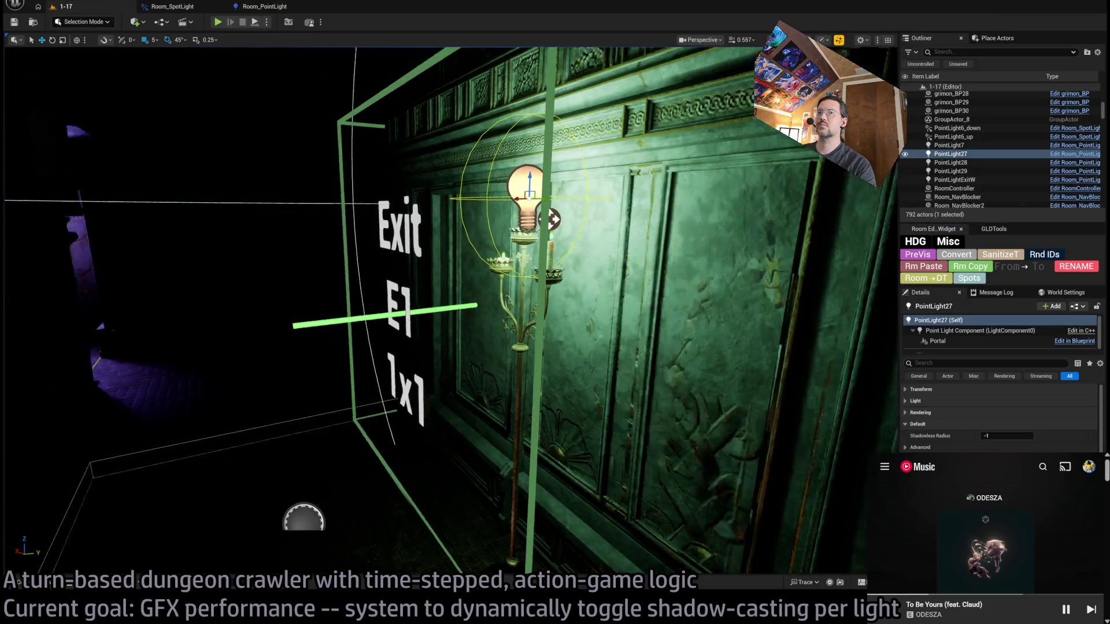
Frame PointLight27, then the wall-sconce spotlights PointLight6_up and PointLight6_down
key(f)
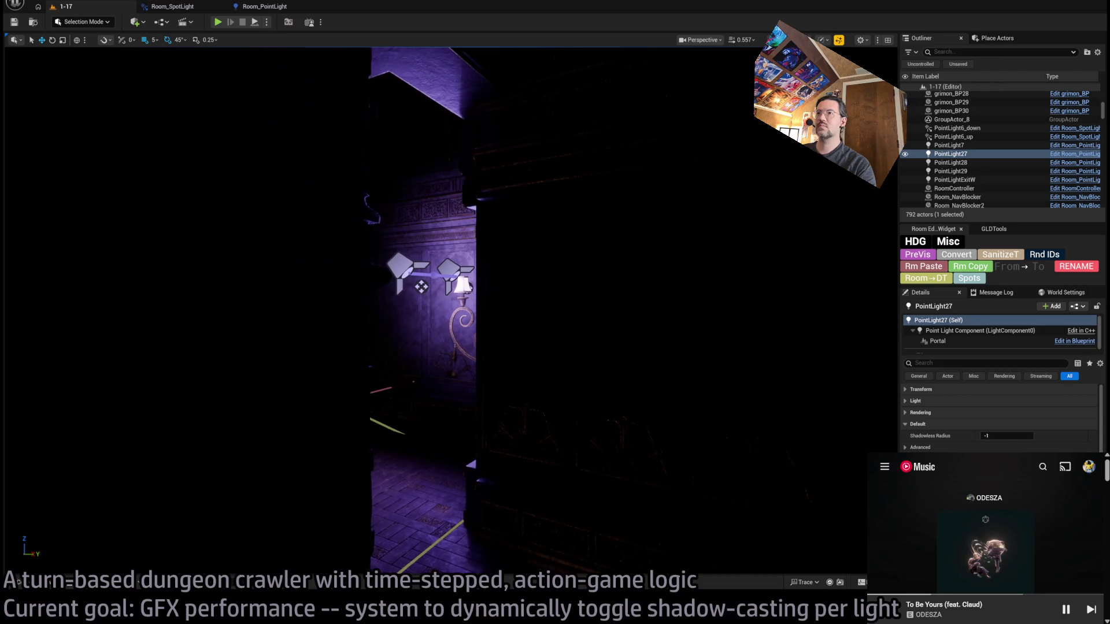
click(456, 277)
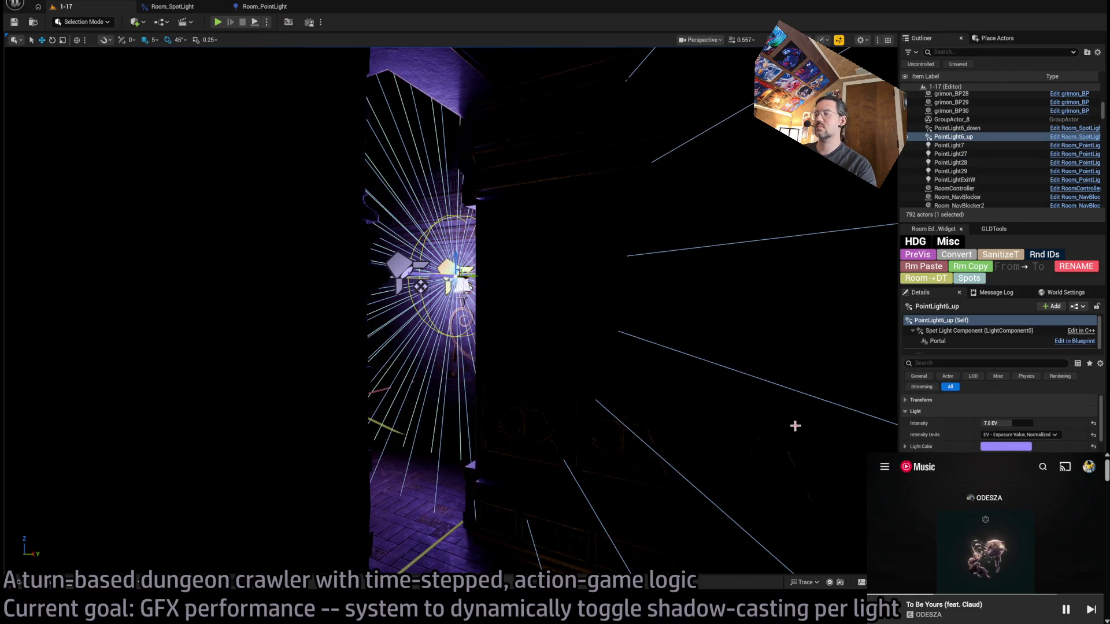
key(f)
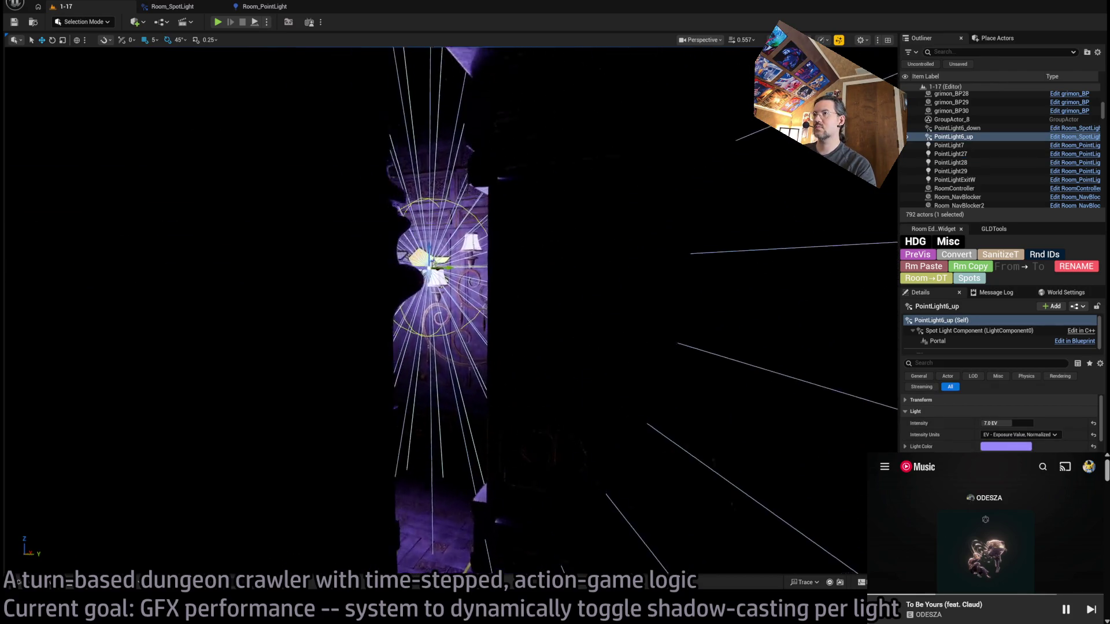
click(359, 247)
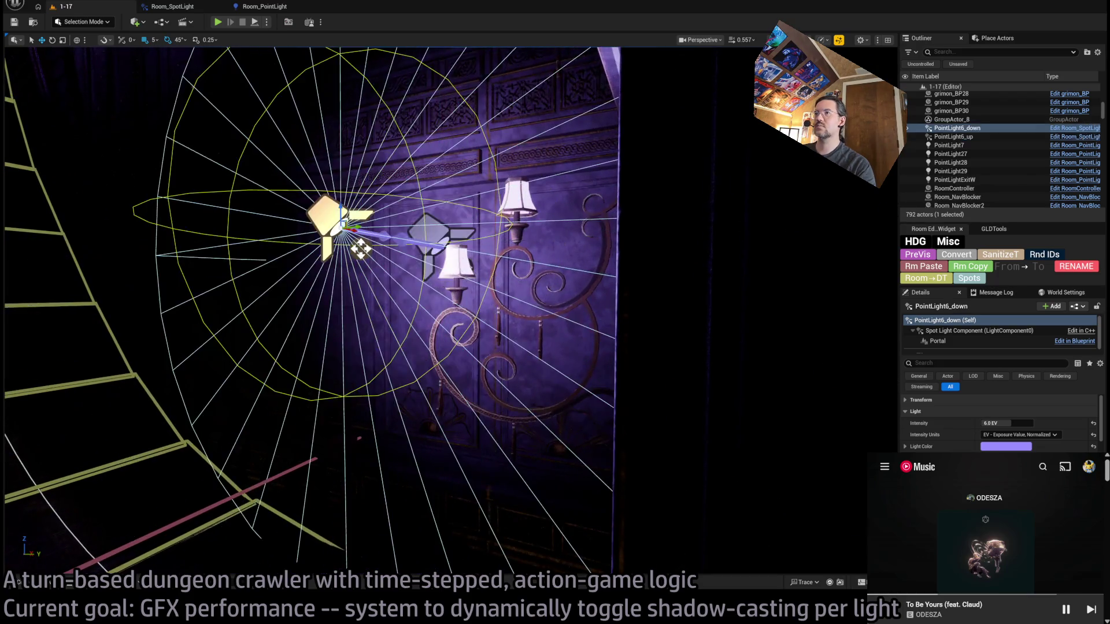
click(430, 234)
key(f)
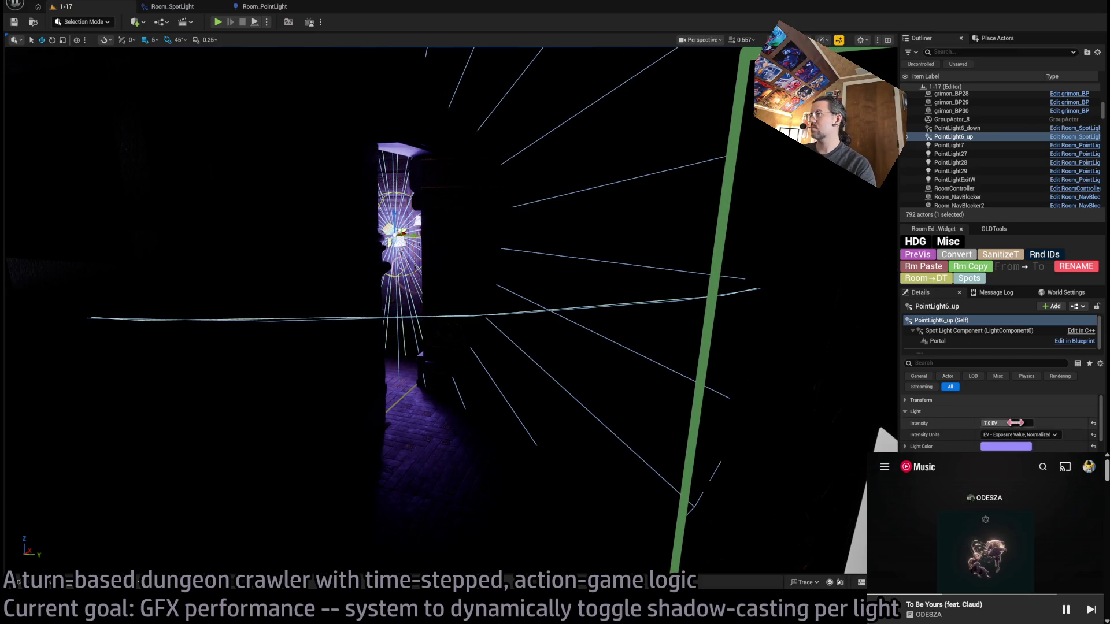
Turn the view toward the lit doorway, collapse the Light settings, and return to Room_PointLight
scroll(451, 310, up, 10)
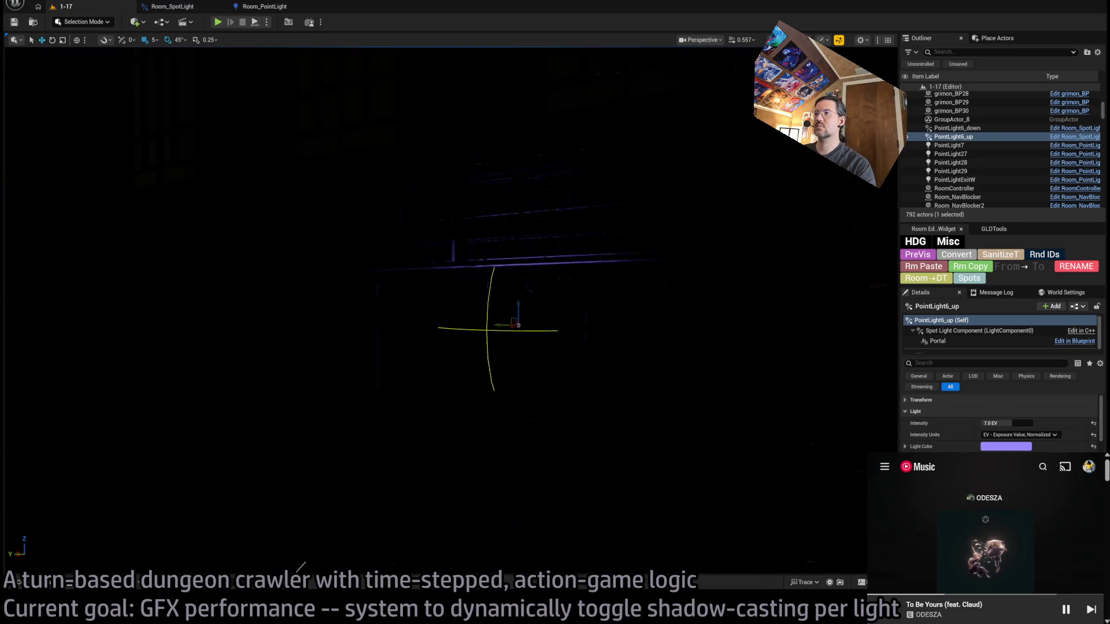
scroll(607, 211, up, 10)
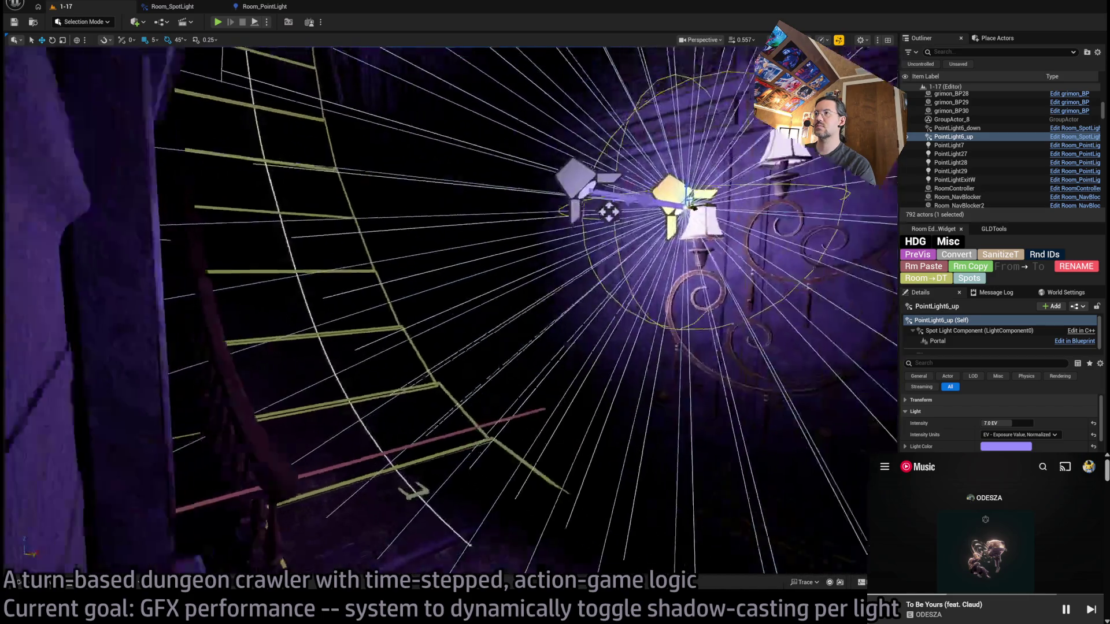
scroll(451, 310, down, 10)
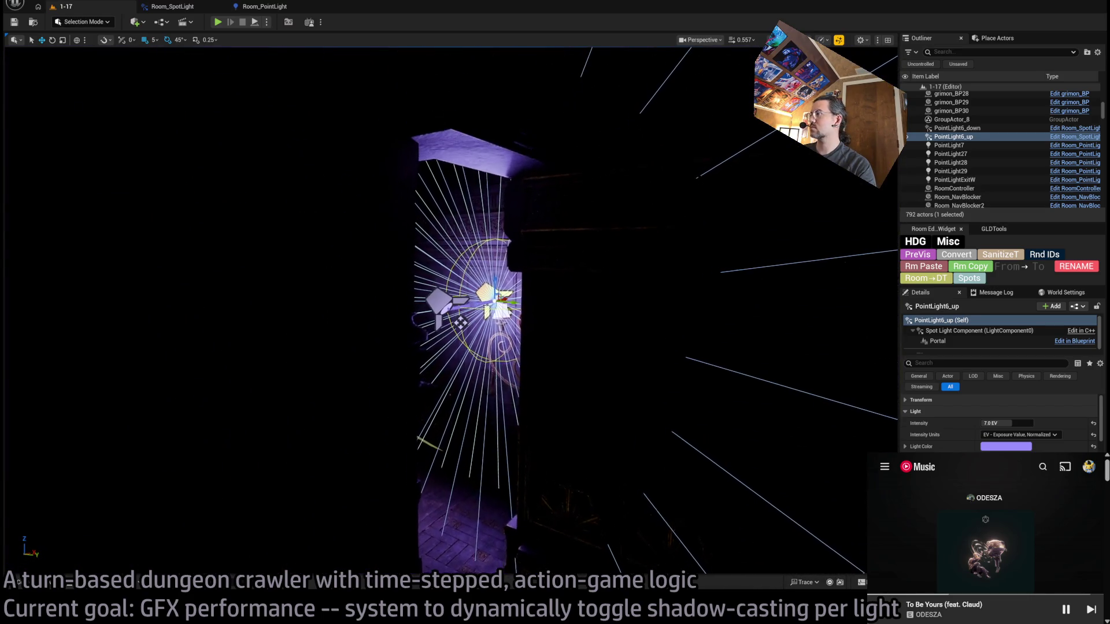
drag(694, 348, 624, 348)
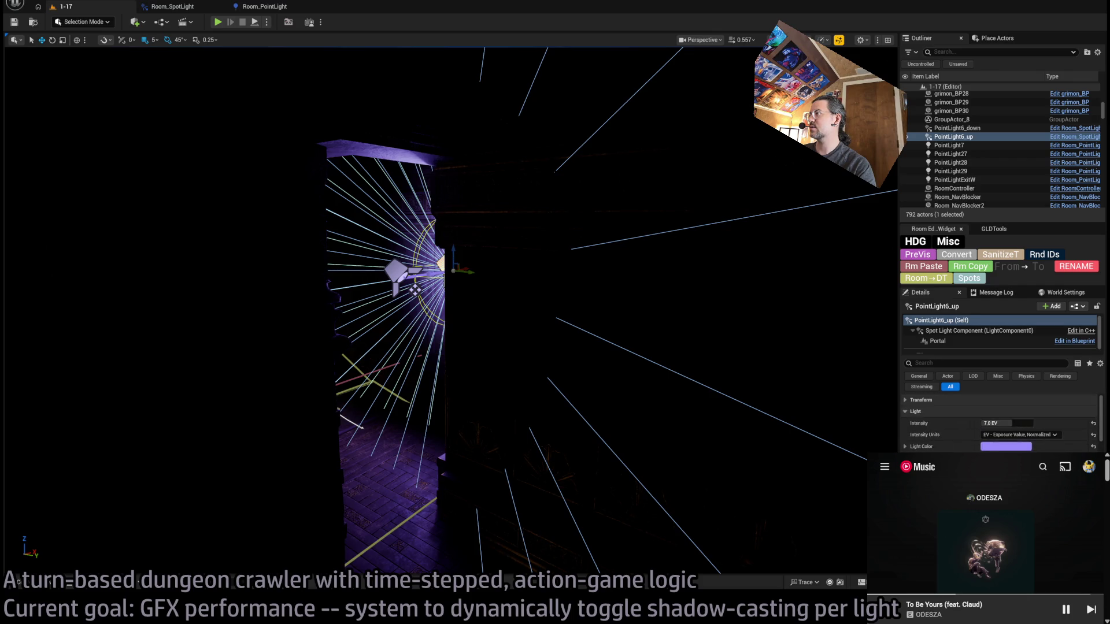
click(939, 412)
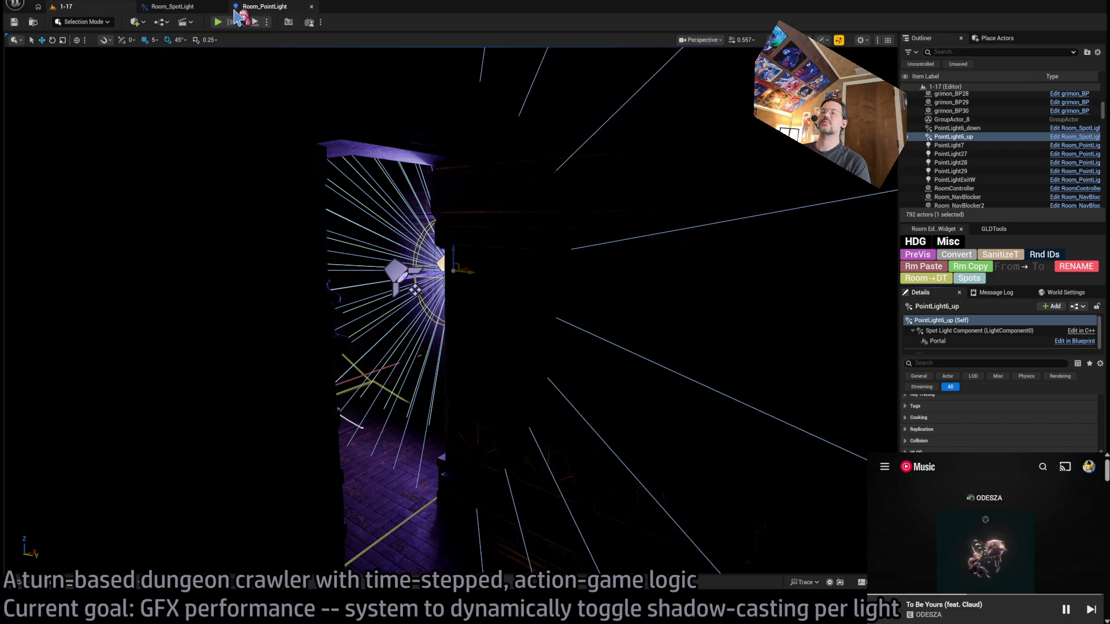
click(237, 12)
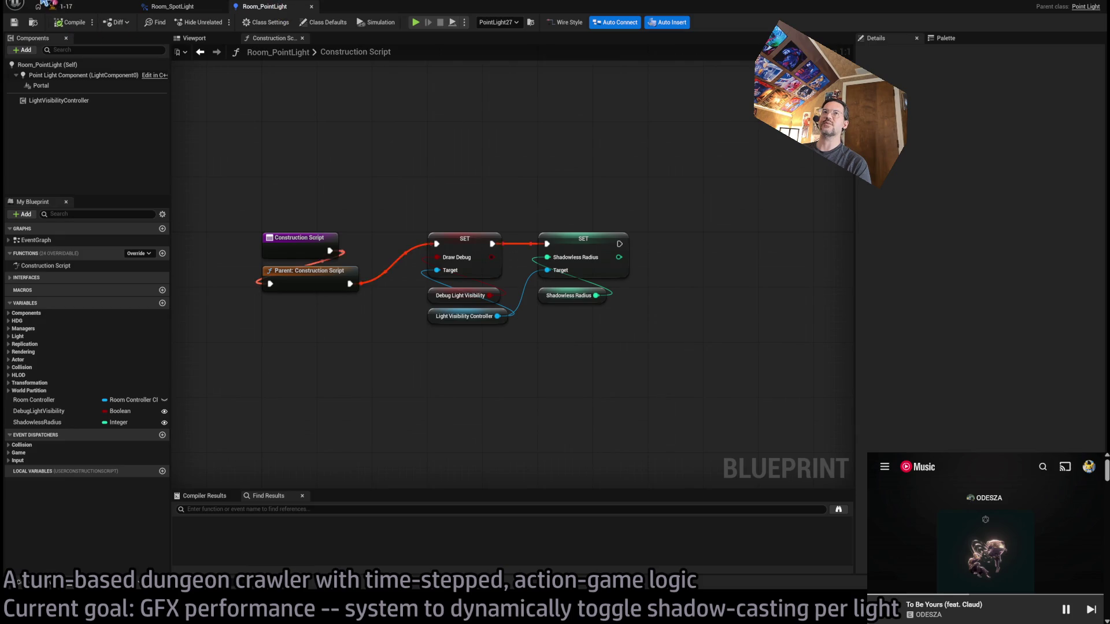
Start a play session of level 1-17, briefly ejecting to inspect the scene
click(63, 7)
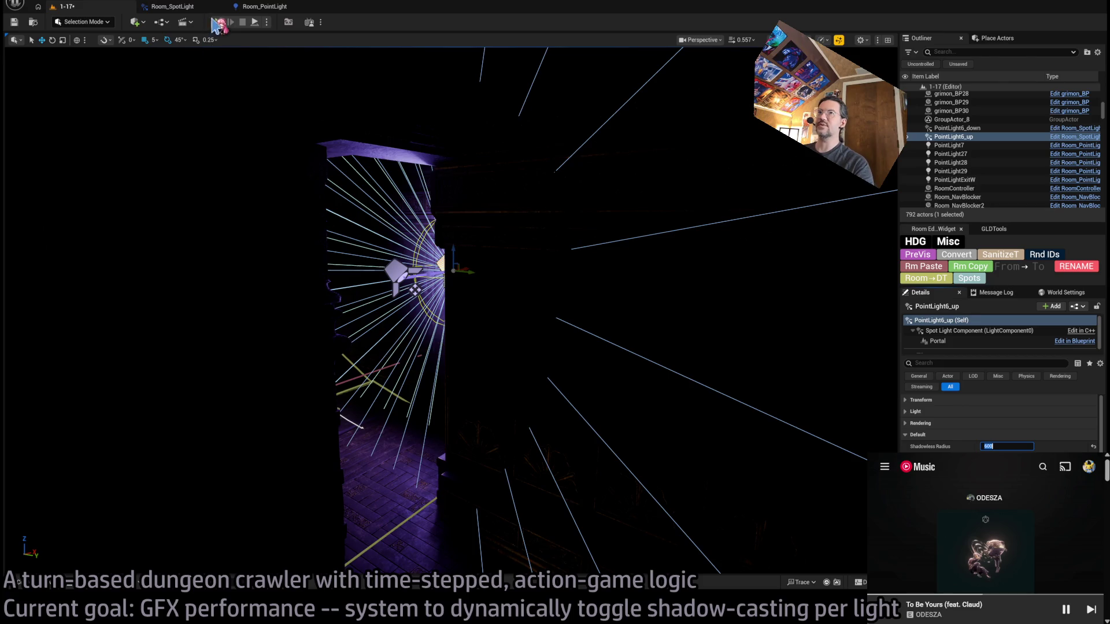
click(218, 23)
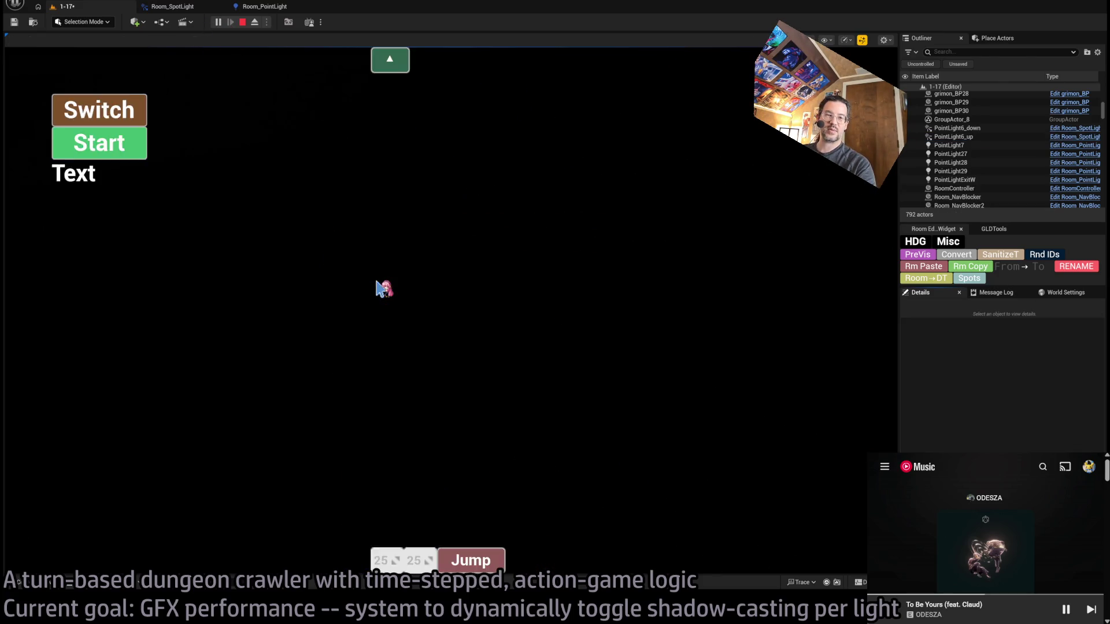
click(254, 23)
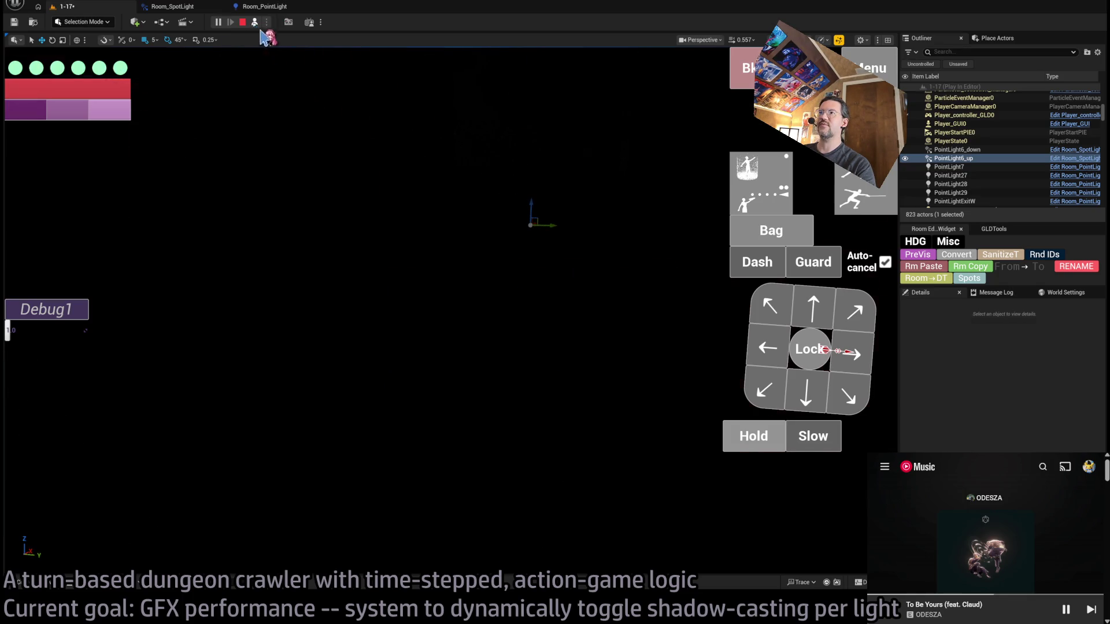
click(254, 22)
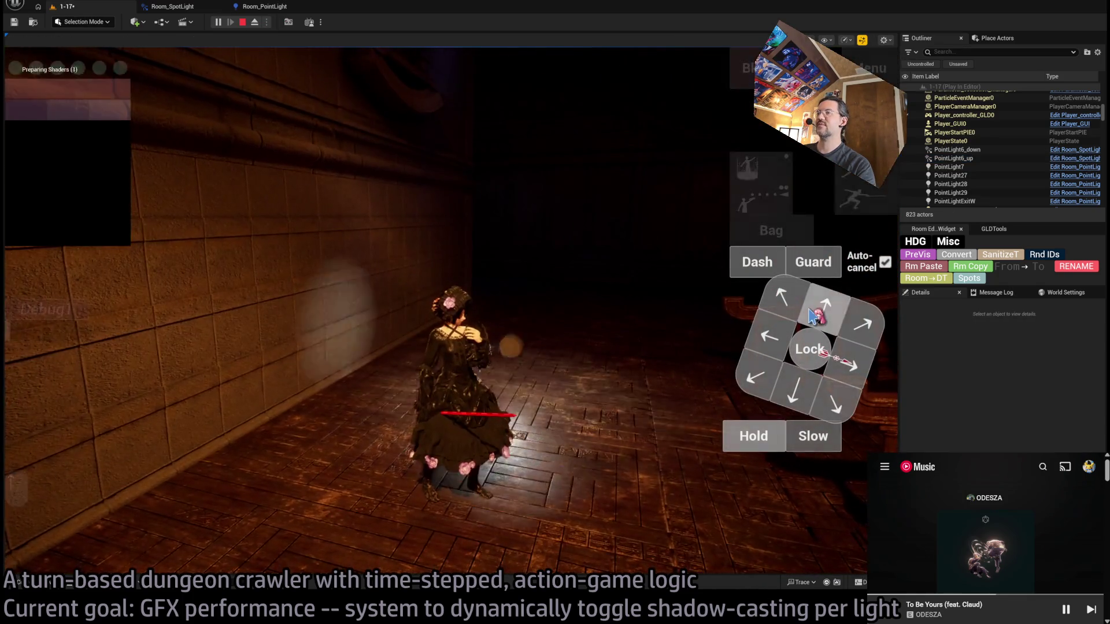
Walk the character forward into the dark corridor, ejecting once more to check the lights
click(812, 315)
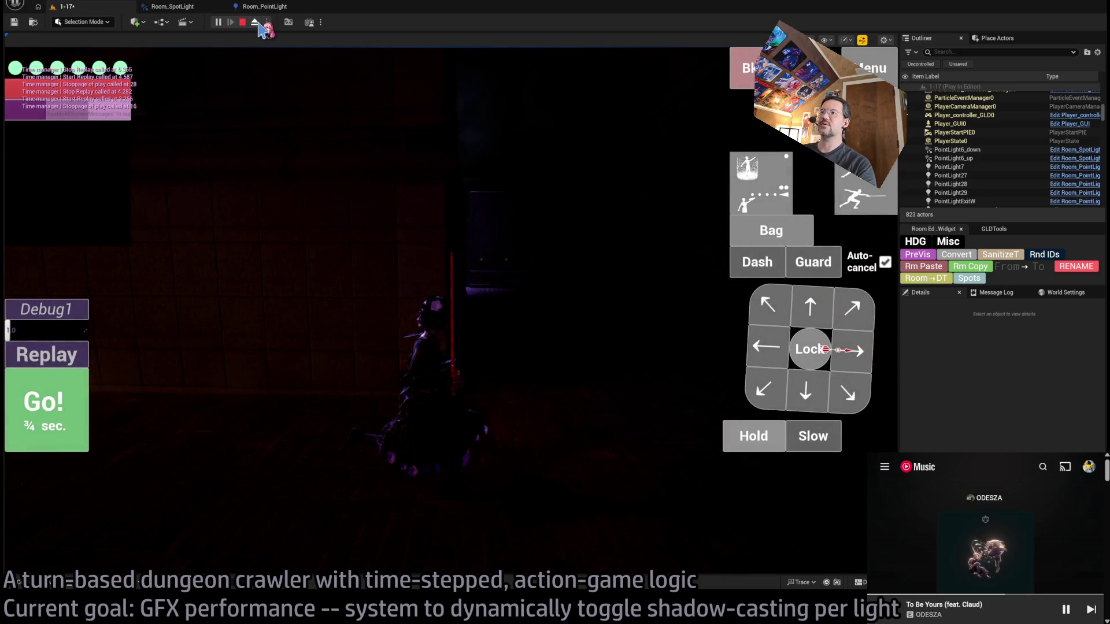
click(256, 23)
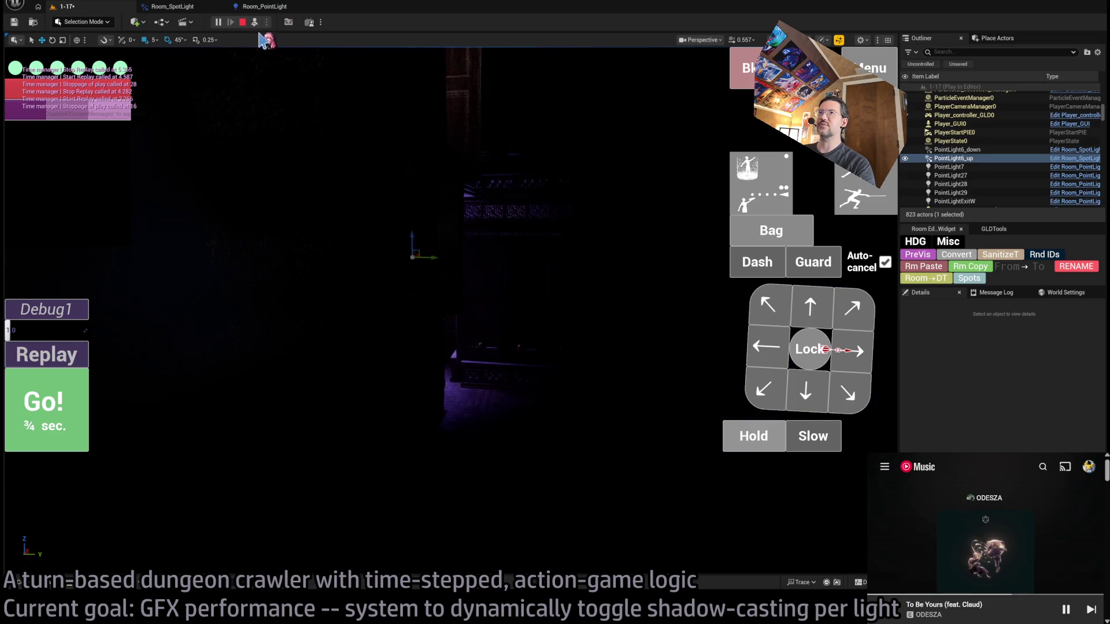
click(254, 23)
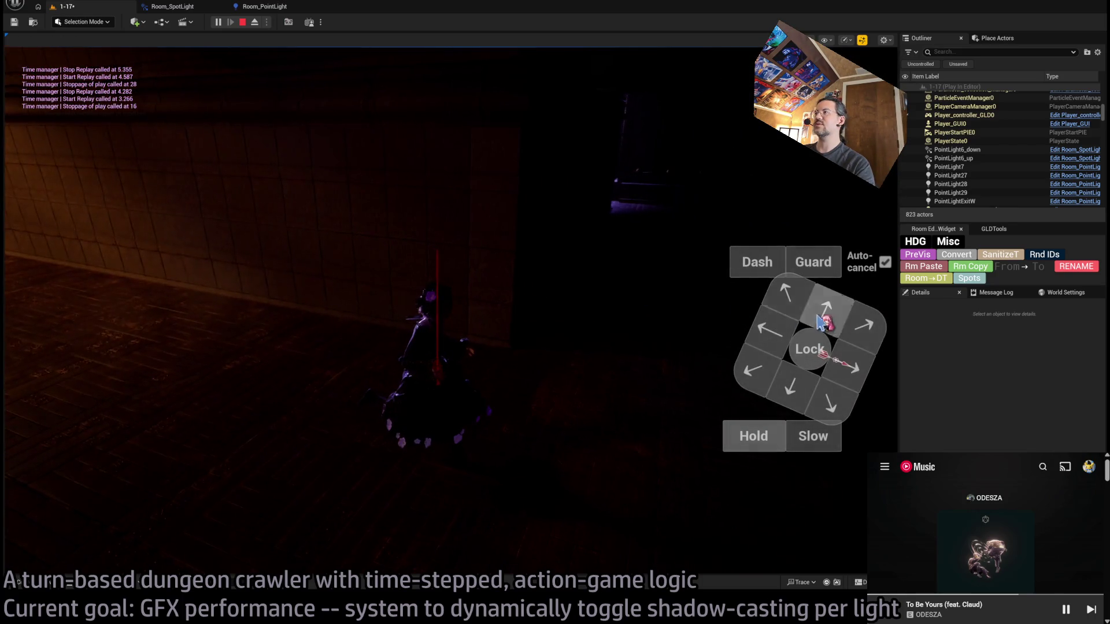
click(858, 329)
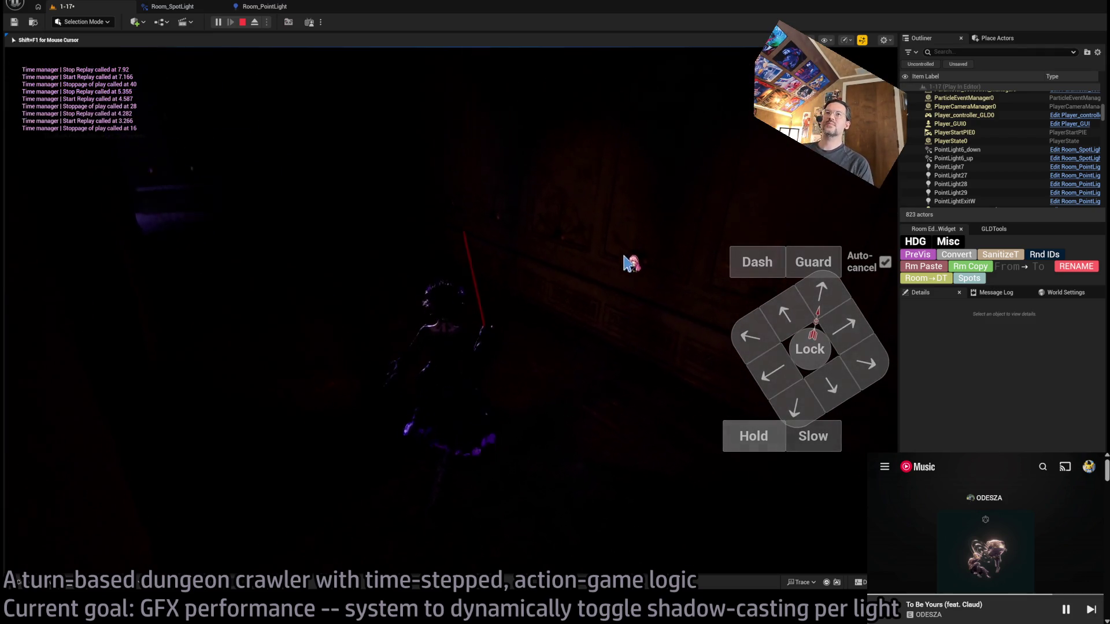
Advance the character two turns along the dim corridor toward the violet-lit doorway
click(648, 264)
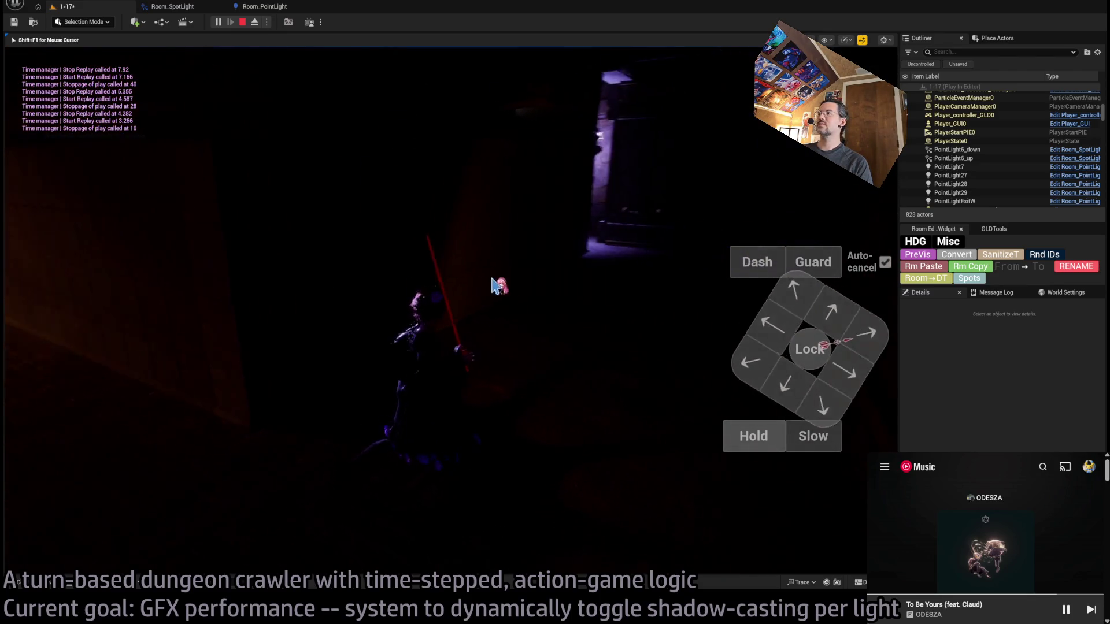
click(820, 312)
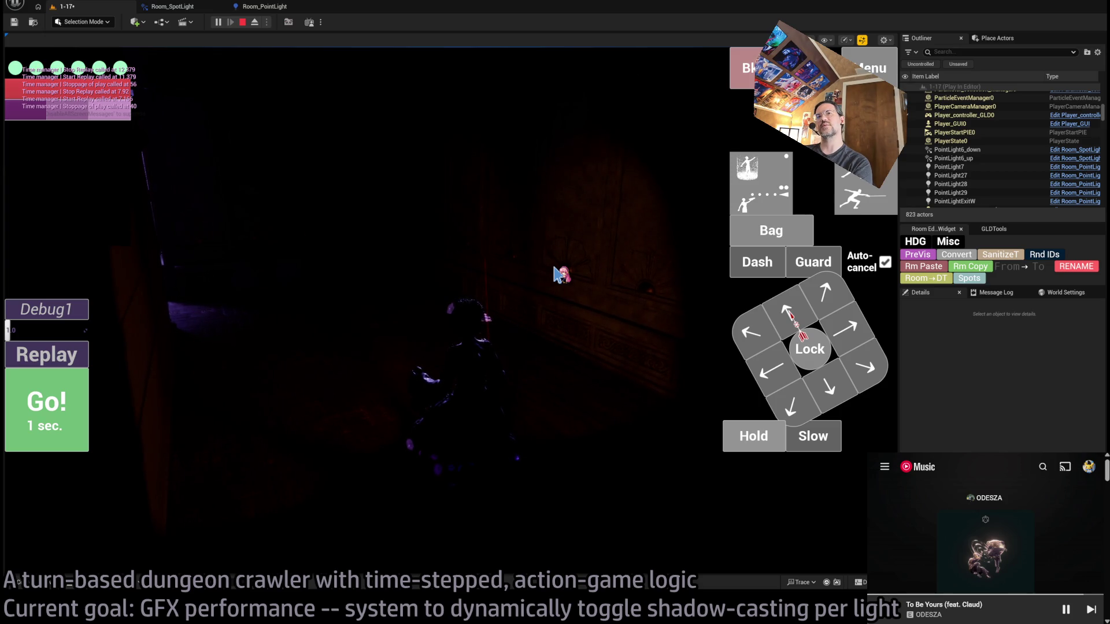
click(559, 275)
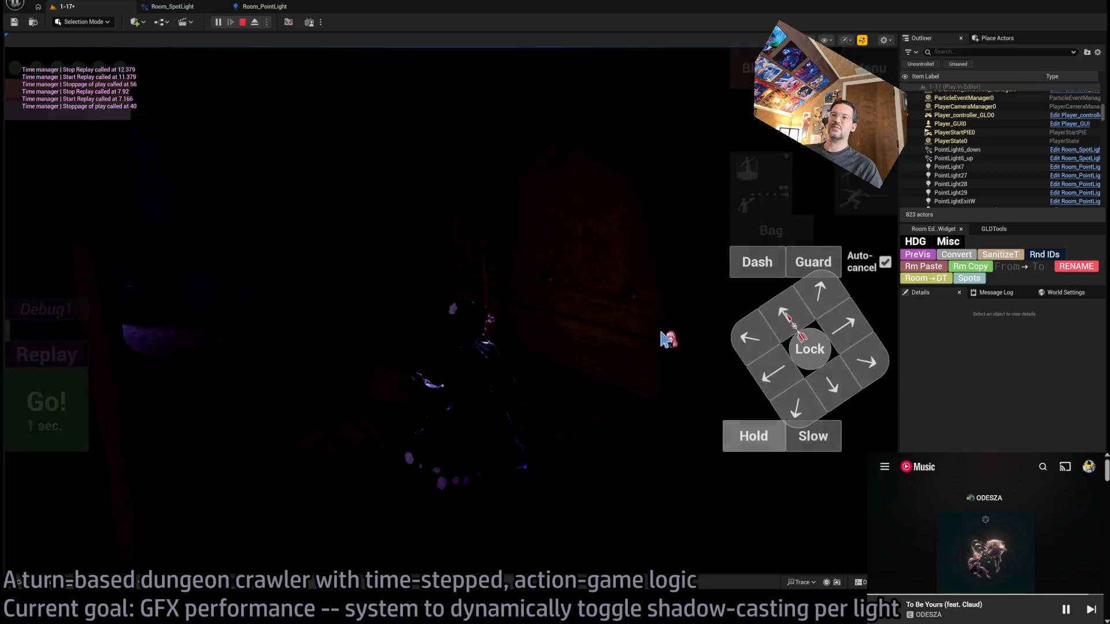
click(614, 383)
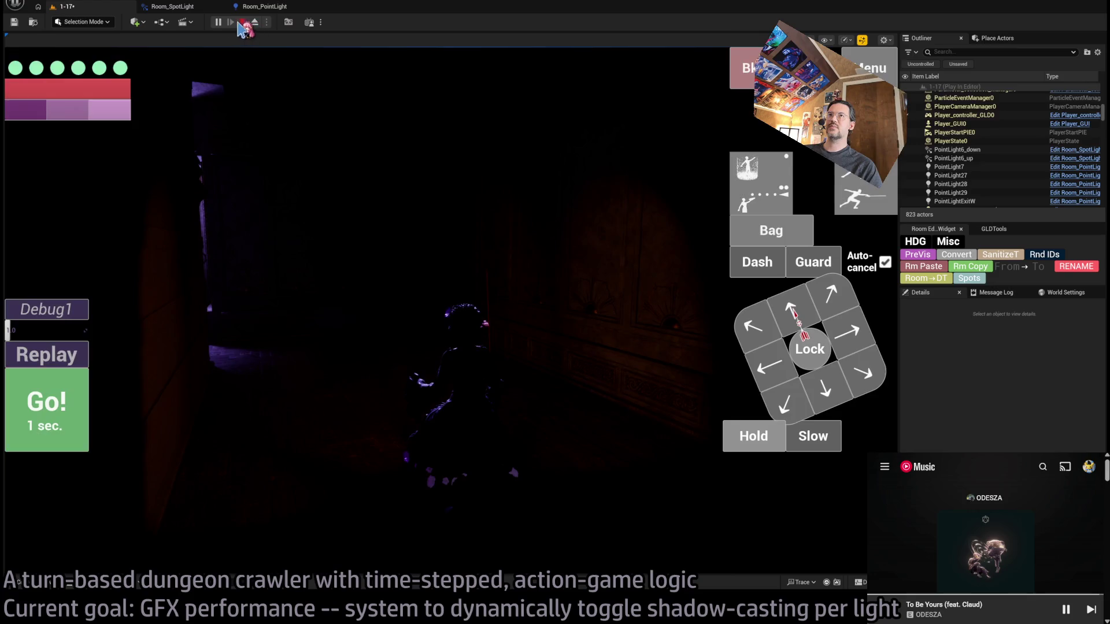
Restart play-in-editor with Alt+P and run the next queued move in the corridor
key(Escape)
key(alt+p)
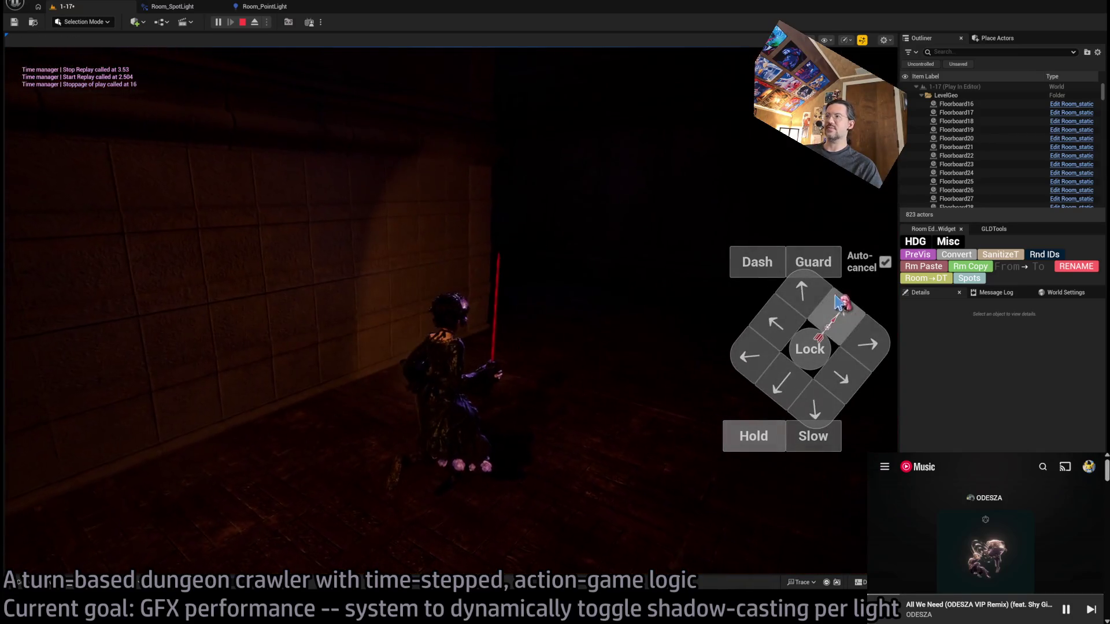
click(803, 292)
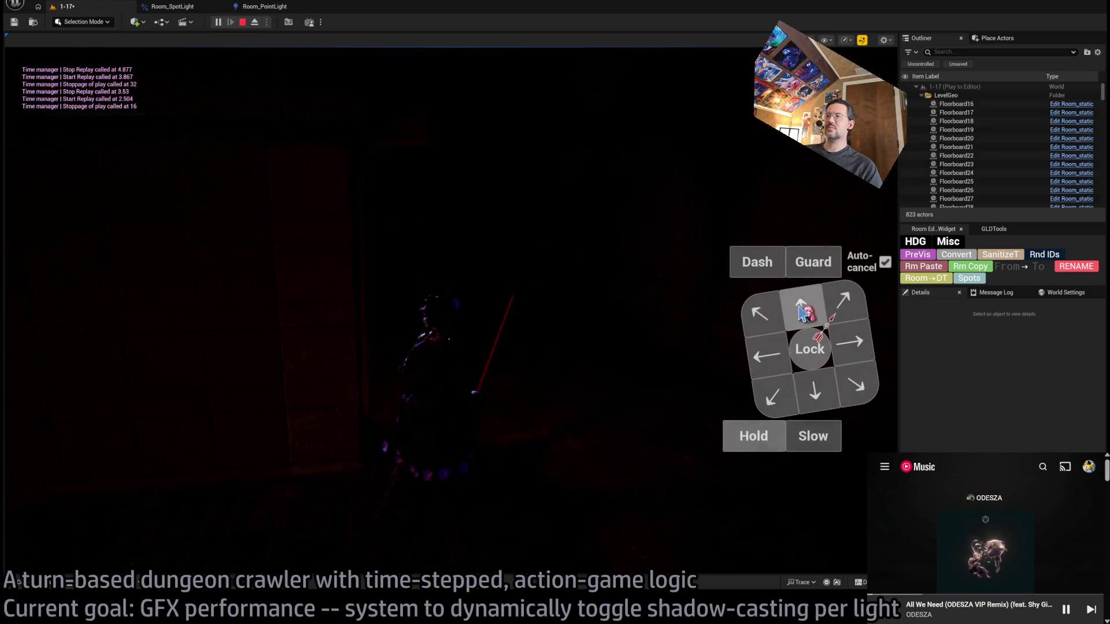
click(802, 312)
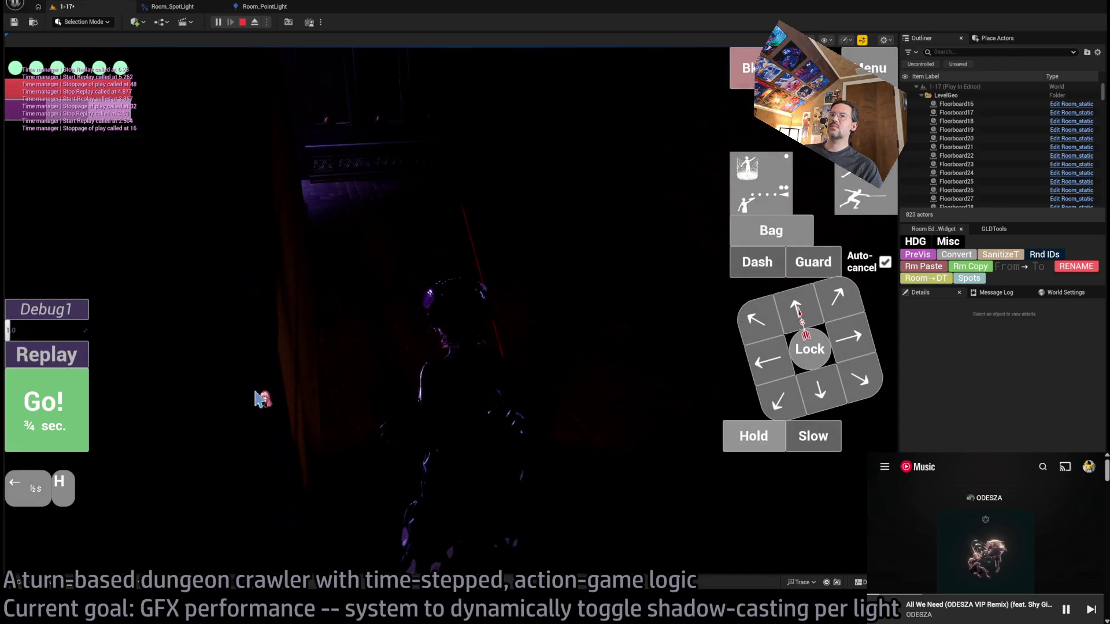
click(256, 399)
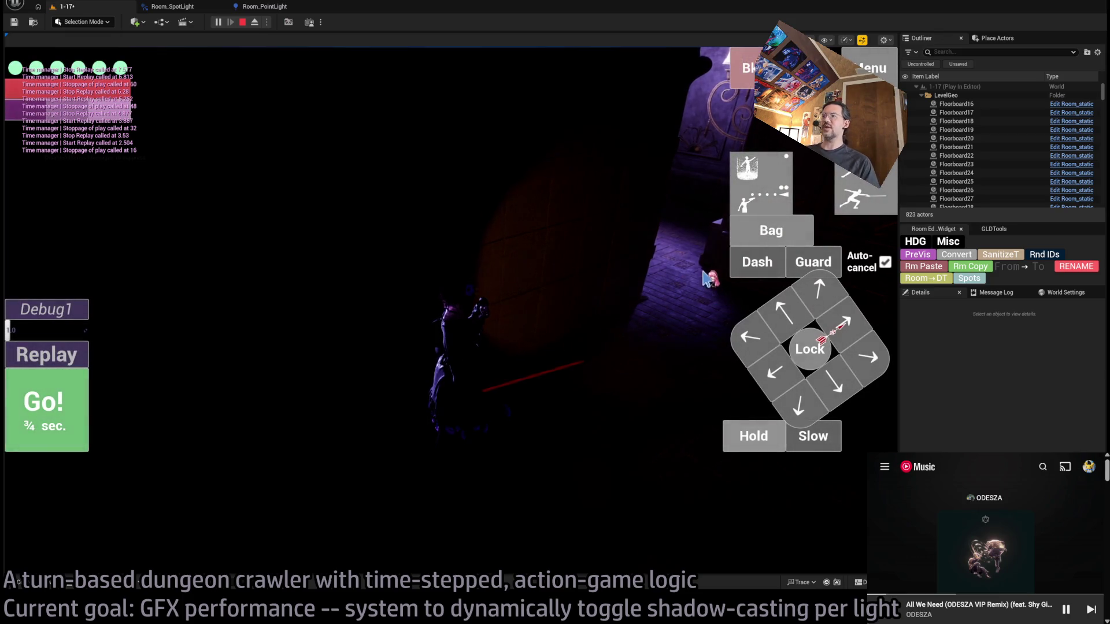
Rotate the game camera toward the stone wall and step forward toward the cat
click(528, 302)
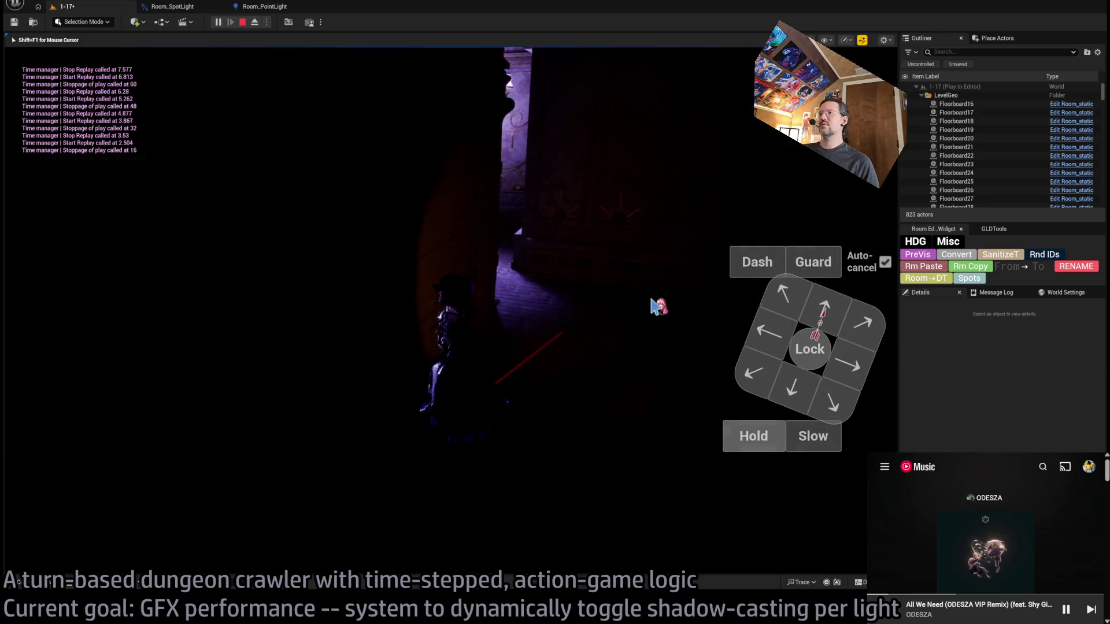
click(417, 287)
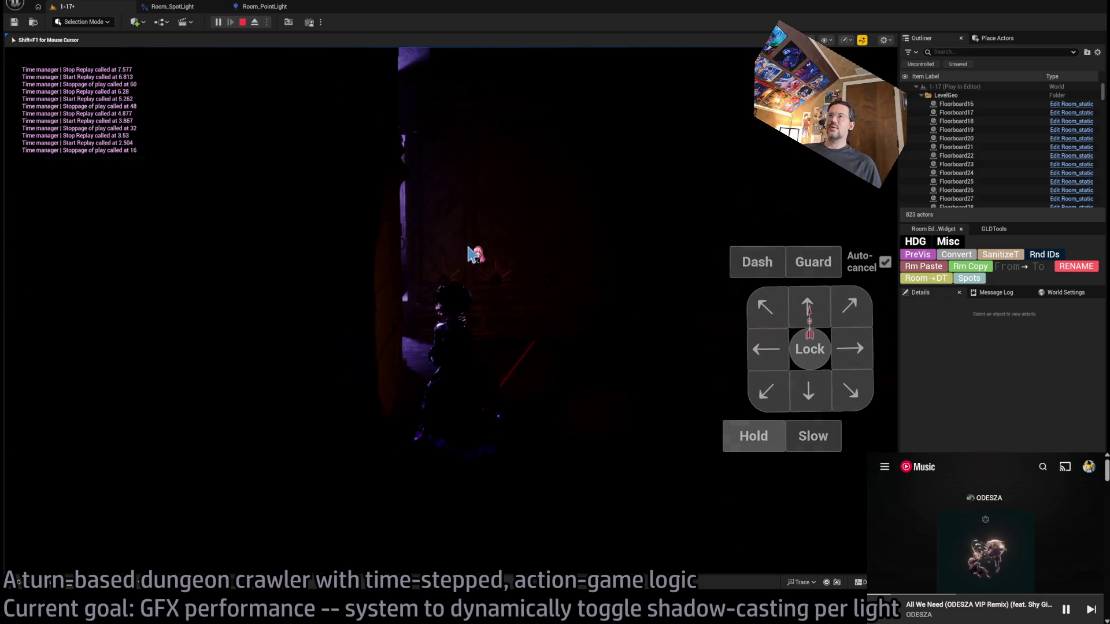
click(813, 399)
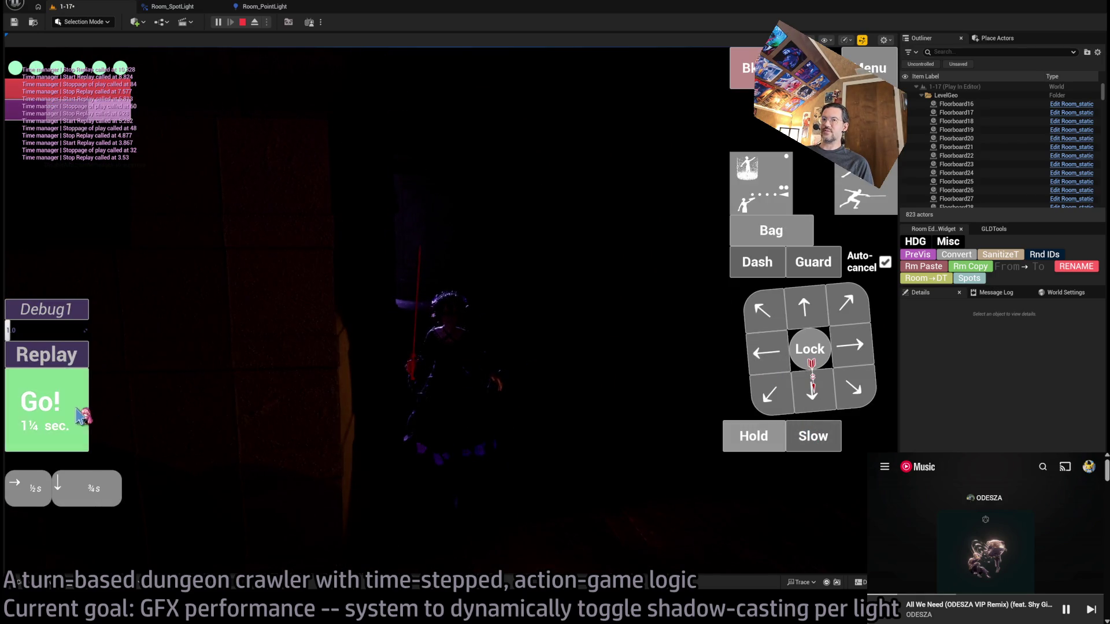
click(82, 414)
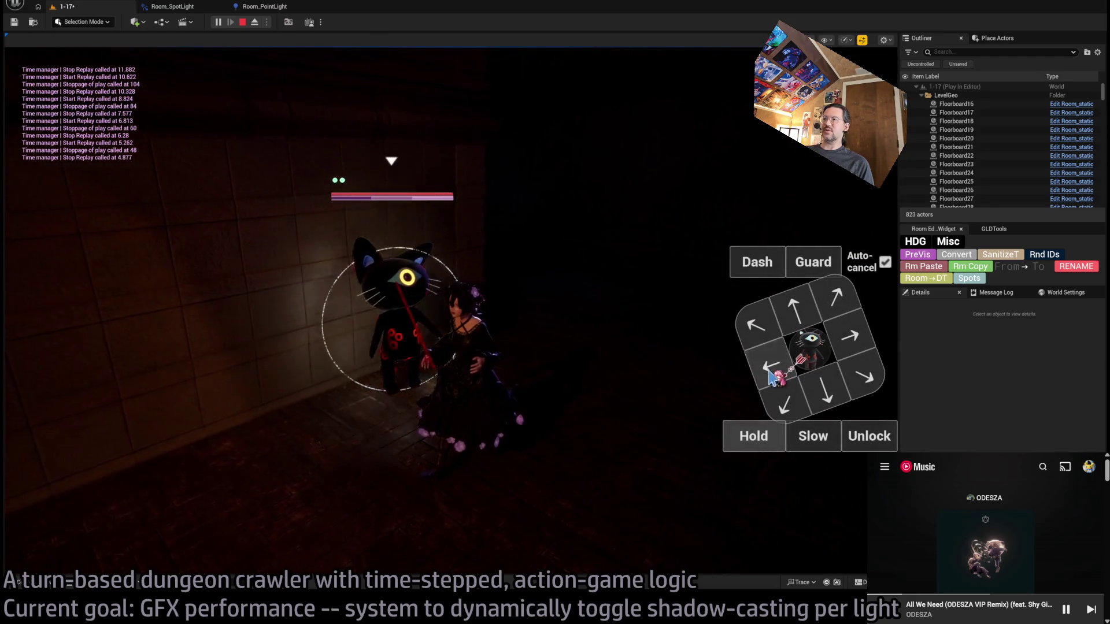
Replace the queued four-hit combo with a Projectile attack and run the turn
key(BackSpace)
key(BackSpace)
key(BackSpace)
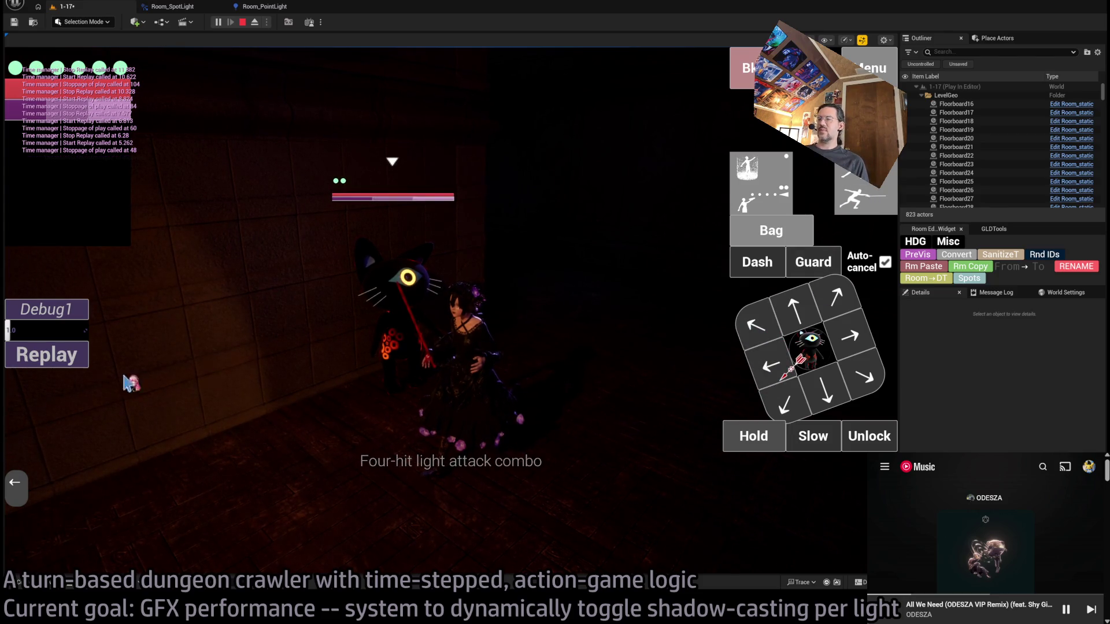
click(771, 364)
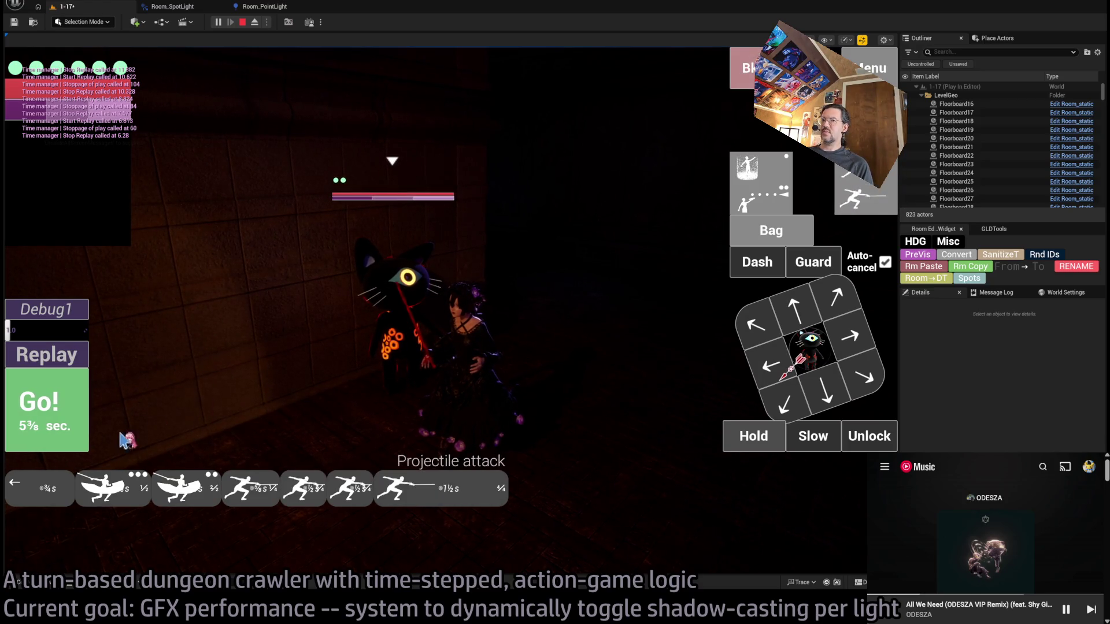
click(64, 416)
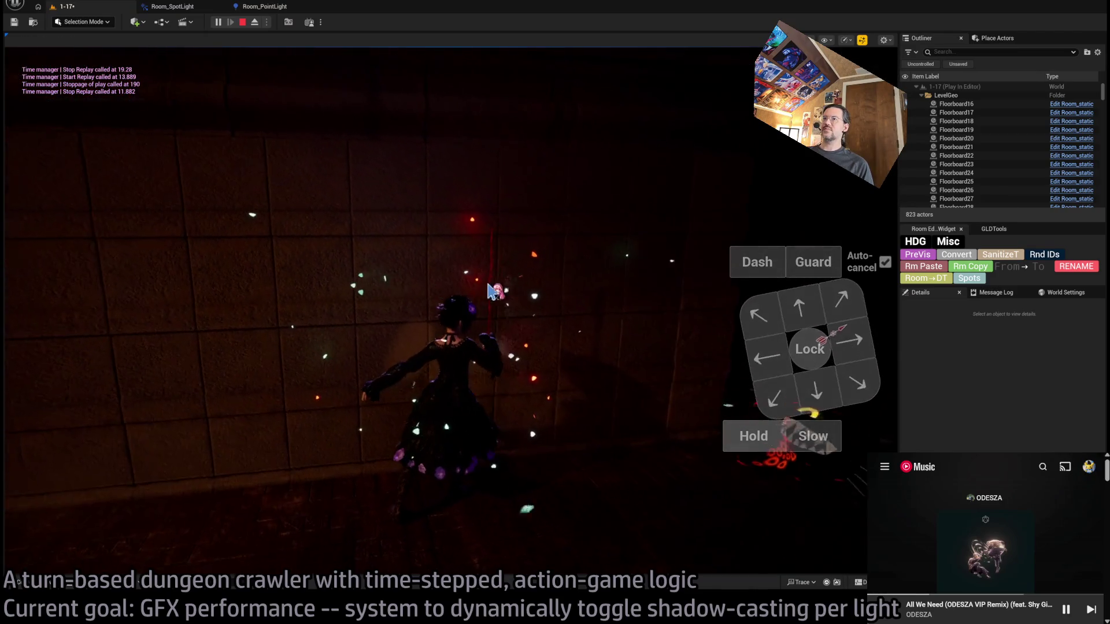
Hold for two turns to finish the cat fight, then eject from the player with F8
click(757, 440)
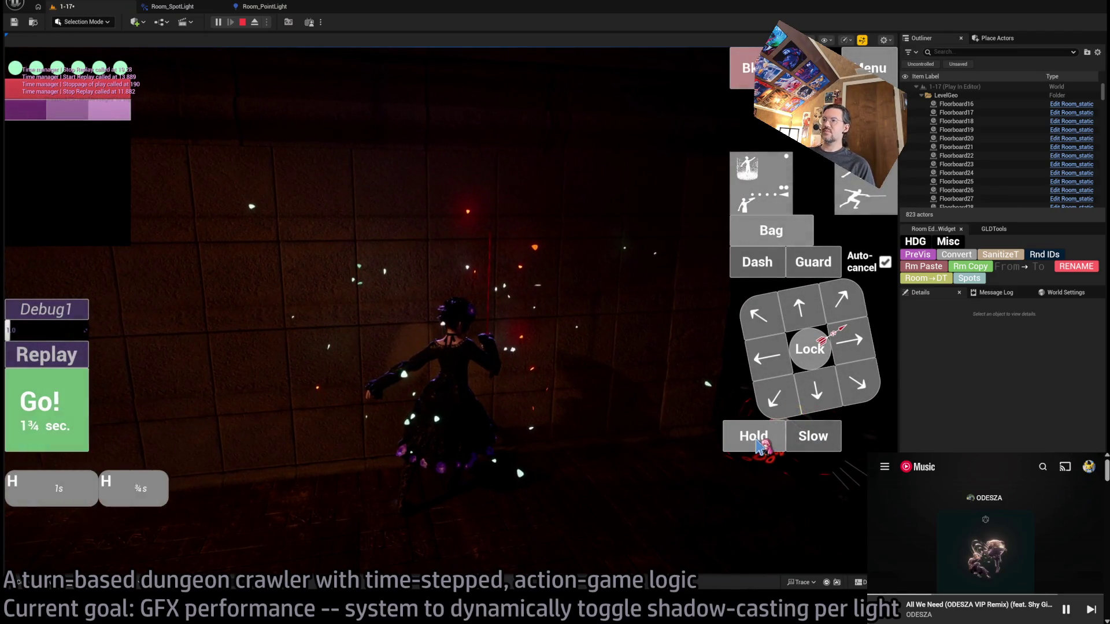
click(760, 445)
click(47, 407)
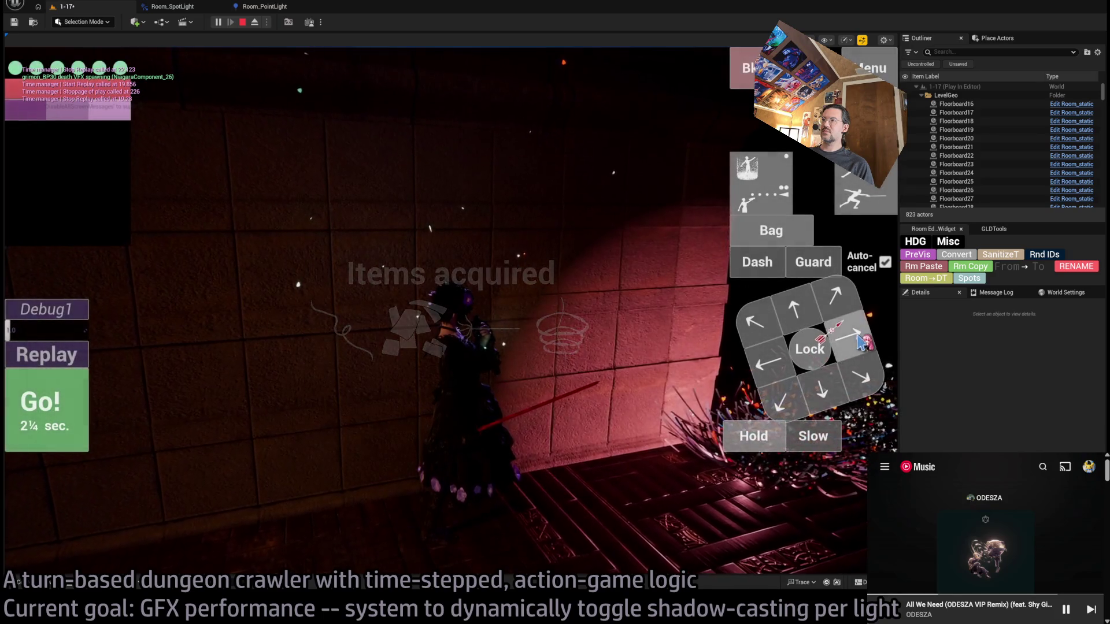
key(F8)
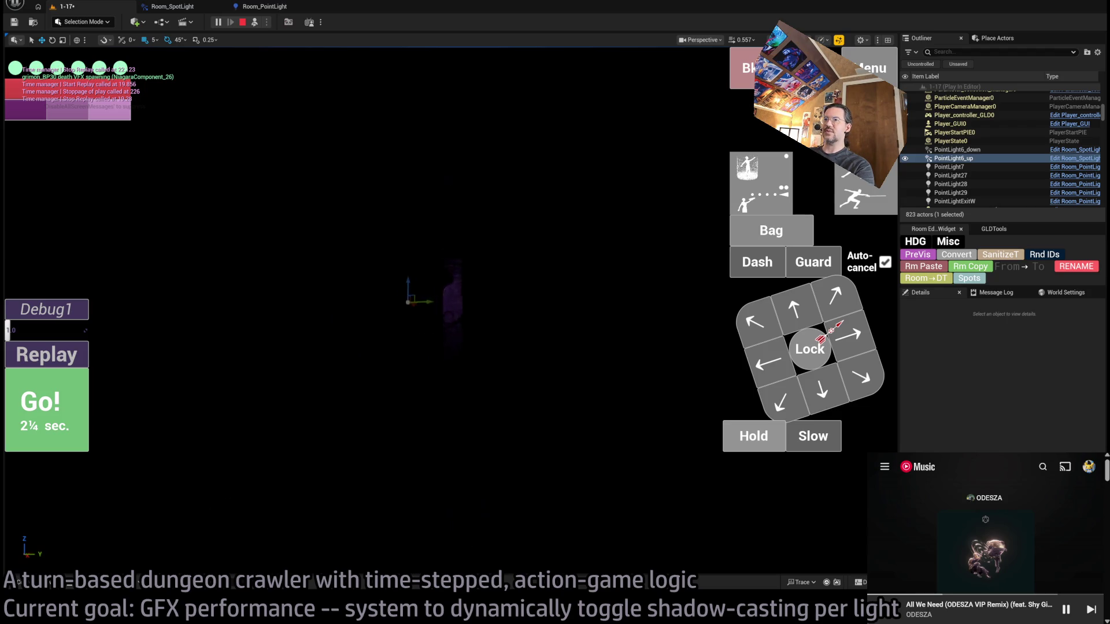
Possess the player character again and advance a few turns down the corridor
click(254, 23)
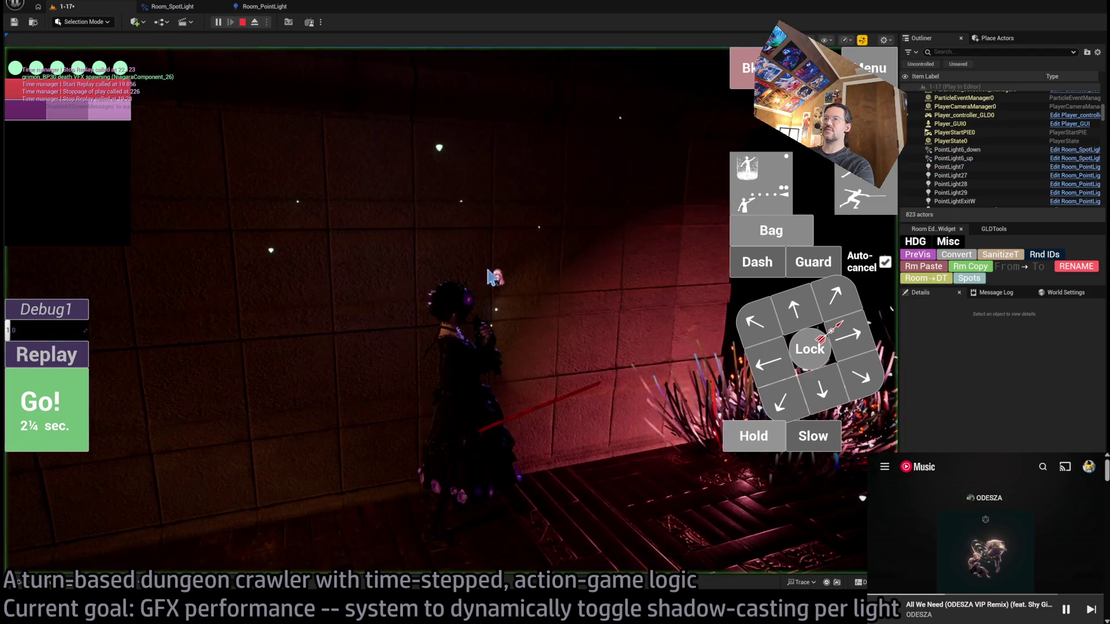
click(793, 321)
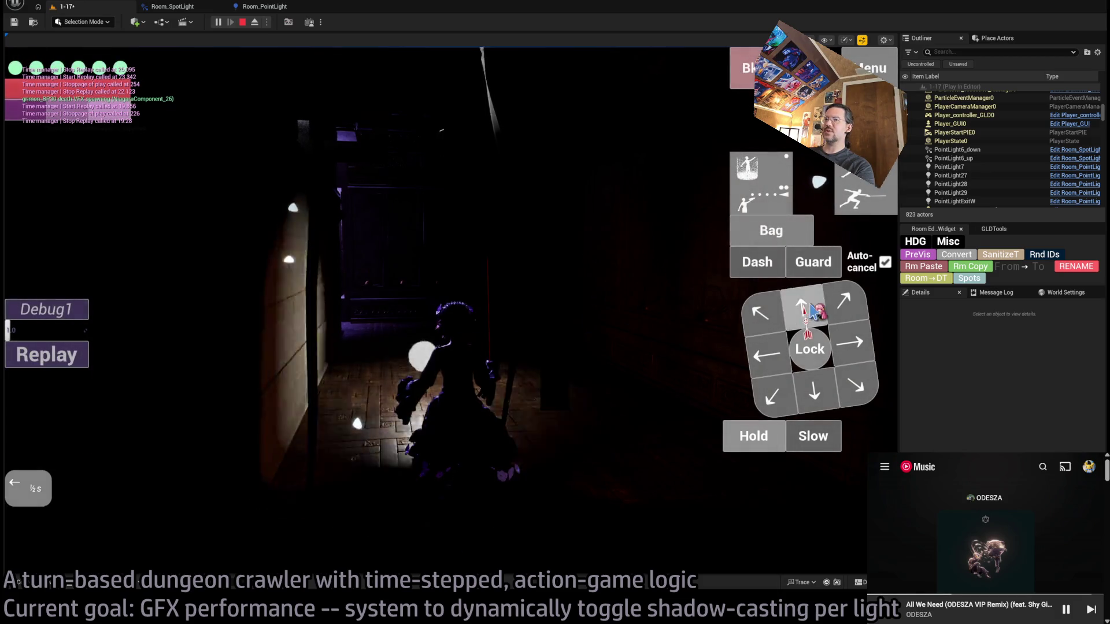
click(85, 399)
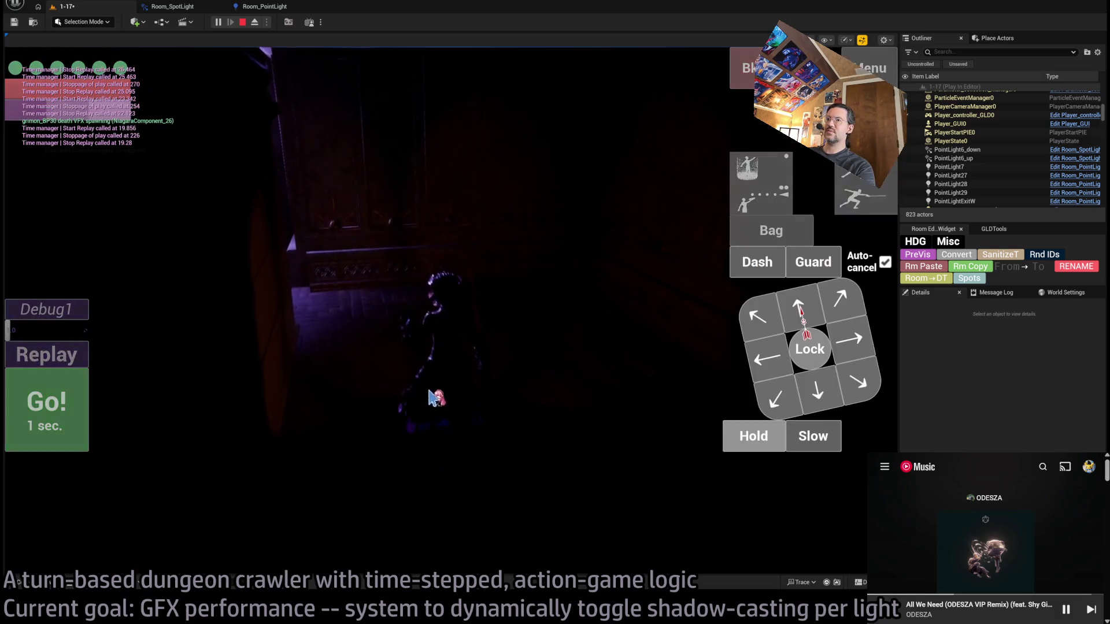
click(614, 376)
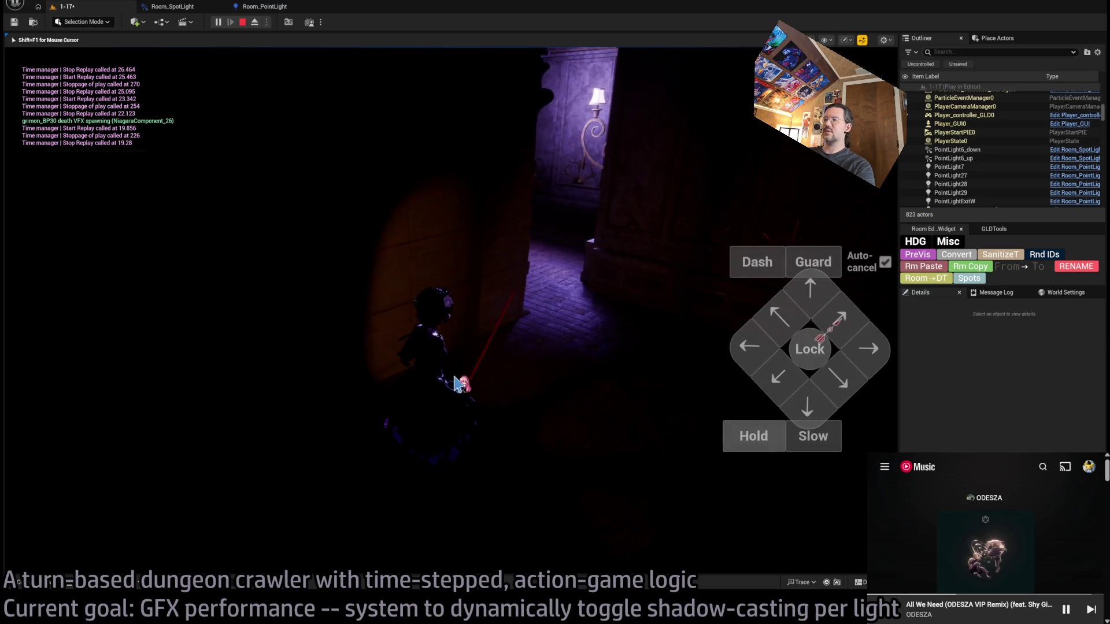
Move forward into the dark corridor, hold one turn, then stop the play session
key(shift+F1)
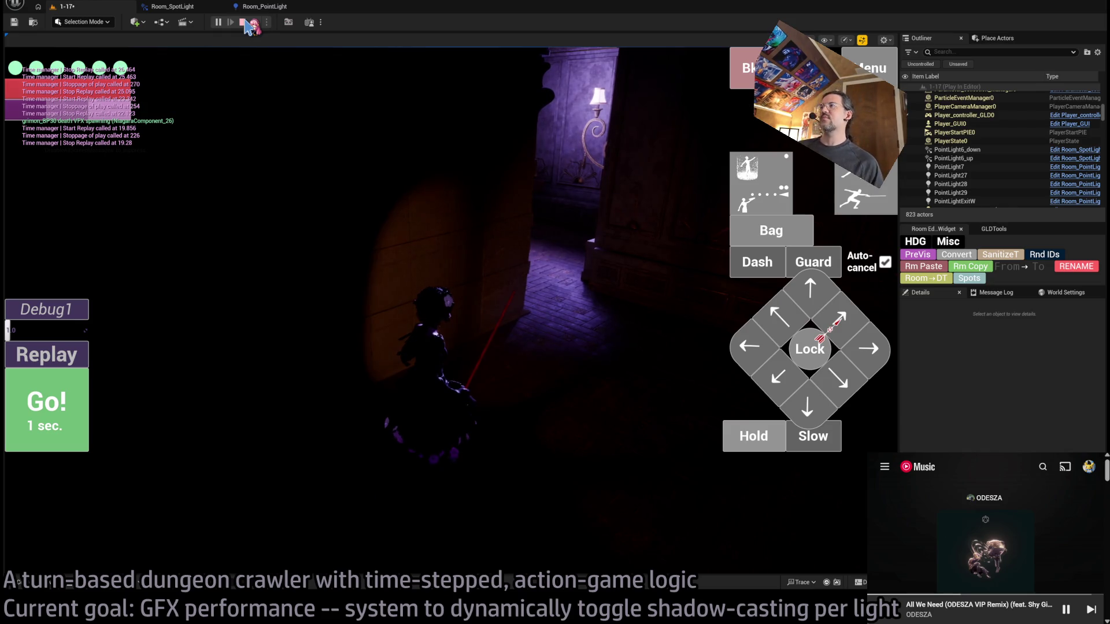
click(807, 399)
click(69, 399)
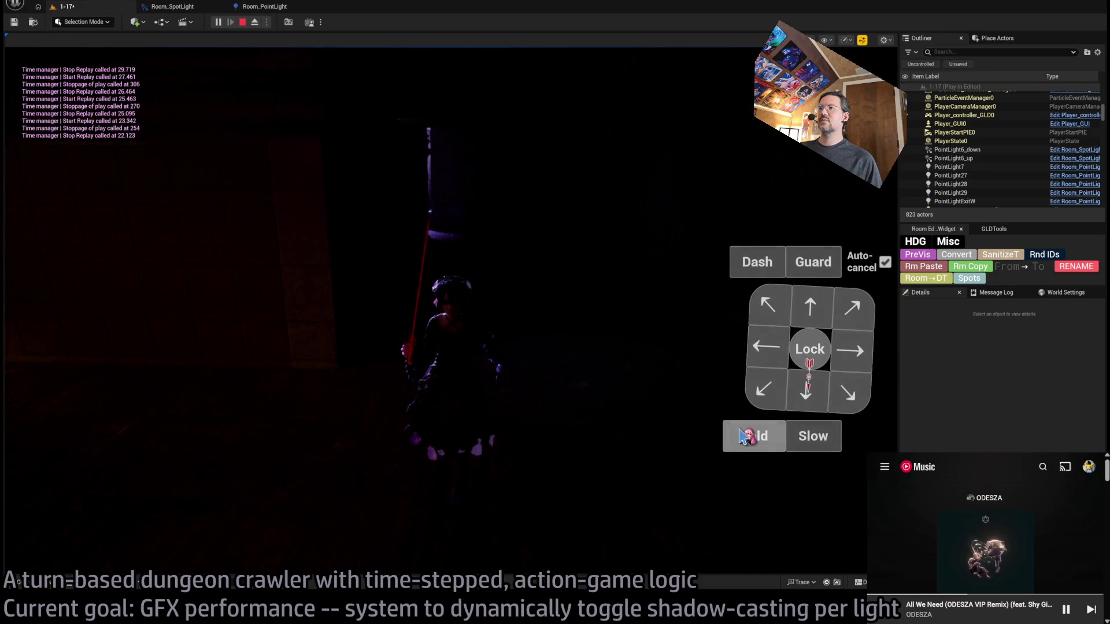
click(746, 436)
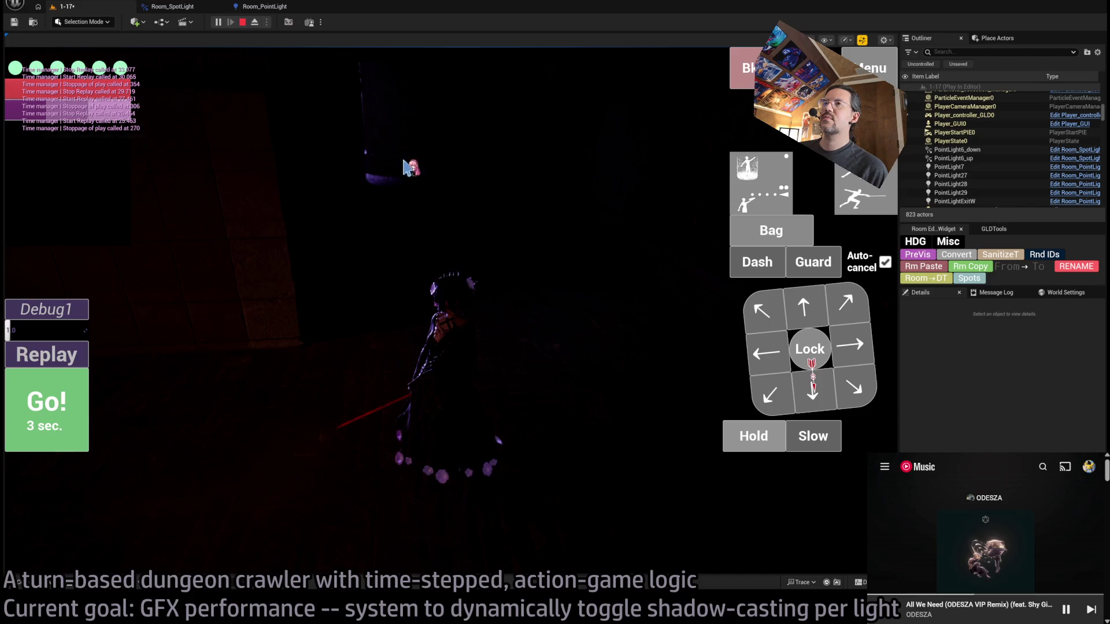
click(243, 23)
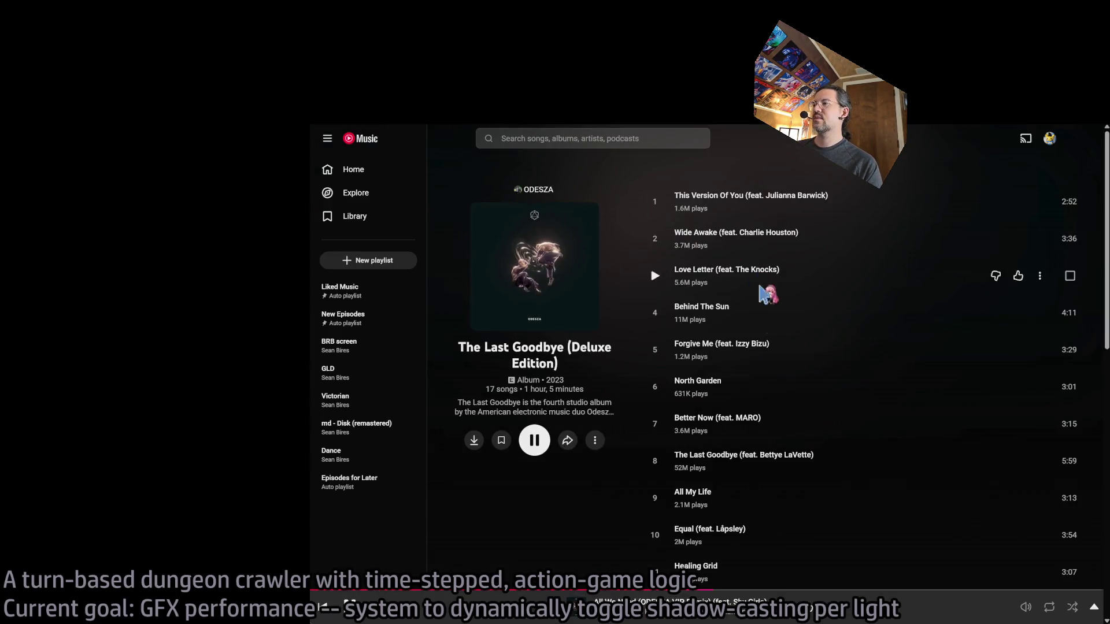
Play track 17, Sun Models (ODESZA VIP Remix), from The Last Goodbye tracklist
scroll(883, 431, down, 8)
scroll(882, 431, up, 2)
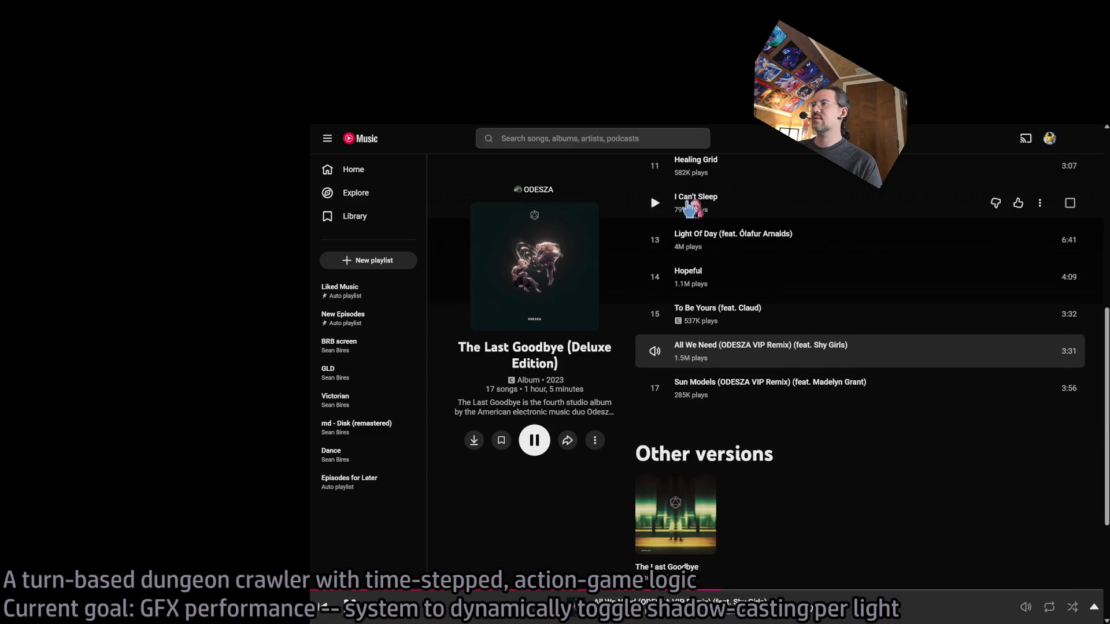
click(655, 389)
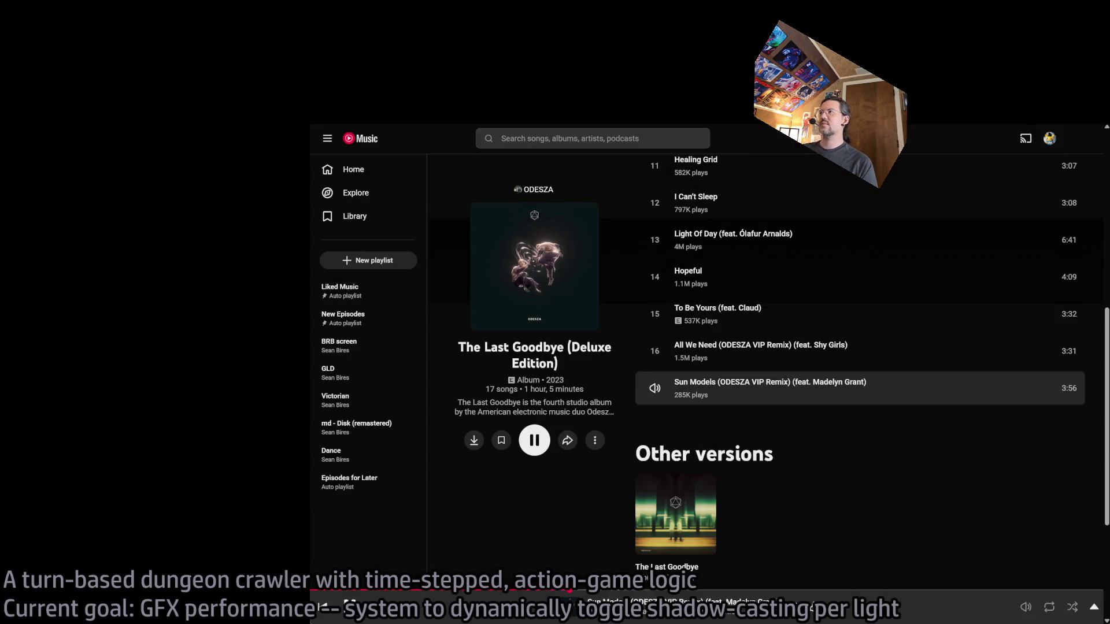
key(F5)
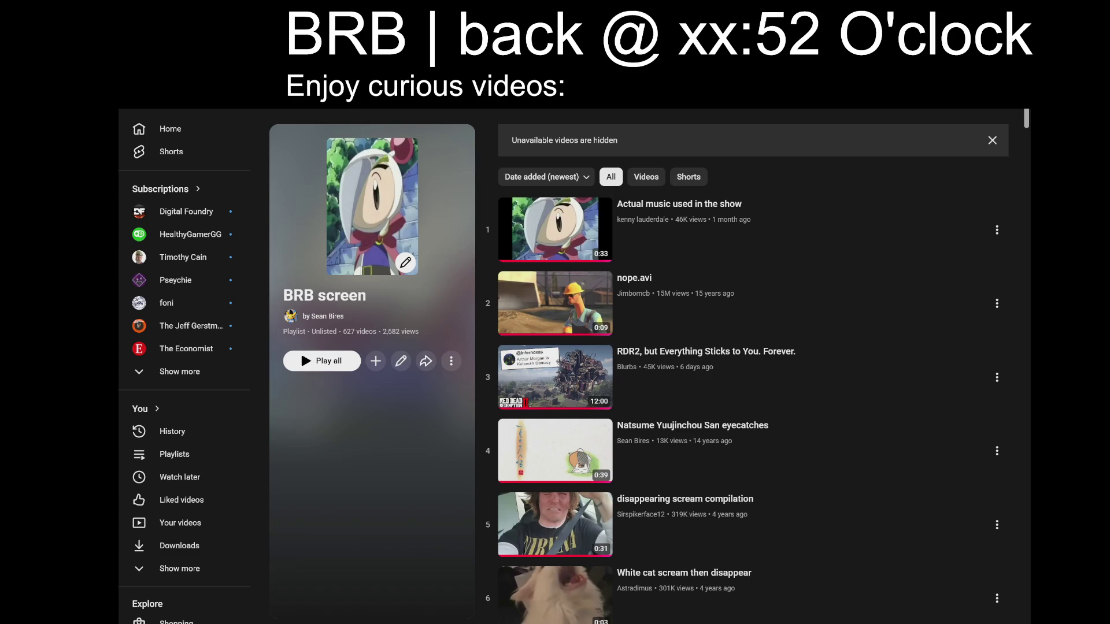
Change the overlay to 'back @ xx:01' and play the first BRB playlist video in theater mode
key(BackSpace)
key(BackSpace)
text(01)
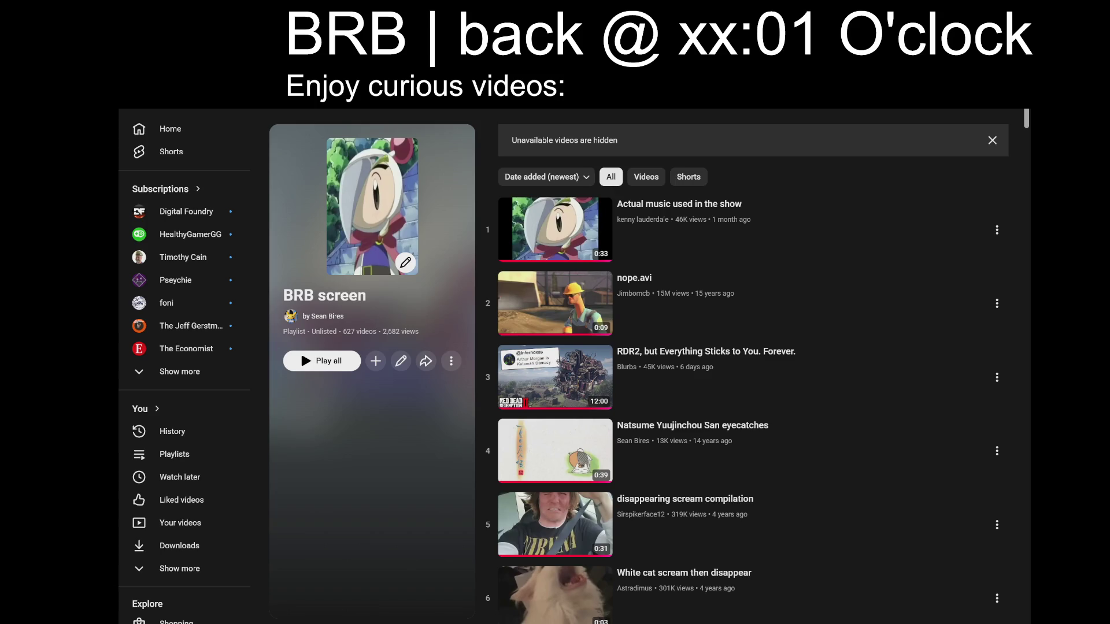
click(887, 232)
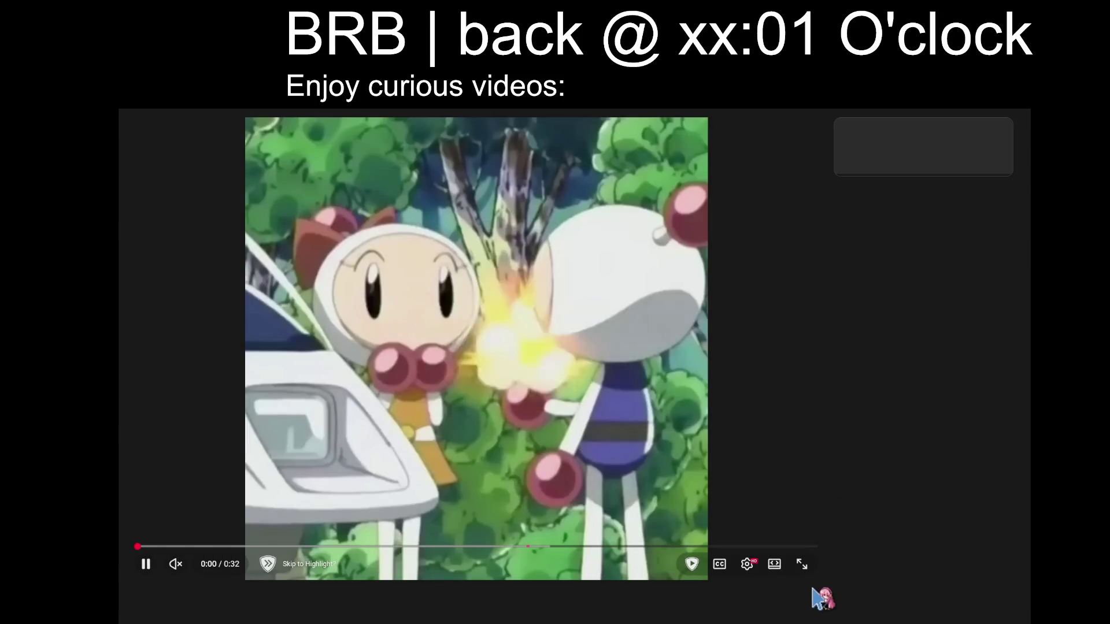
click(757, 564)
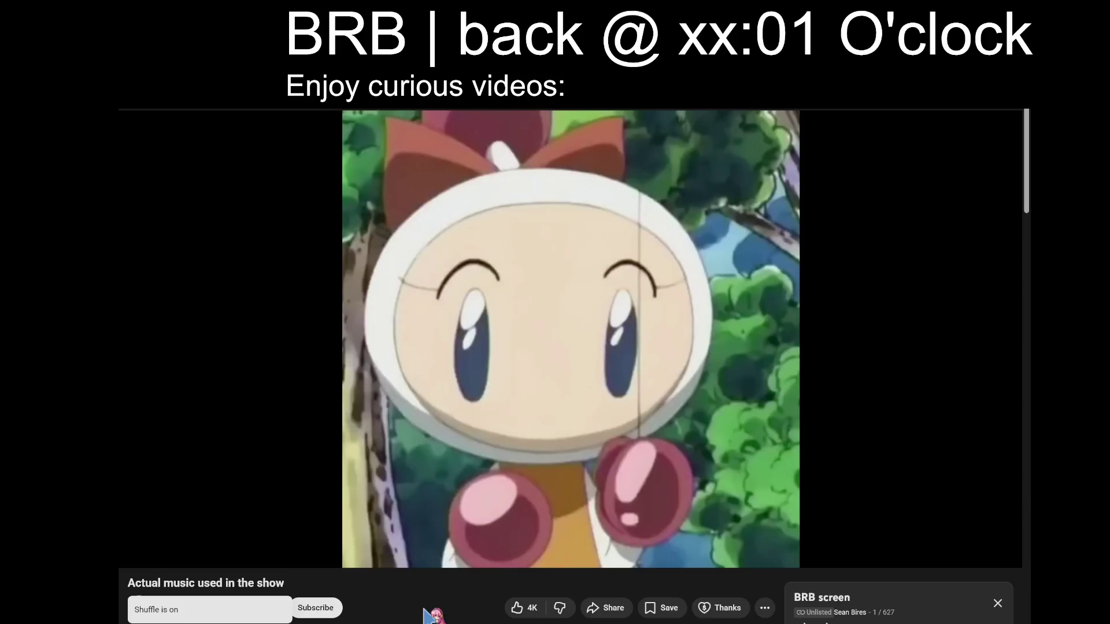
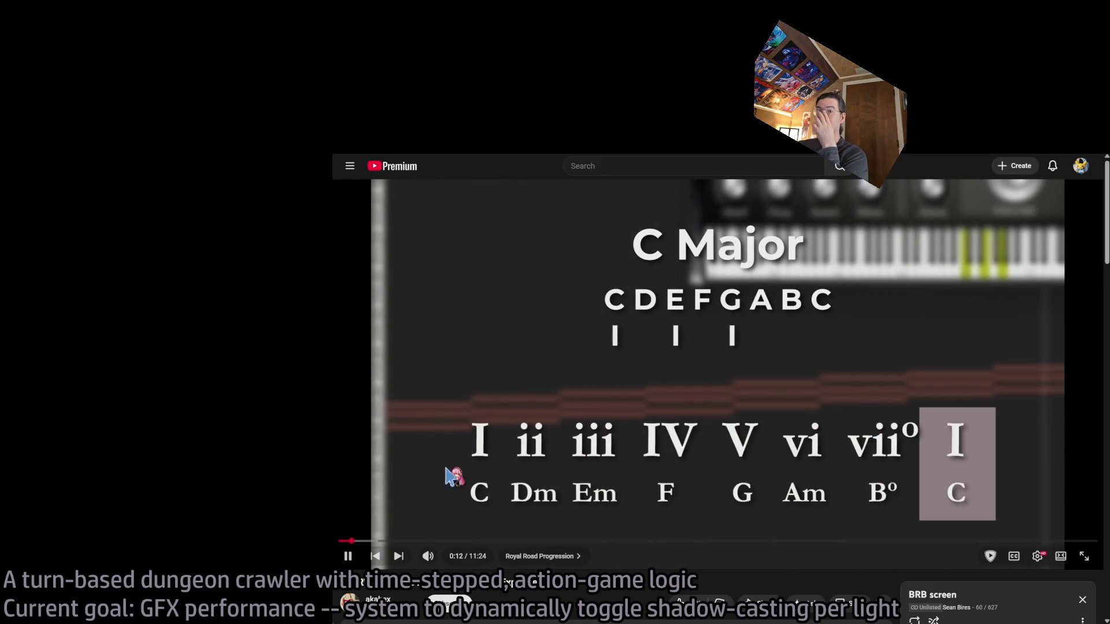
Pause the chord-progression video on its chapter overview and focus the YouTube search box
click(401, 541)
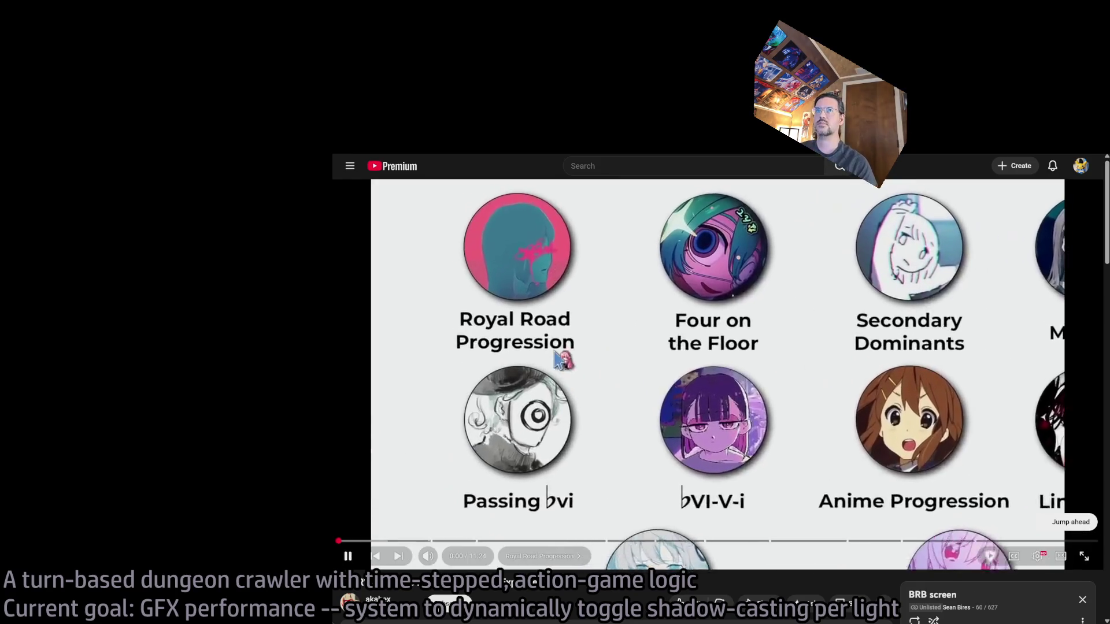
key(space)
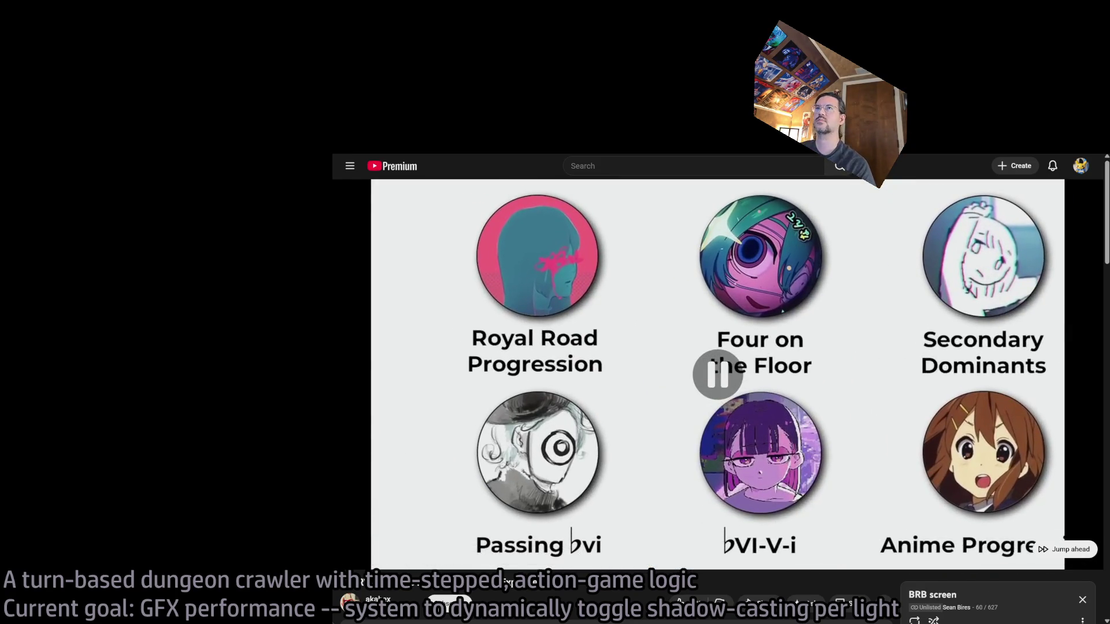
click(677, 168)
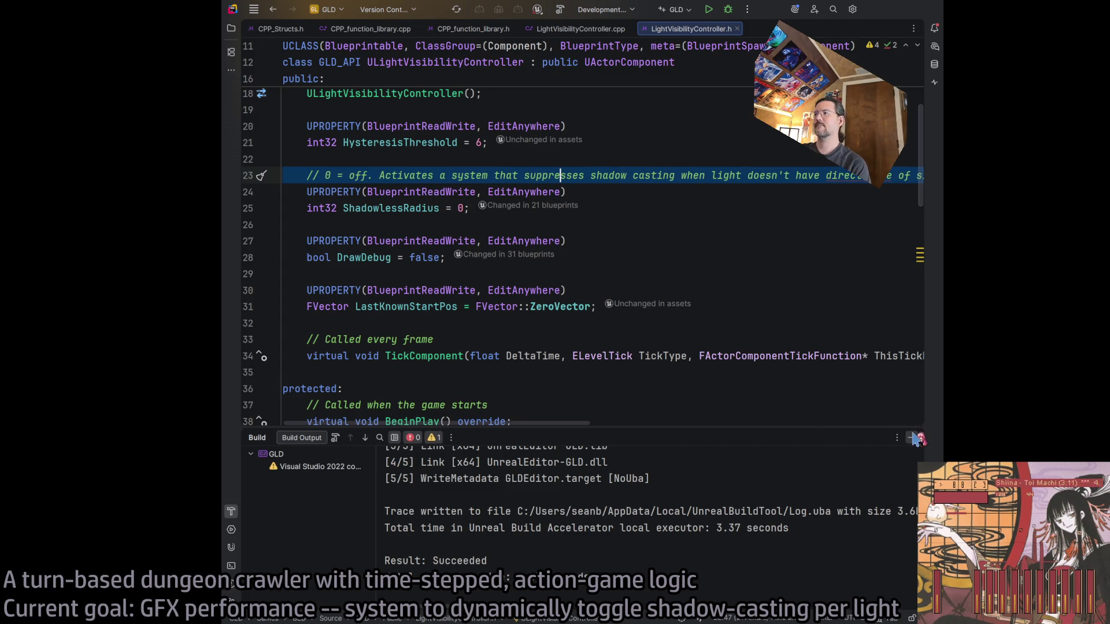
Hide the Build output and switch to LightVisibilityController.cpp at its TickComponent code
click(915, 438)
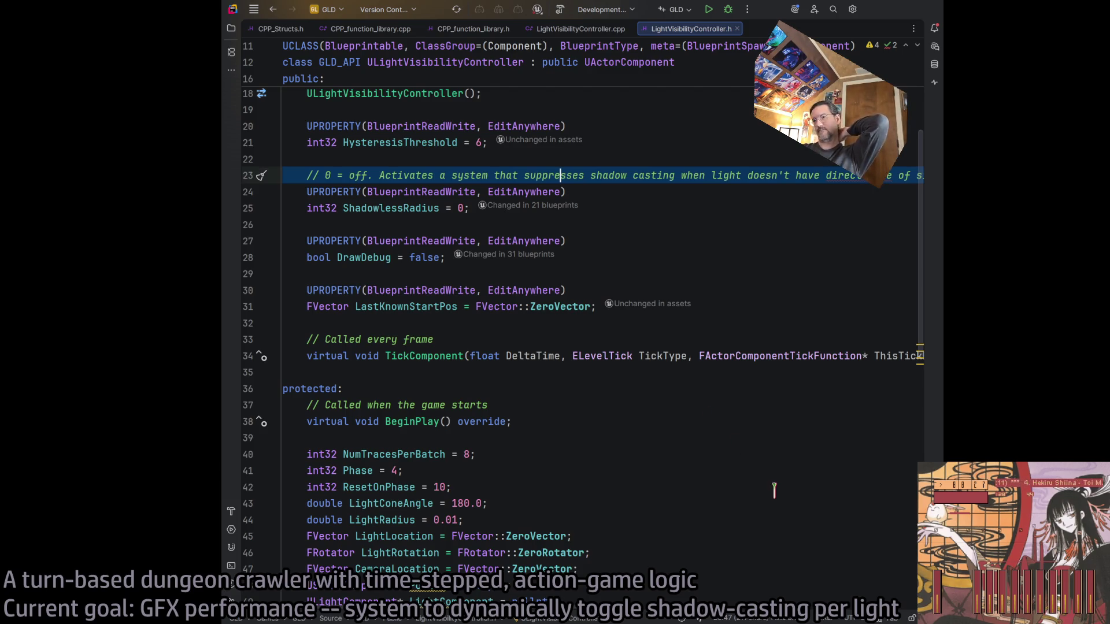
scroll(776, 484, down, 12)
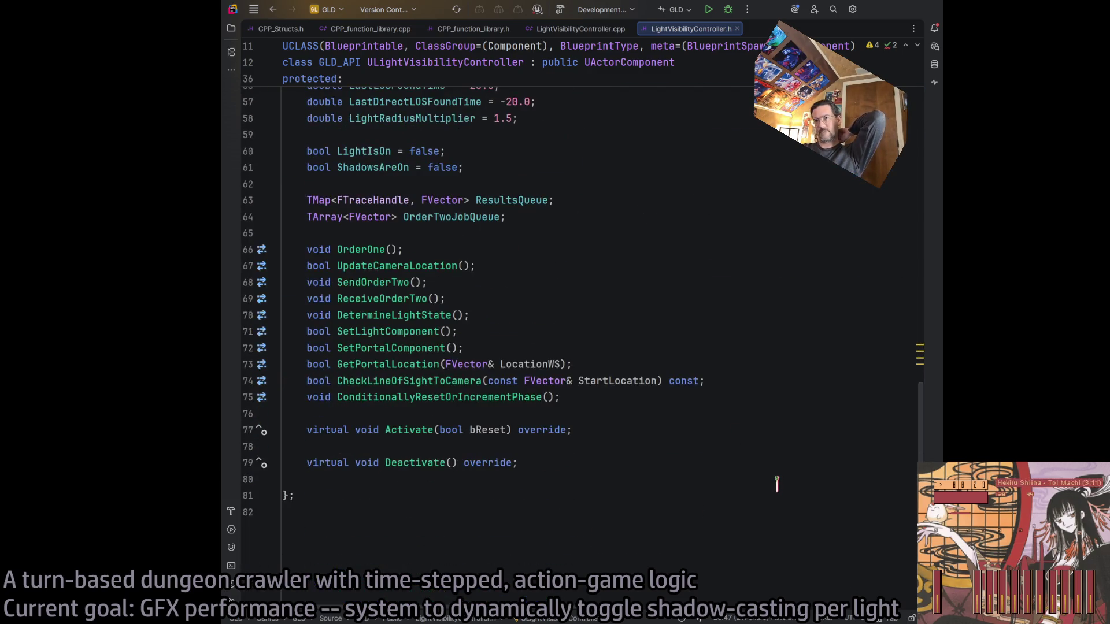
scroll(777, 484, up, 8)
click(587, 36)
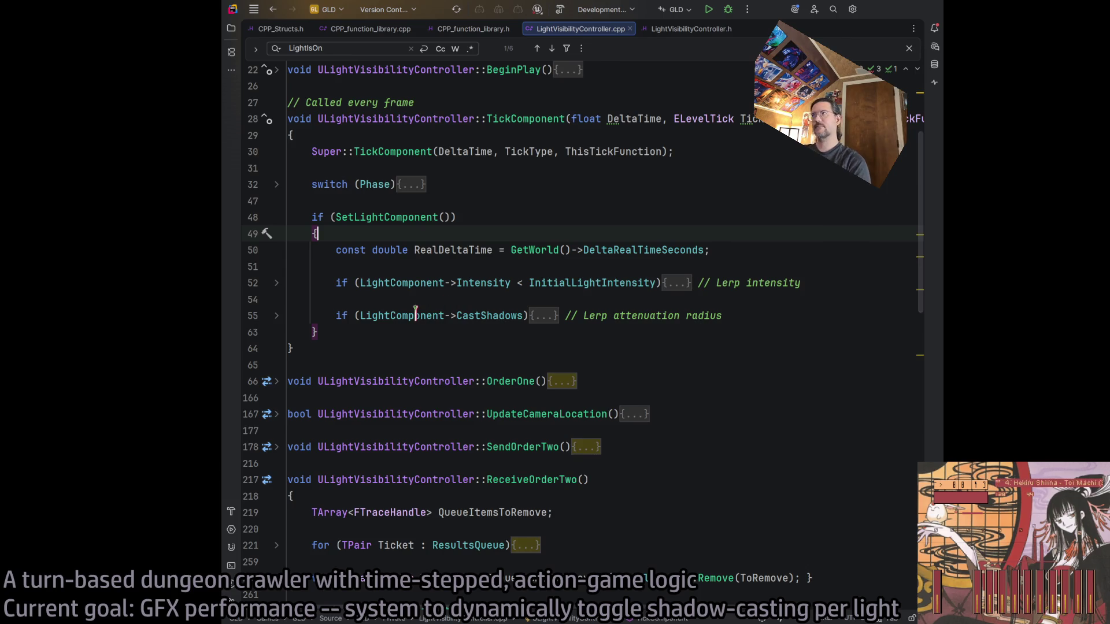
Collapse the ReceiveOrderTwo function body and scroll down to DetermineLightState
scroll(415, 312, down, 8)
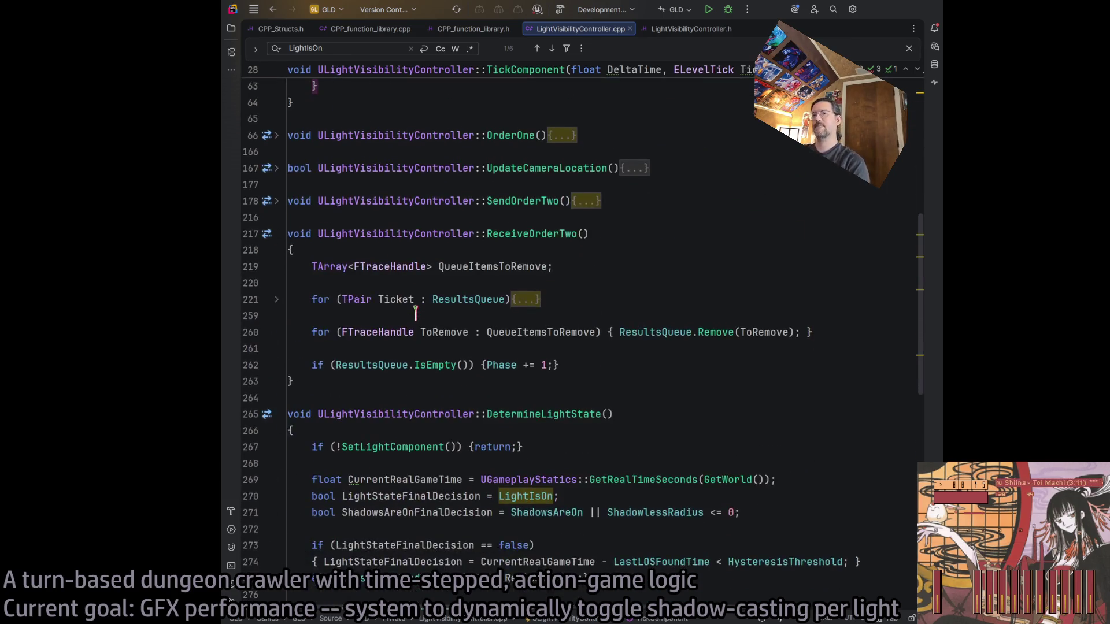
click(278, 155)
scroll(382, 456, down, 3)
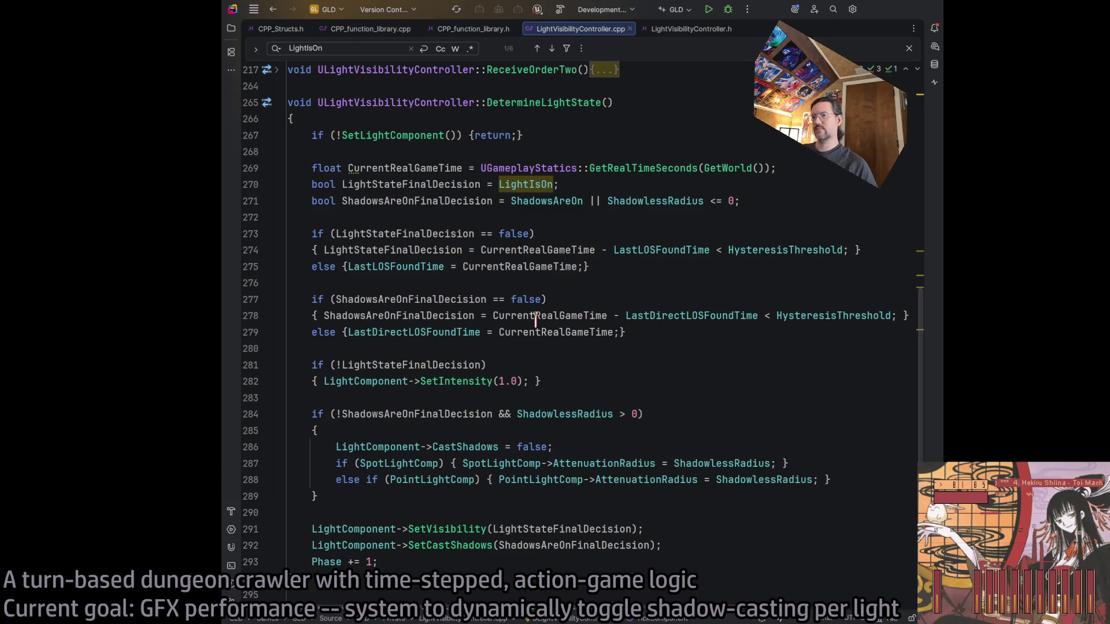
Highlight the usages of LastDirectLOSFoundTime and ShadowsAreOnFinalDecision in the line 284 shadow check
double_click(414, 331)
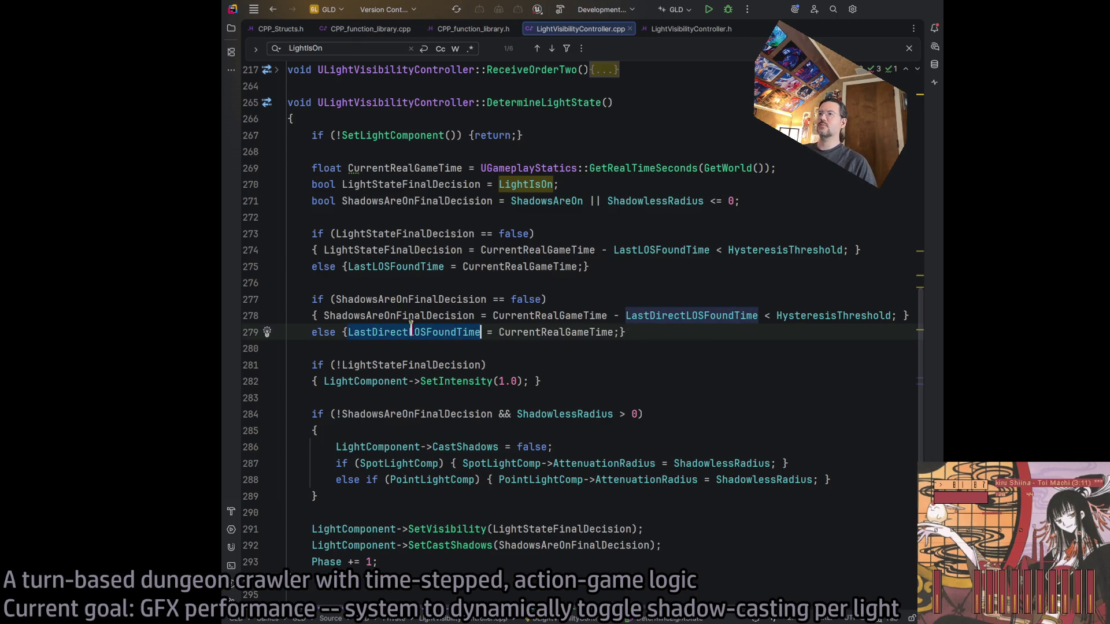
click(666, 327)
click(646, 317)
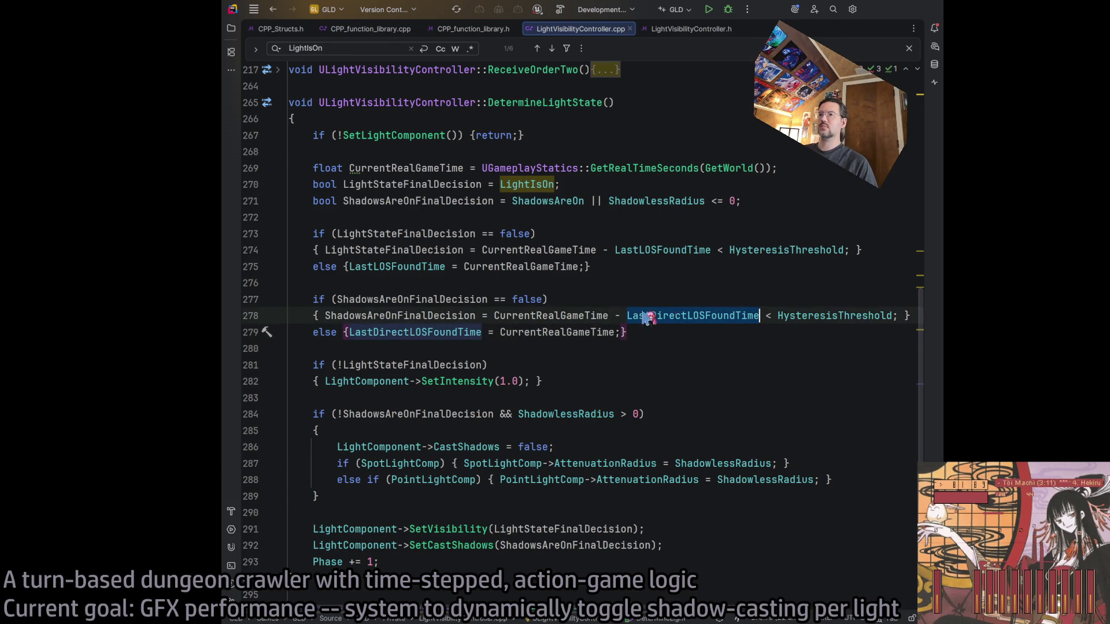
click(397, 299)
double_click(397, 299)
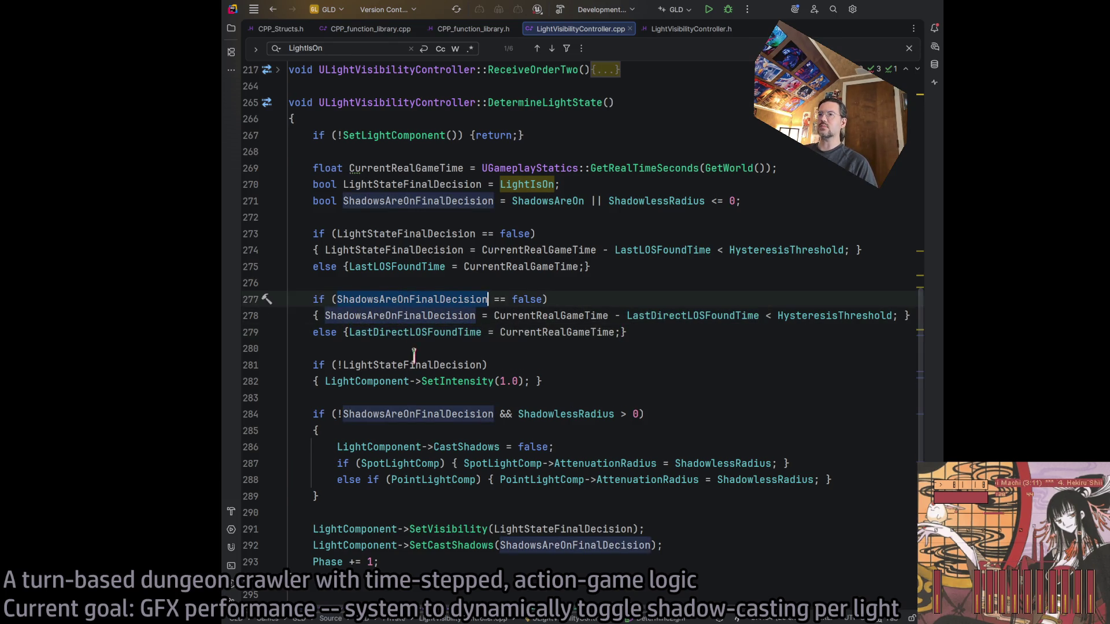
click(411, 414)
click(422, 414)
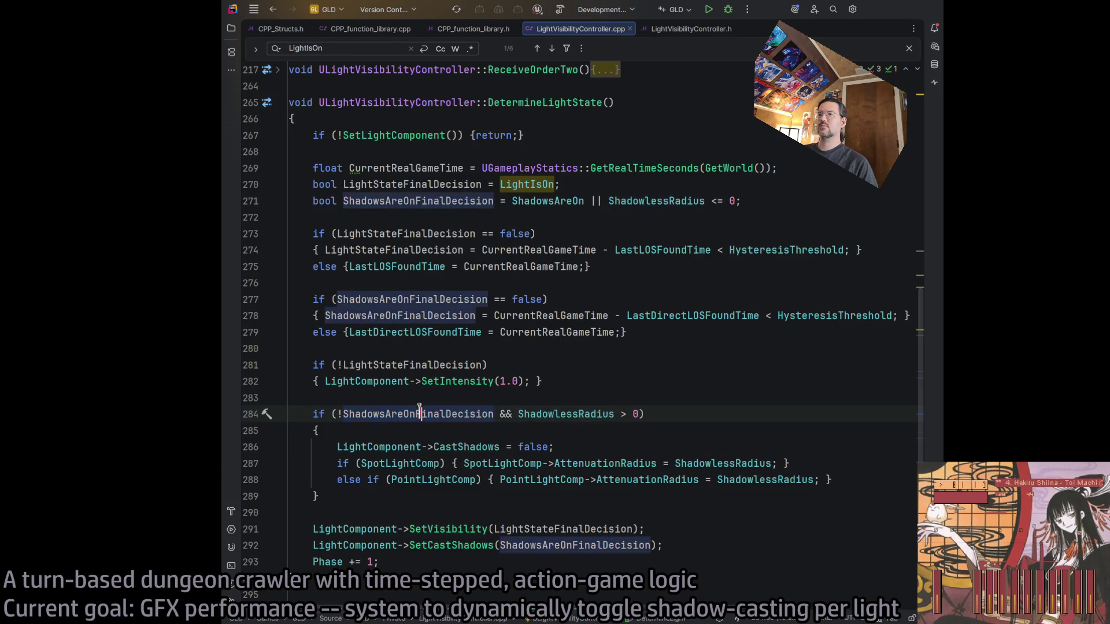
click(744, 412)
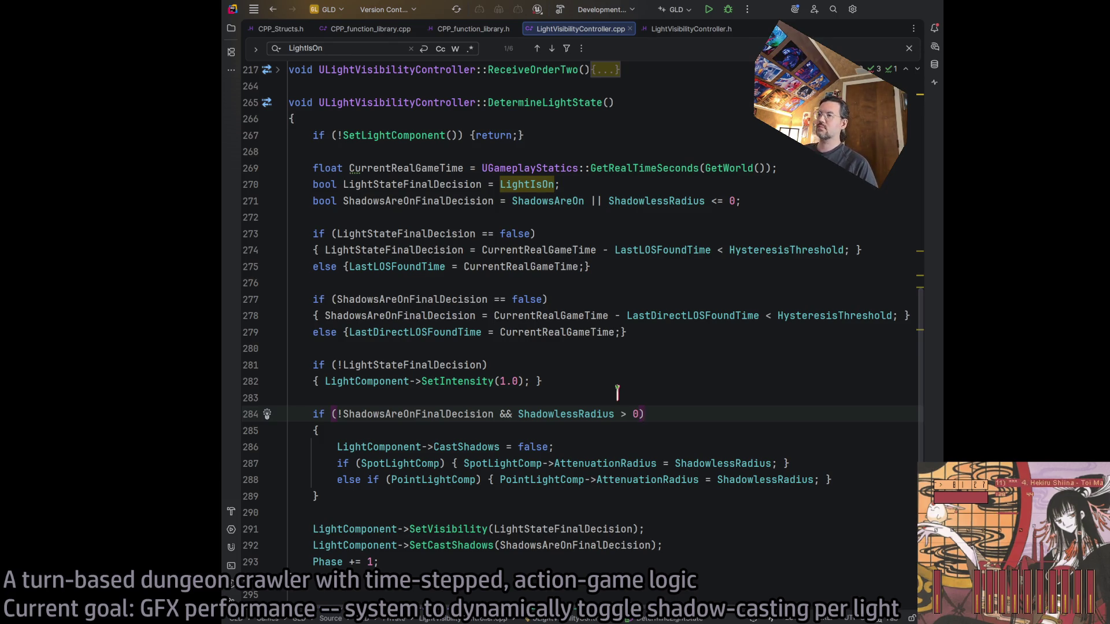
click(735, 540)
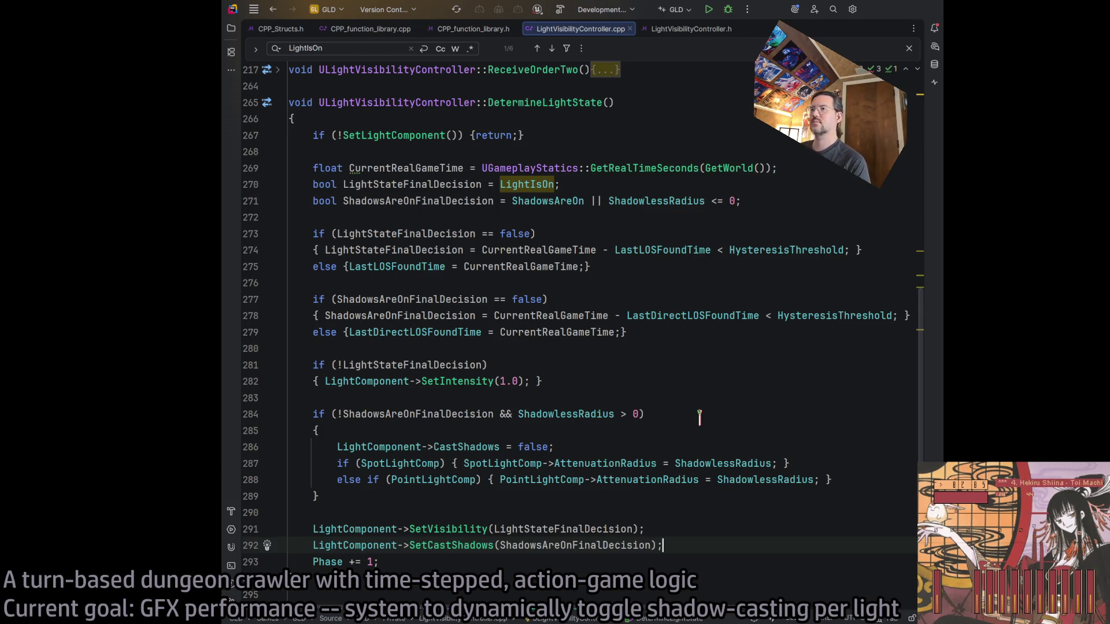
click(446, 365)
double_click(451, 414)
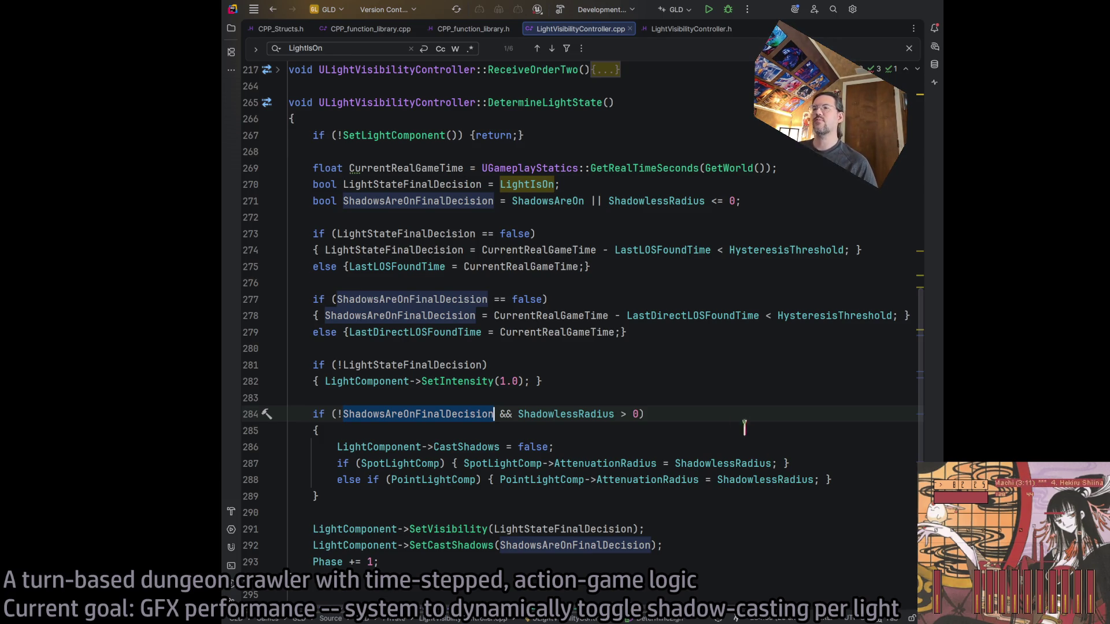
scroll(723, 422, up, 8)
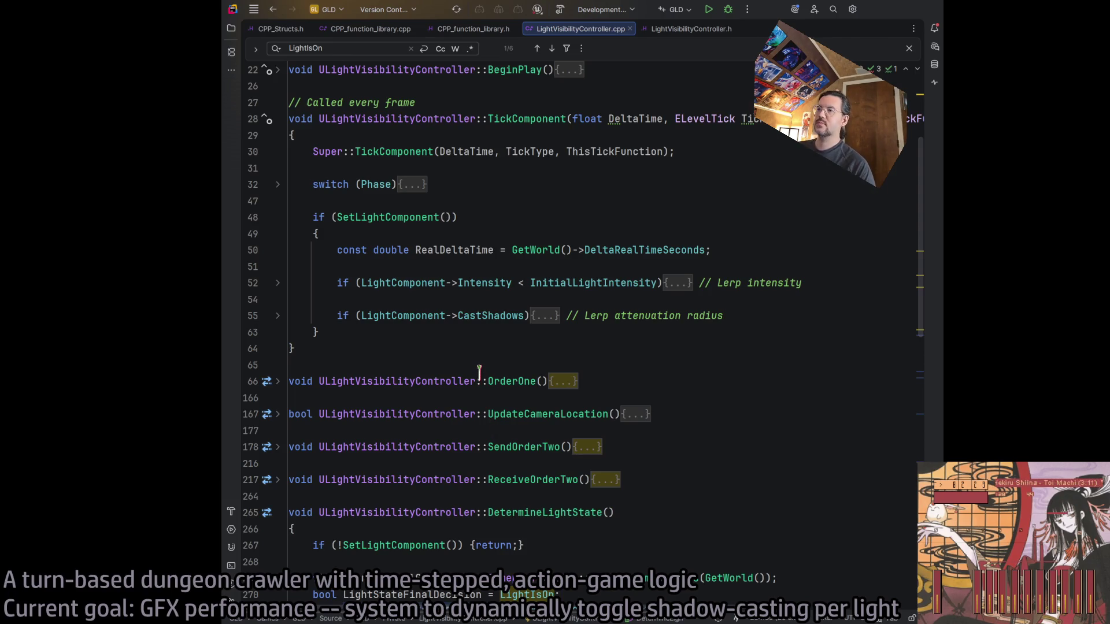
Collapse TickComponent, expand OrderOne, and select CheckLineOfSightToCamera on line 81
scroll(479, 372, up, 3)
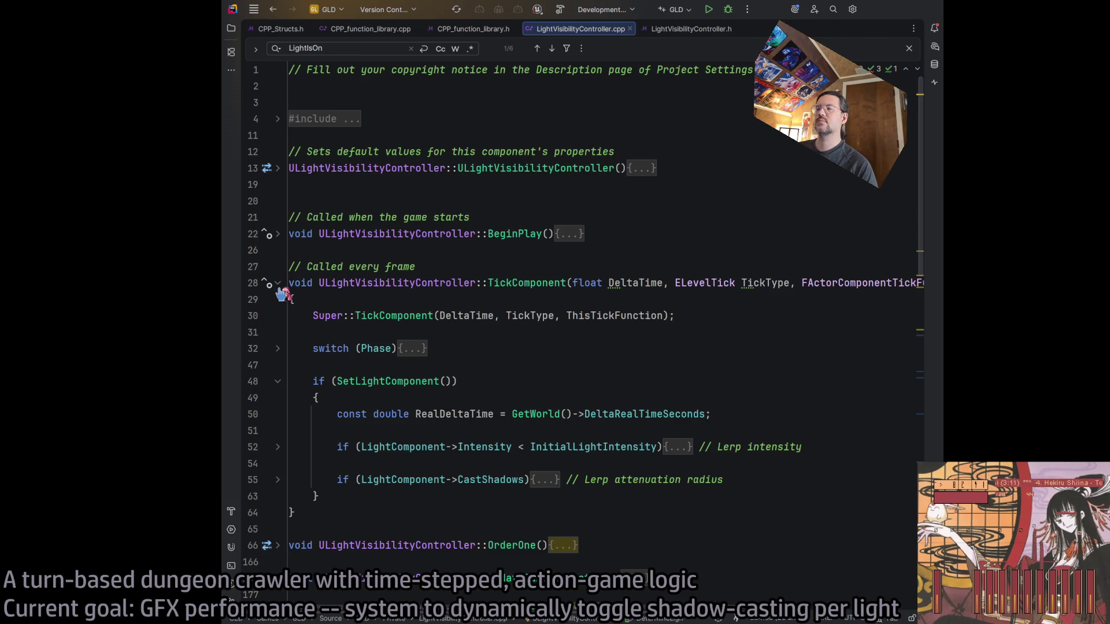
click(279, 286)
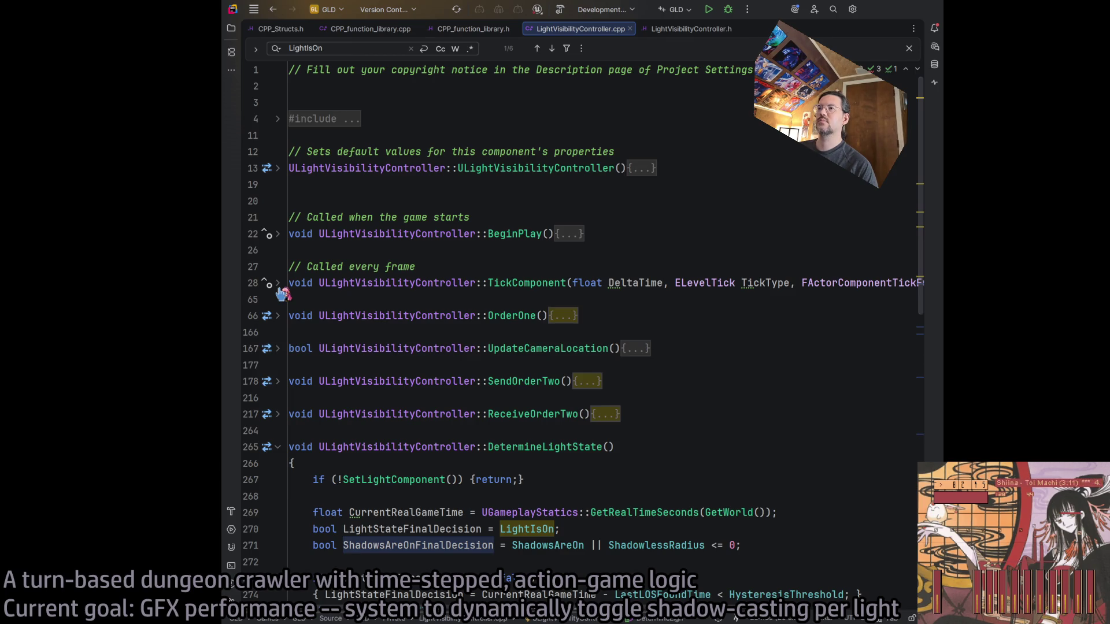
click(278, 316)
scroll(478, 392, down, 3)
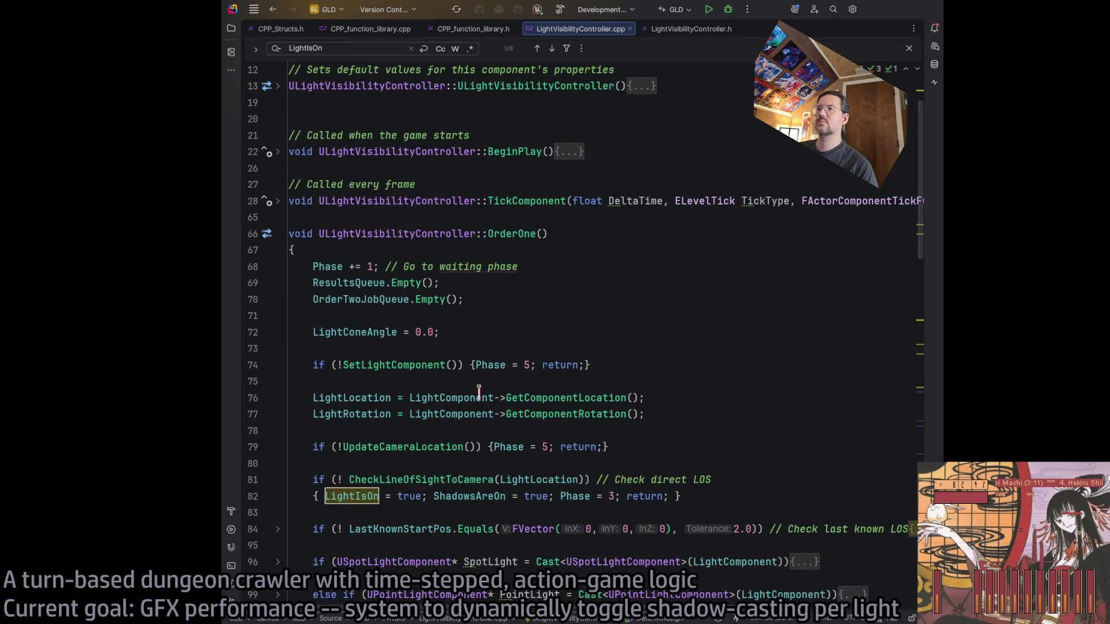
scroll(479, 391, down, 3)
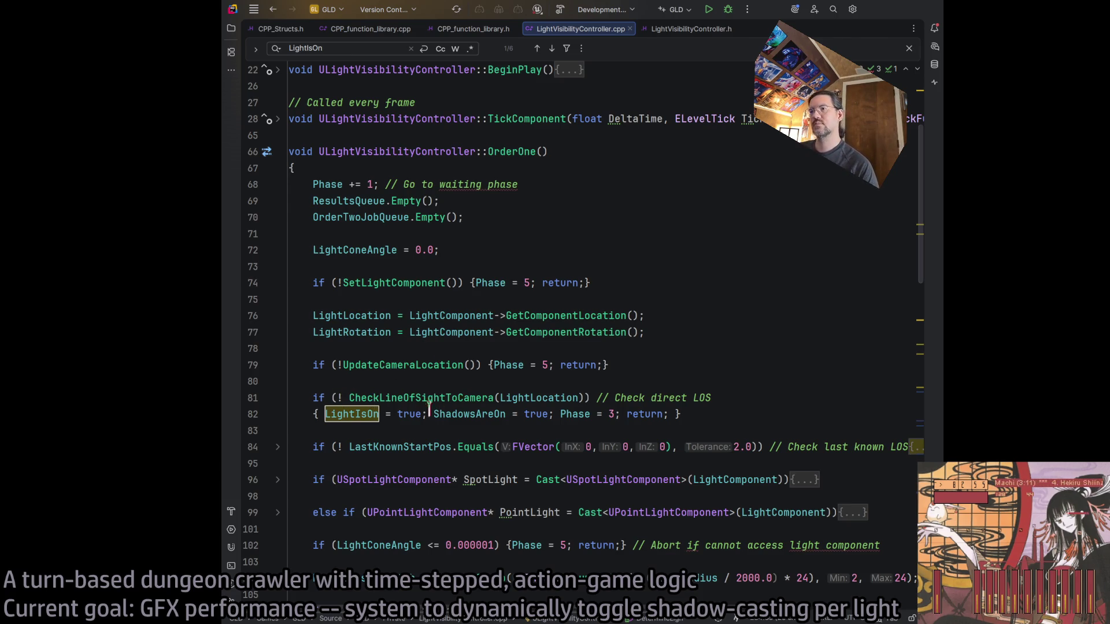
double_click(411, 398)
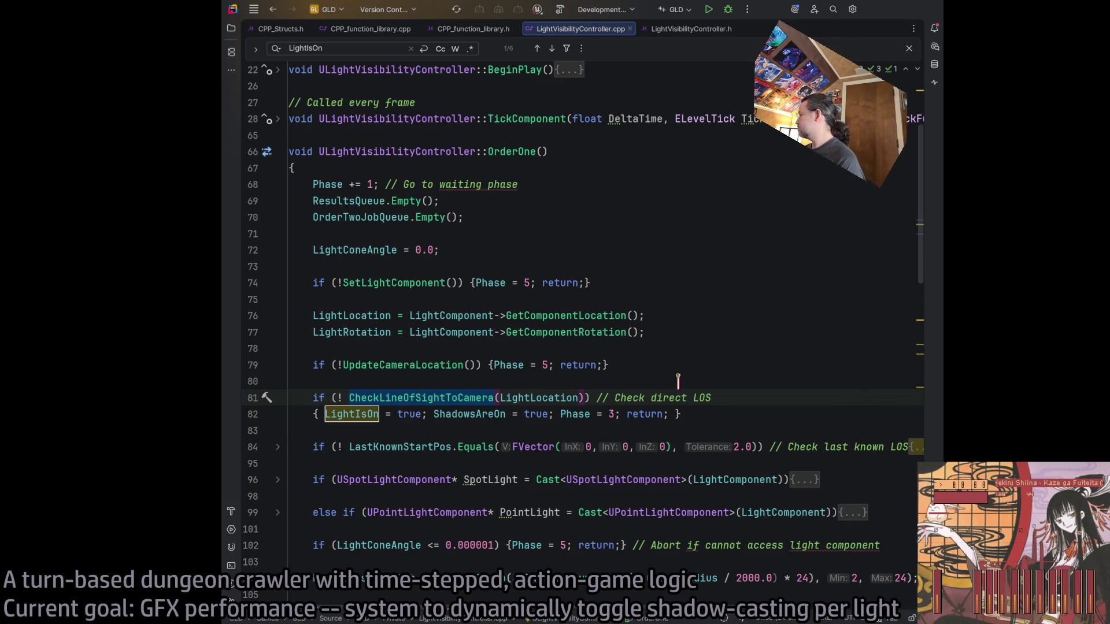
Check TickComponent's Phase switch, fold it back up, and go to line 82's phase number
scroll(647, 312, up, 3)
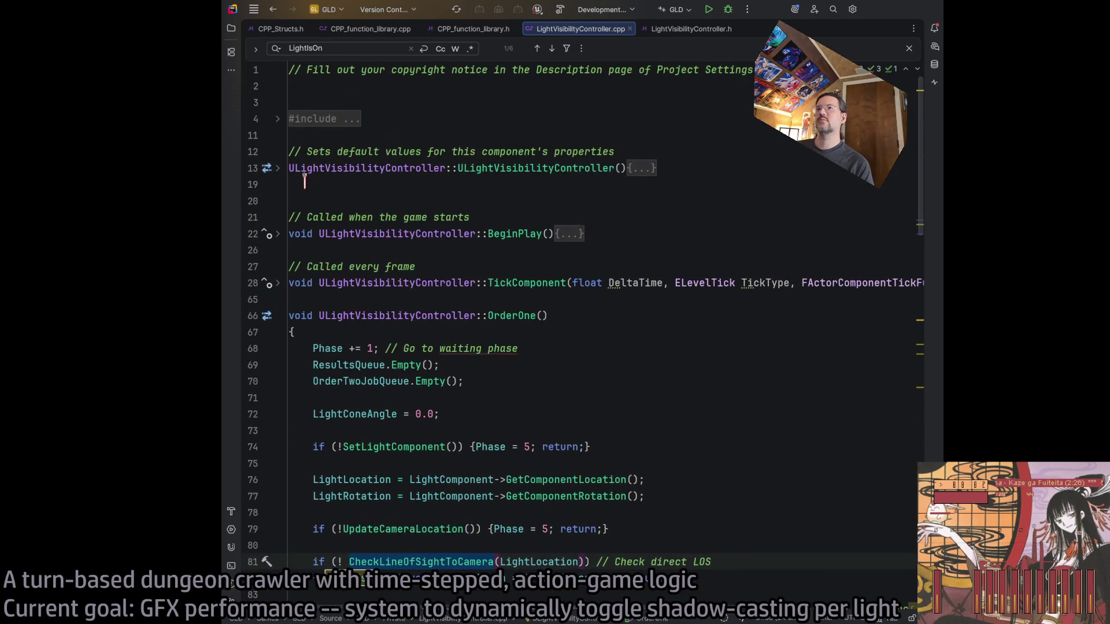
scroll(372, 235, down, 2)
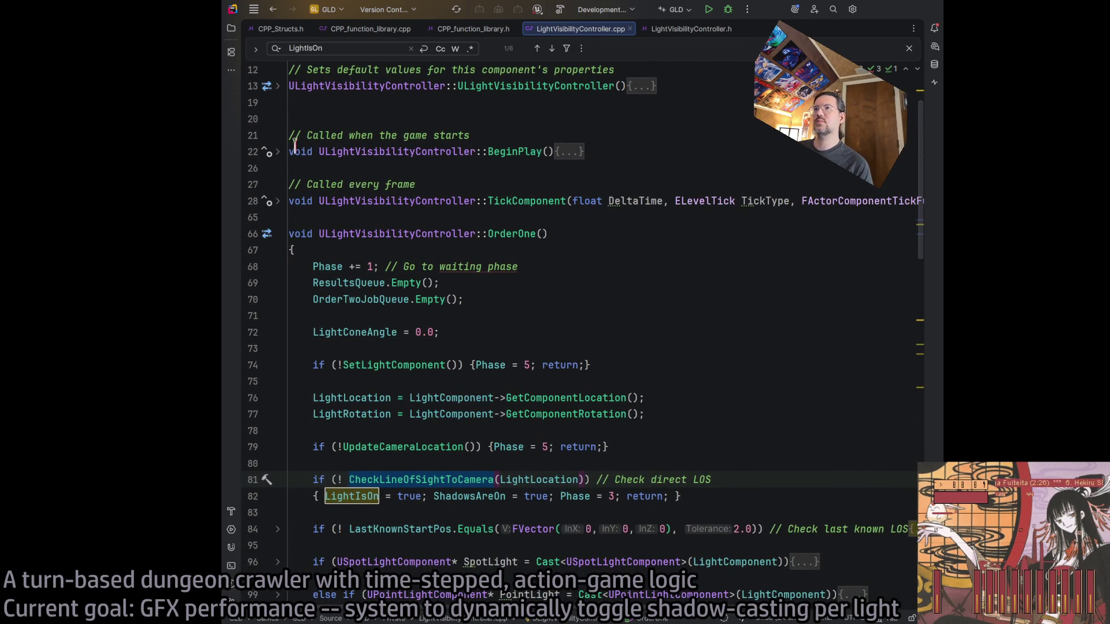
click(278, 202)
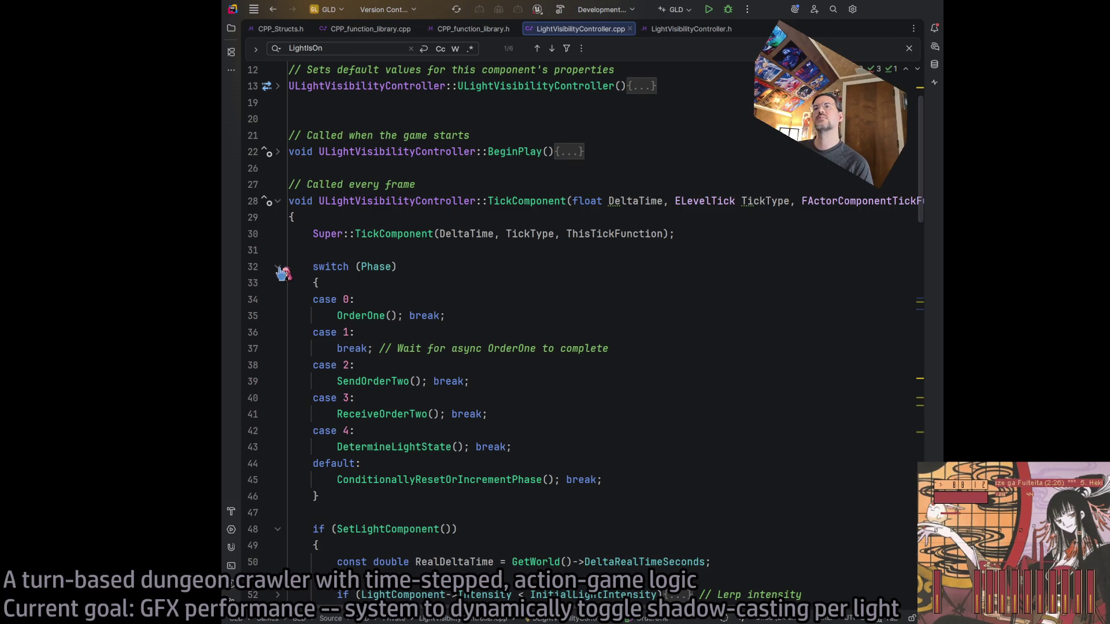
click(278, 266)
click(278, 202)
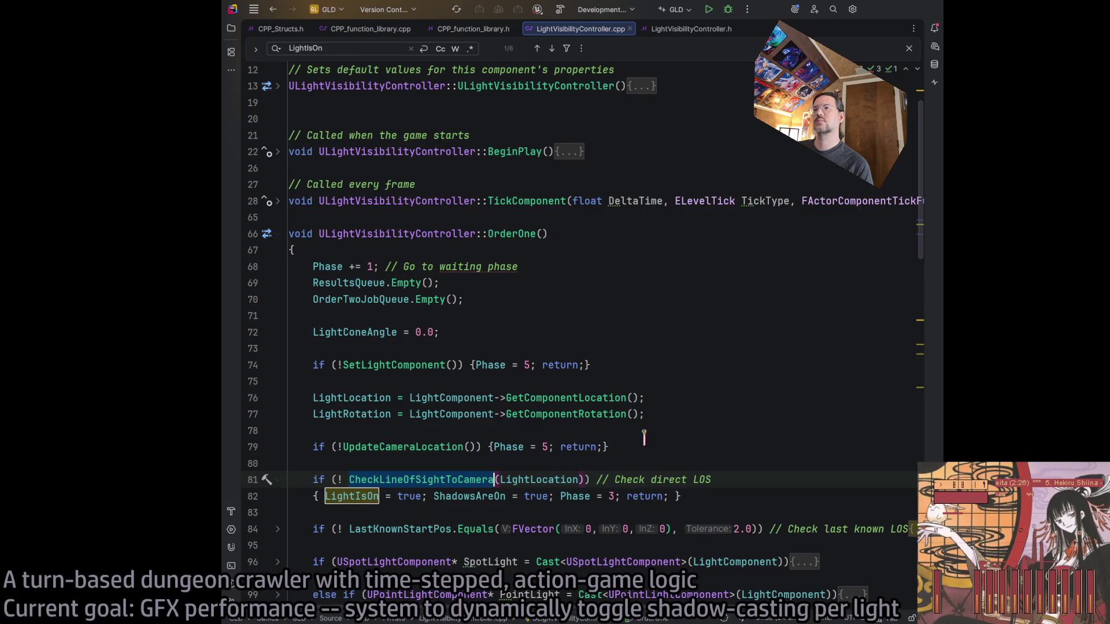
click(610, 496)
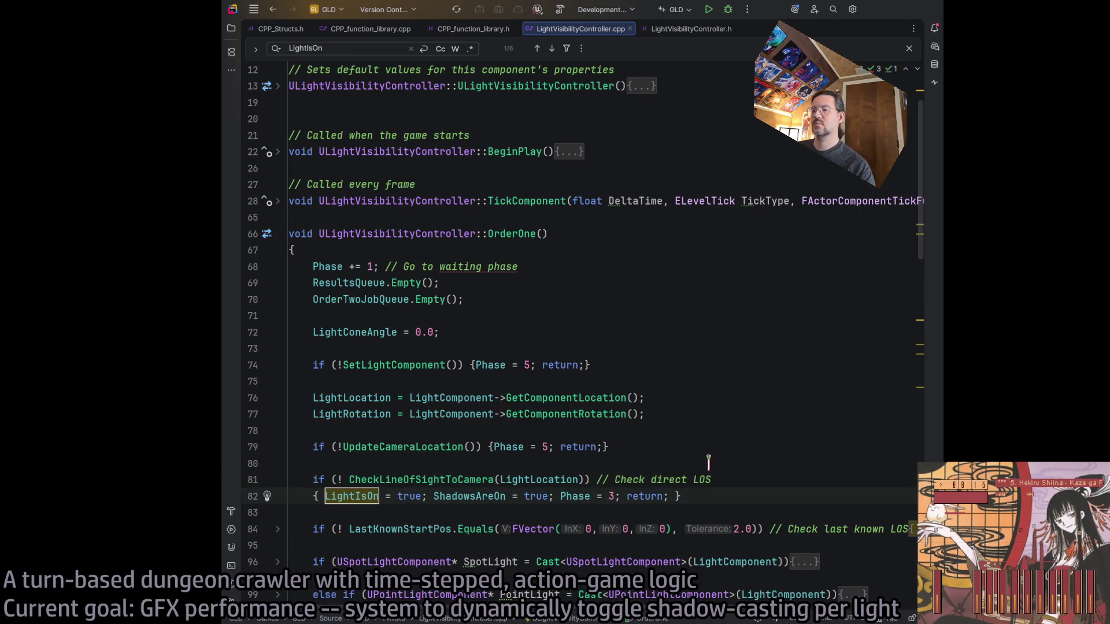
Change line 82 from 'Phase = 3' to 'Phase = 4' and rebuild the project
key(Delete)
text(4)
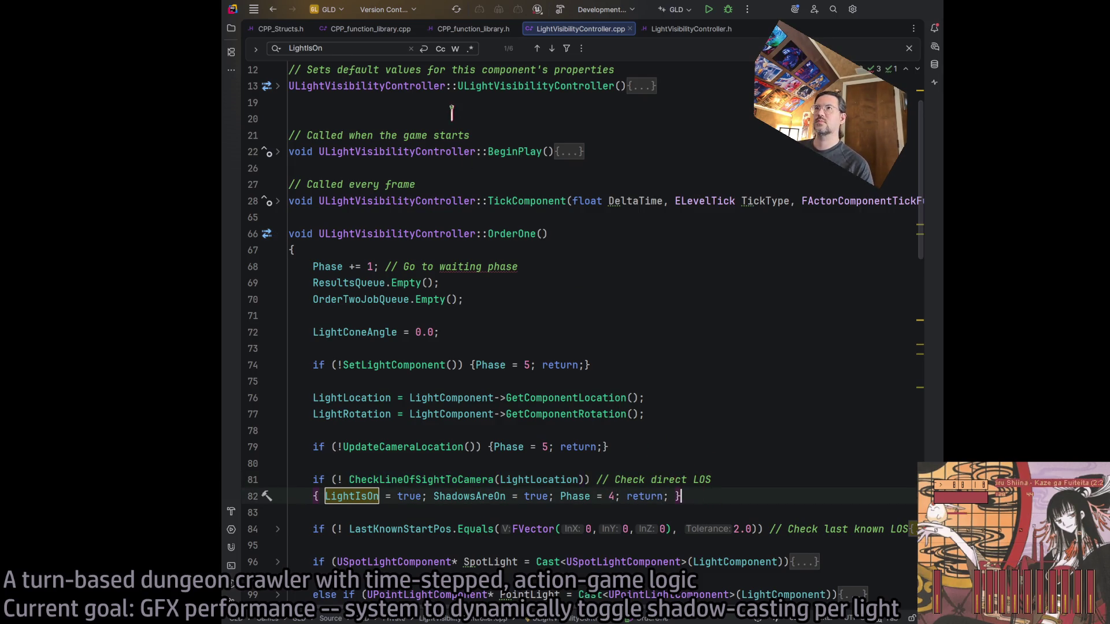
click(558, 11)
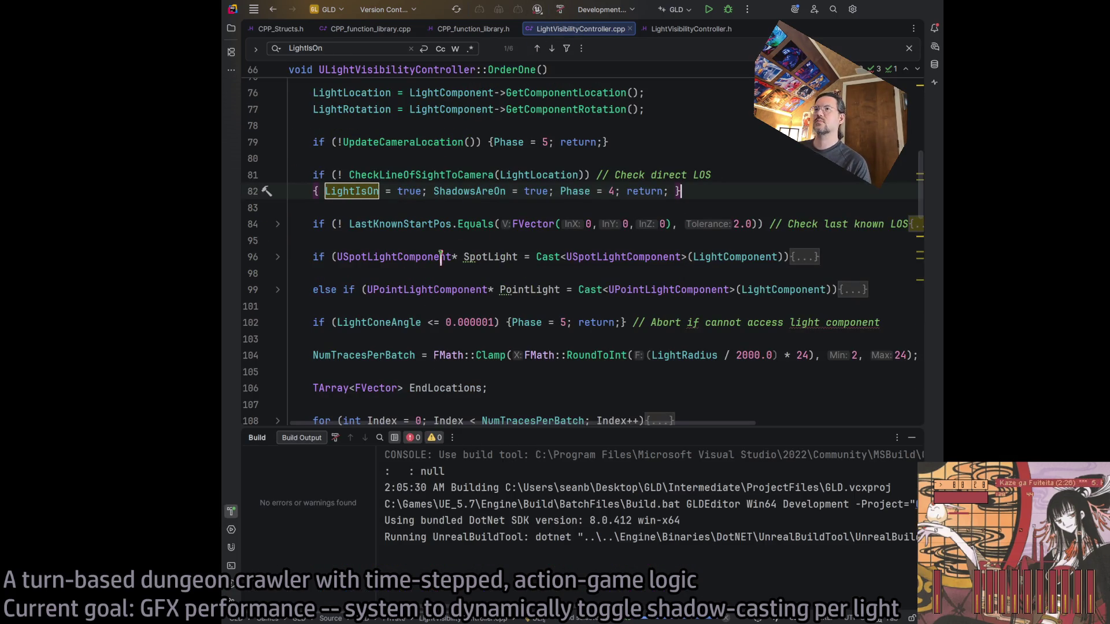
click(717, 191)
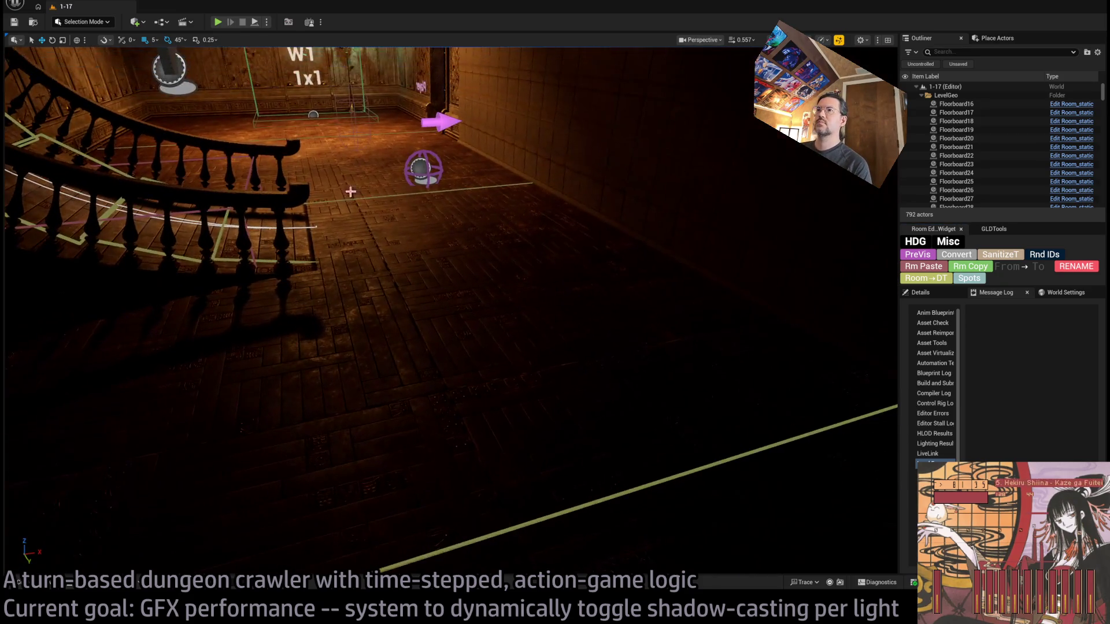
Frame the sphere actor and restart a Play-in-Editor session of level 1-17
click(422, 168)
key(f)
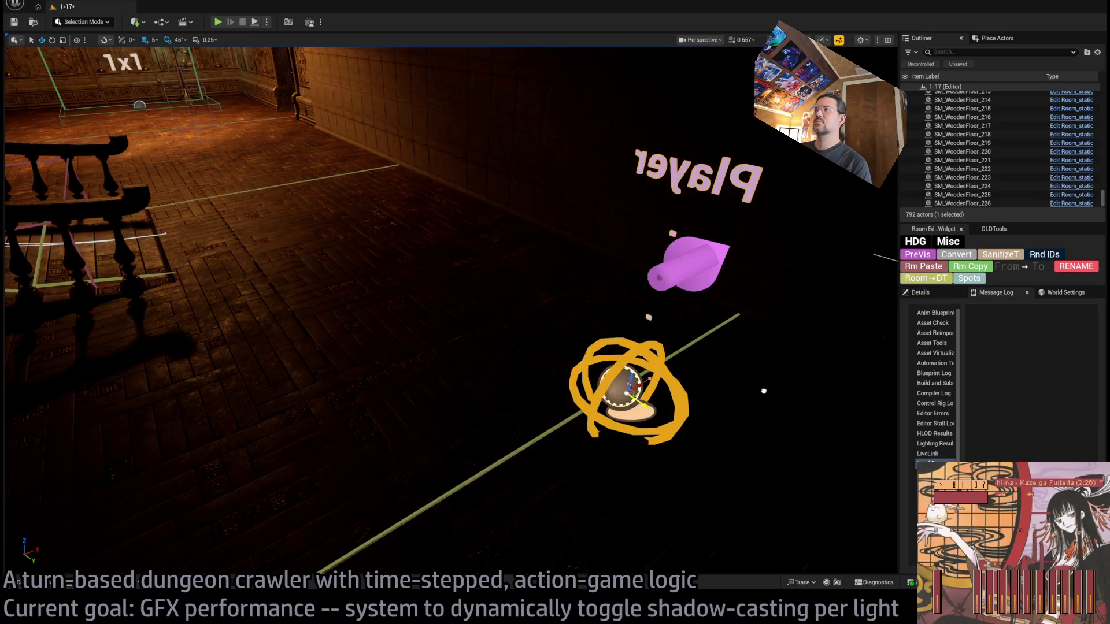
click(241, 23)
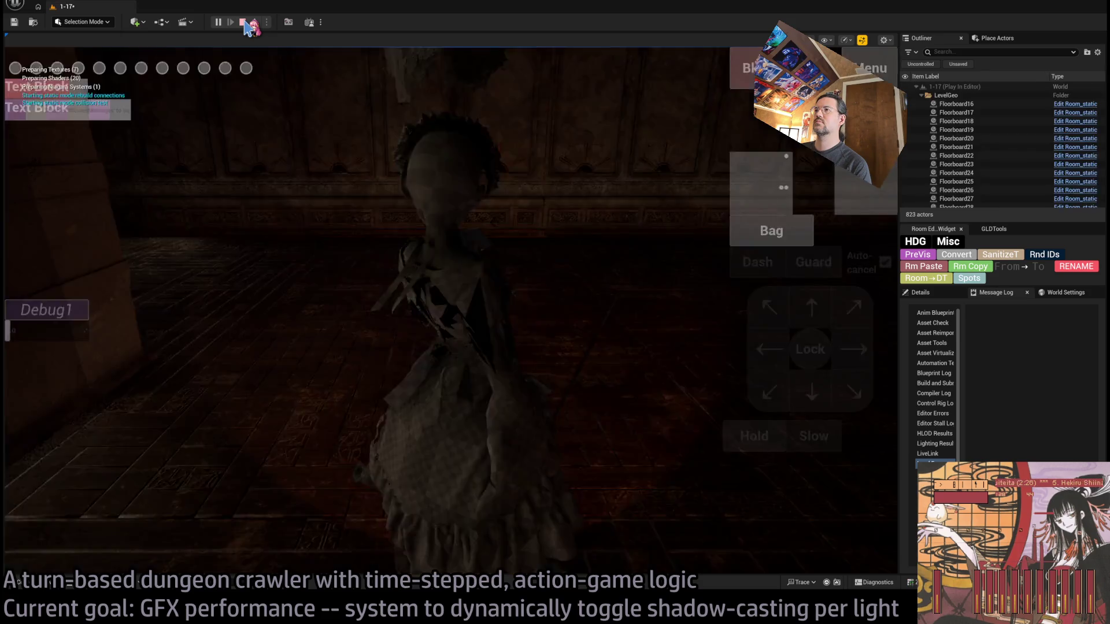
click(242, 22)
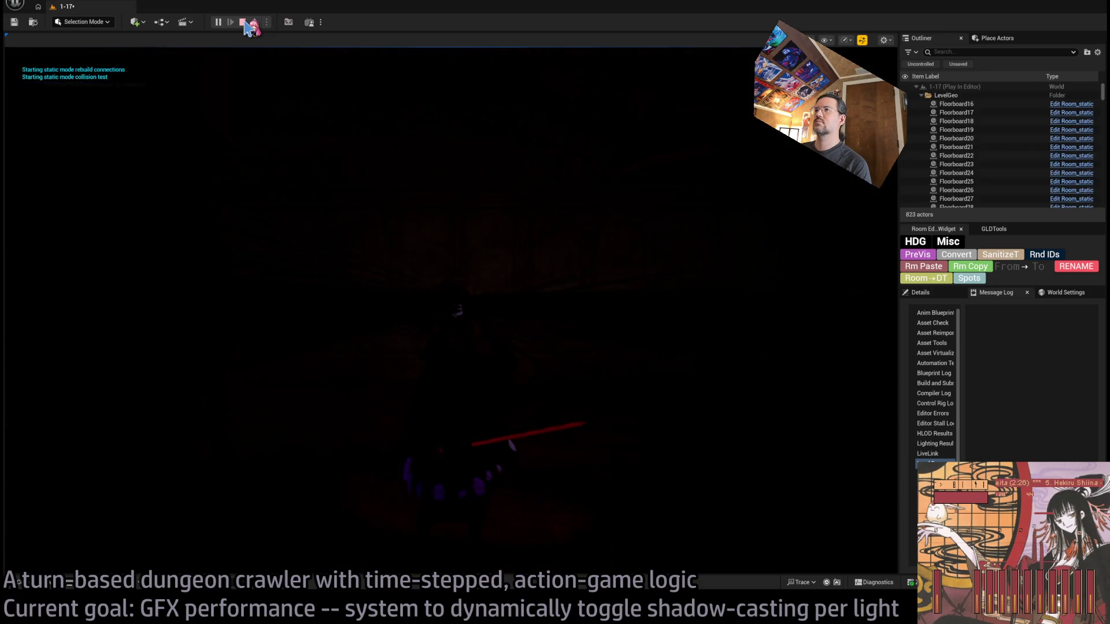
click(218, 22)
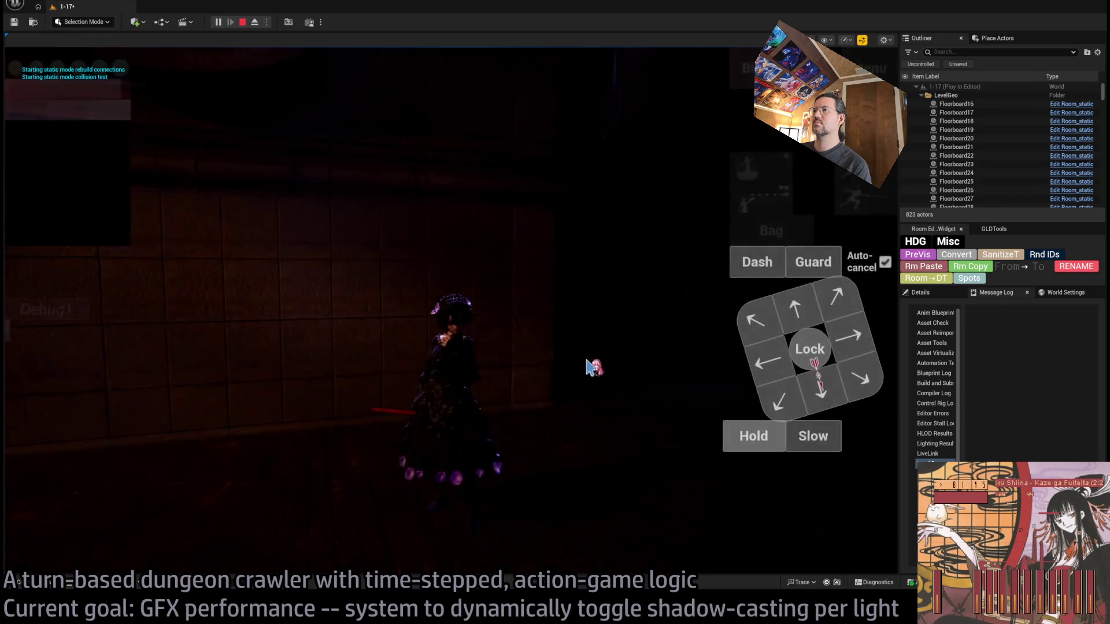
Queue and run several character moves, including a step forward, with Go!
click(843, 312)
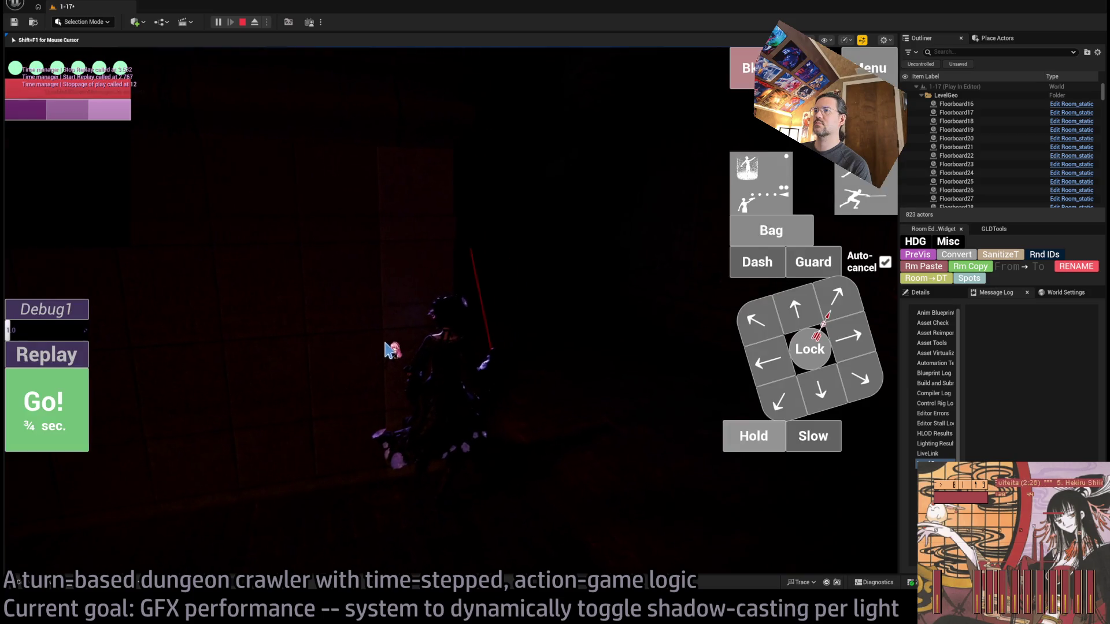
click(770, 317)
click(811, 314)
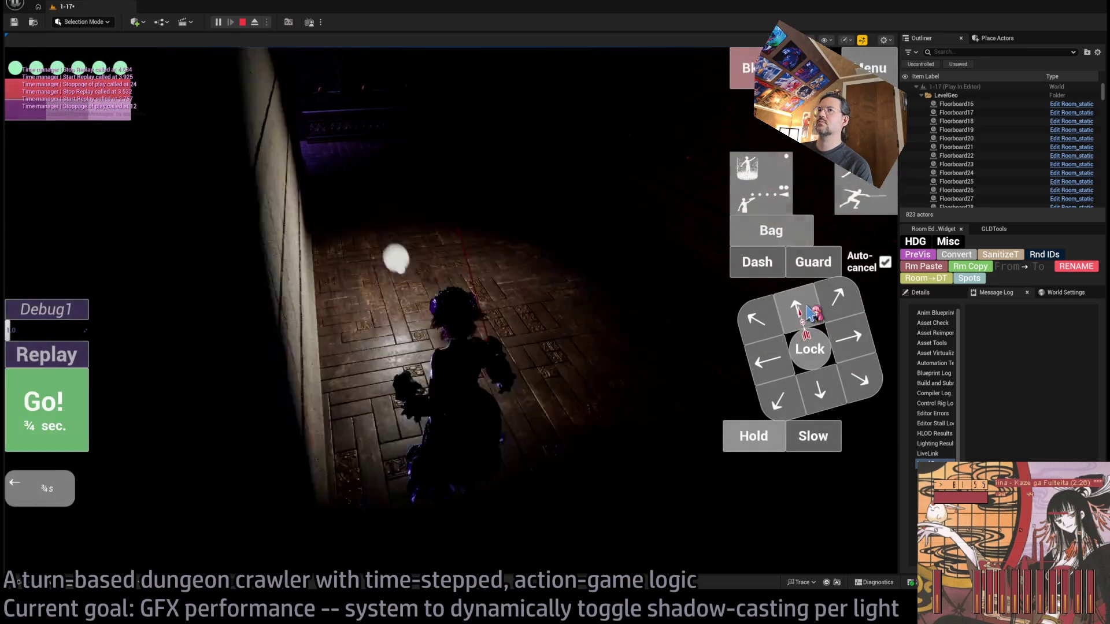
click(74, 417)
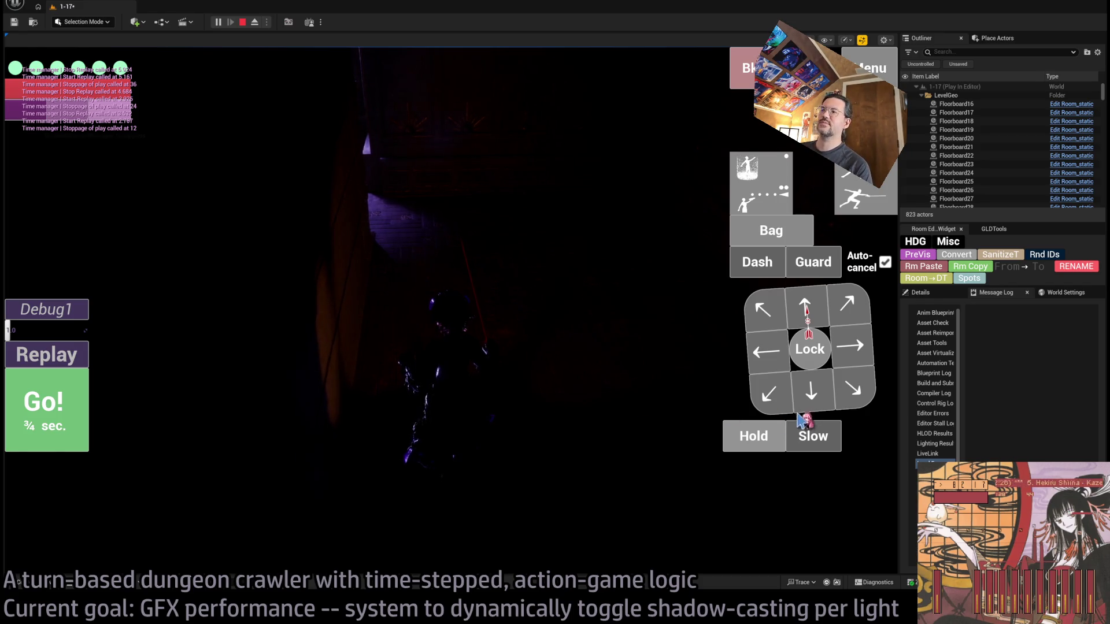
click(812, 399)
click(812, 399)
click(42, 396)
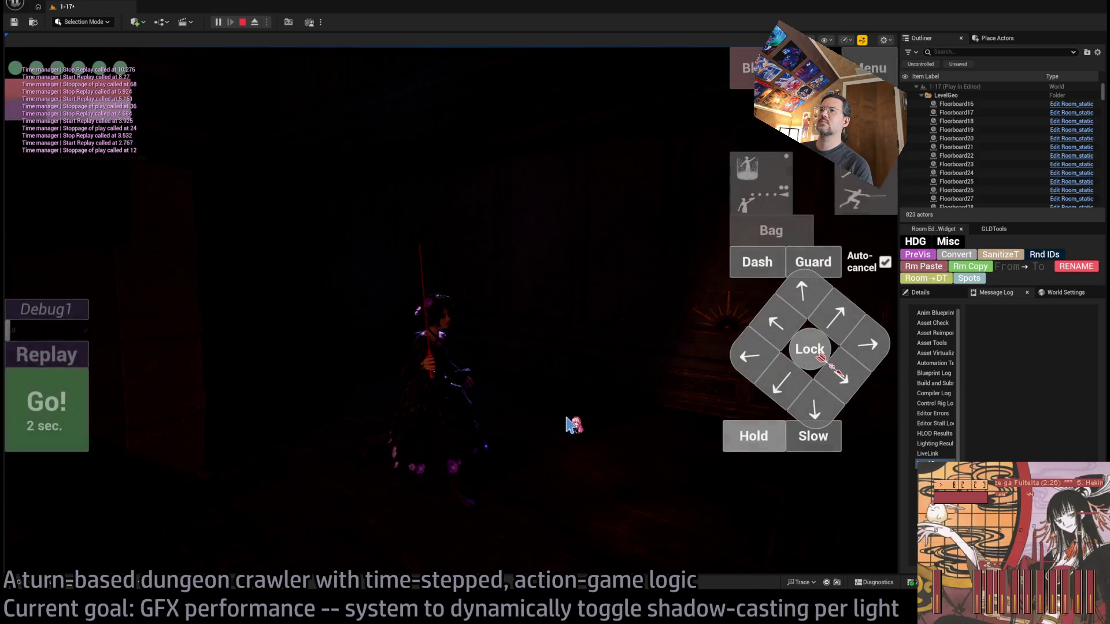
Turn the camera and character, move again, and stop the play session
key(space)
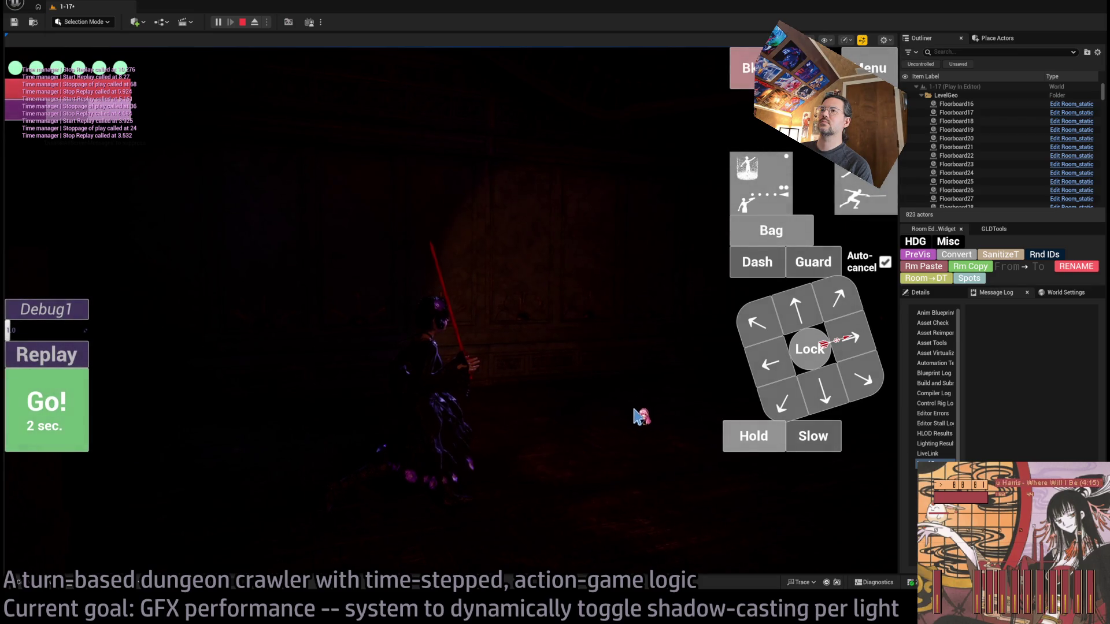
click(636, 416)
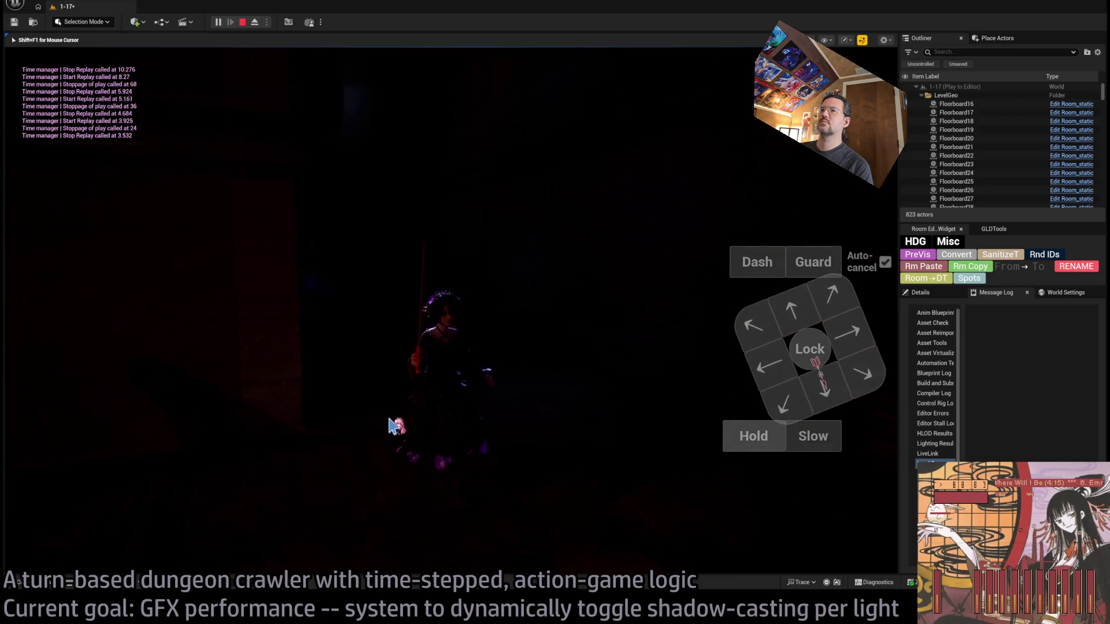
click(434, 422)
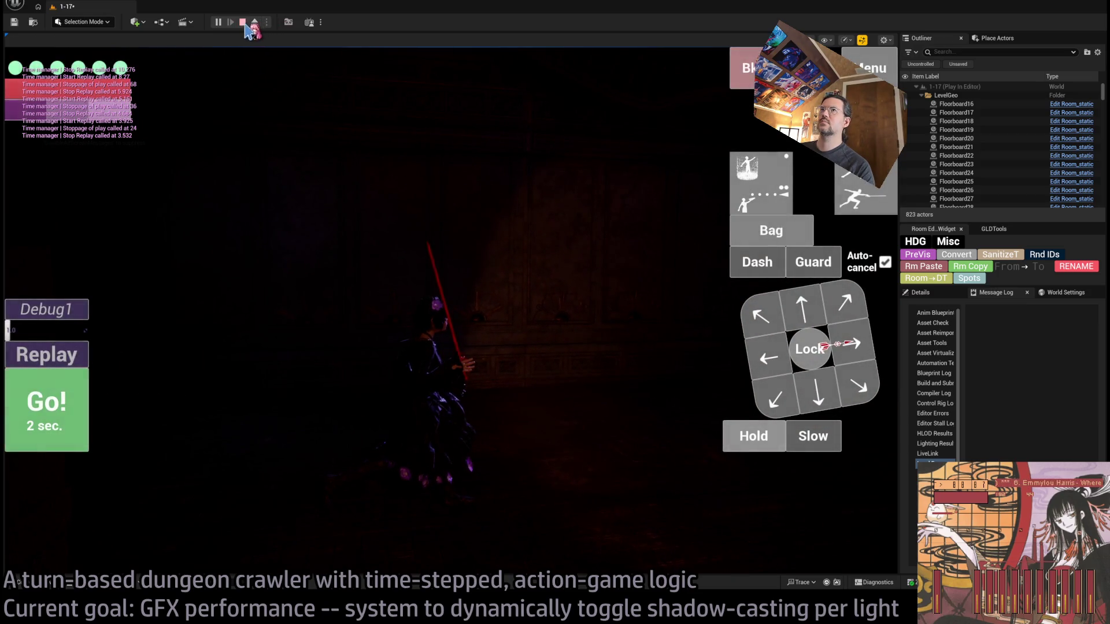
click(244, 23)
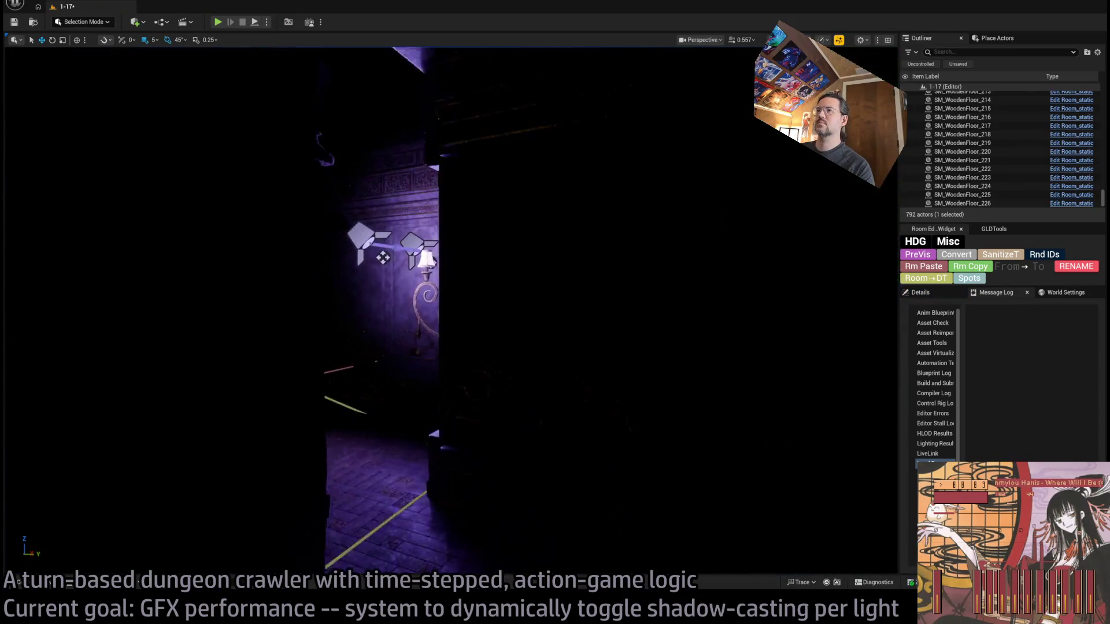
Inspect PointLight6_up's Details including its Advanced section, then start a new play session
click(426, 255)
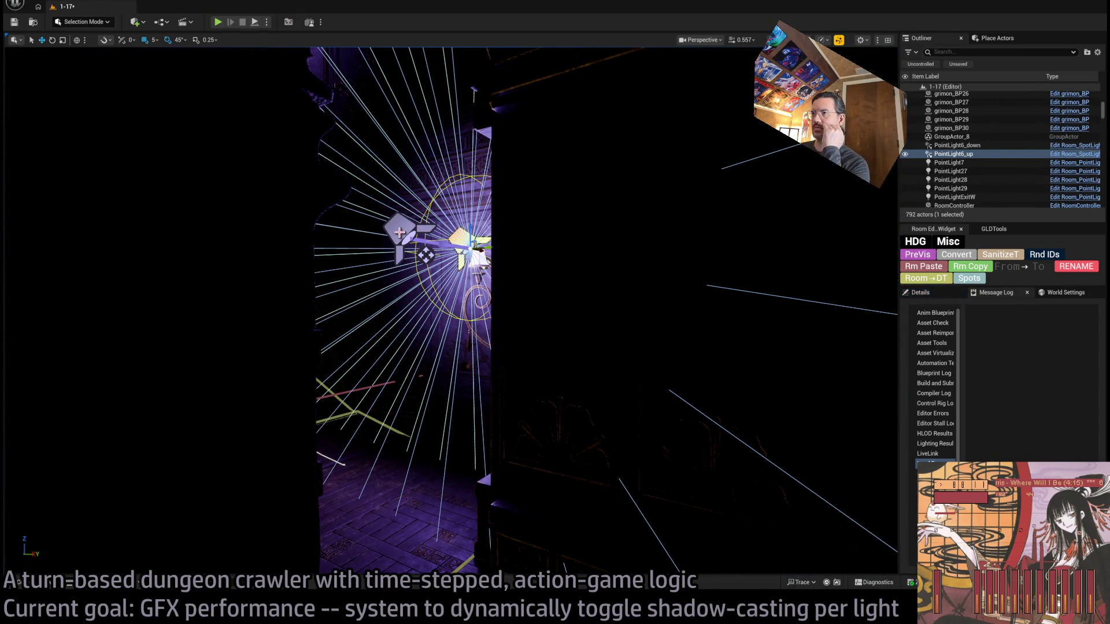
click(946, 300)
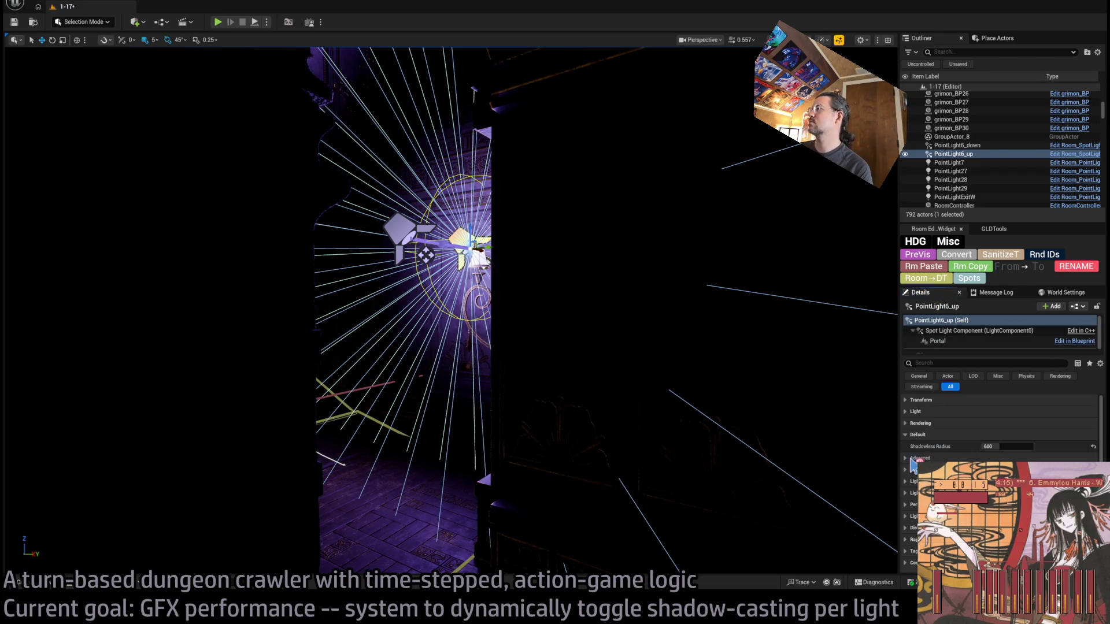
click(910, 459)
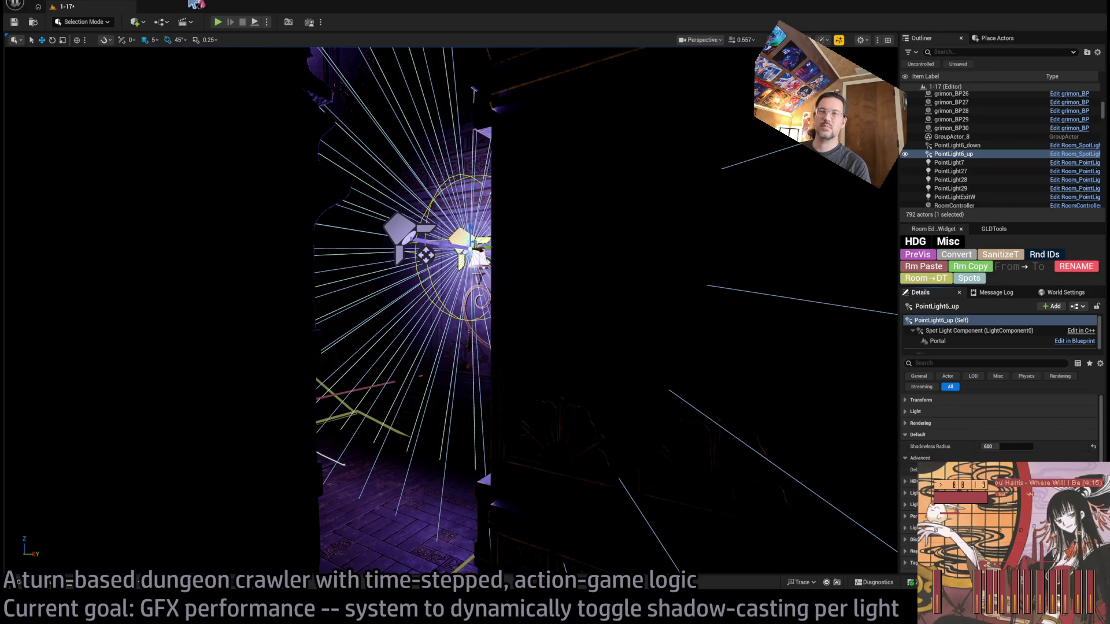
click(218, 22)
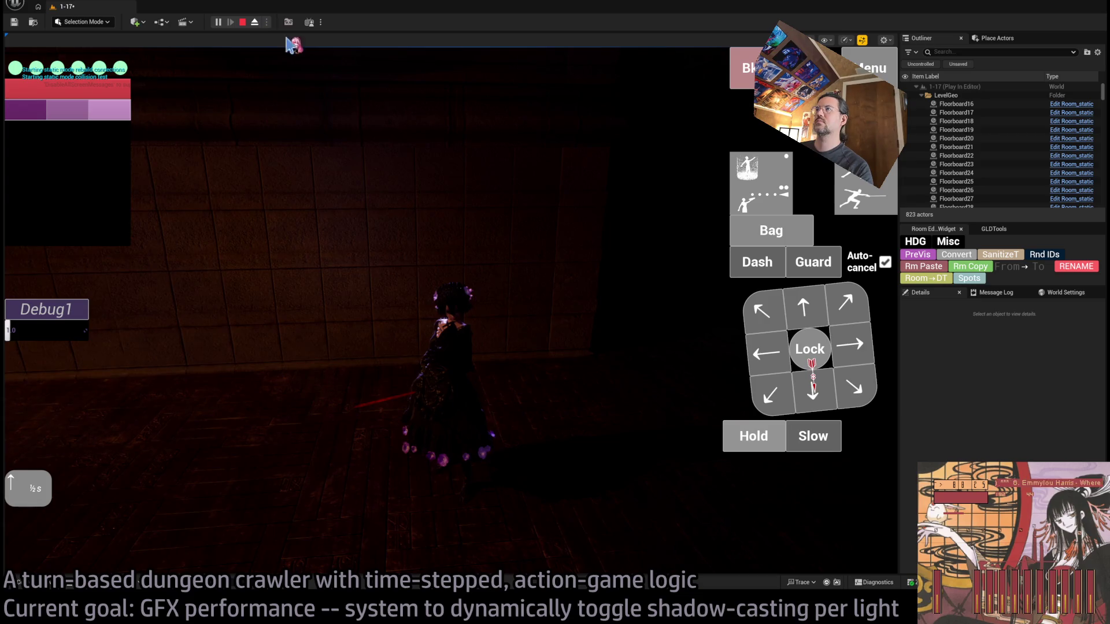
Eject from play, select and frame PointLight6_up, then possess the game camera again
click(254, 22)
click(423, 153)
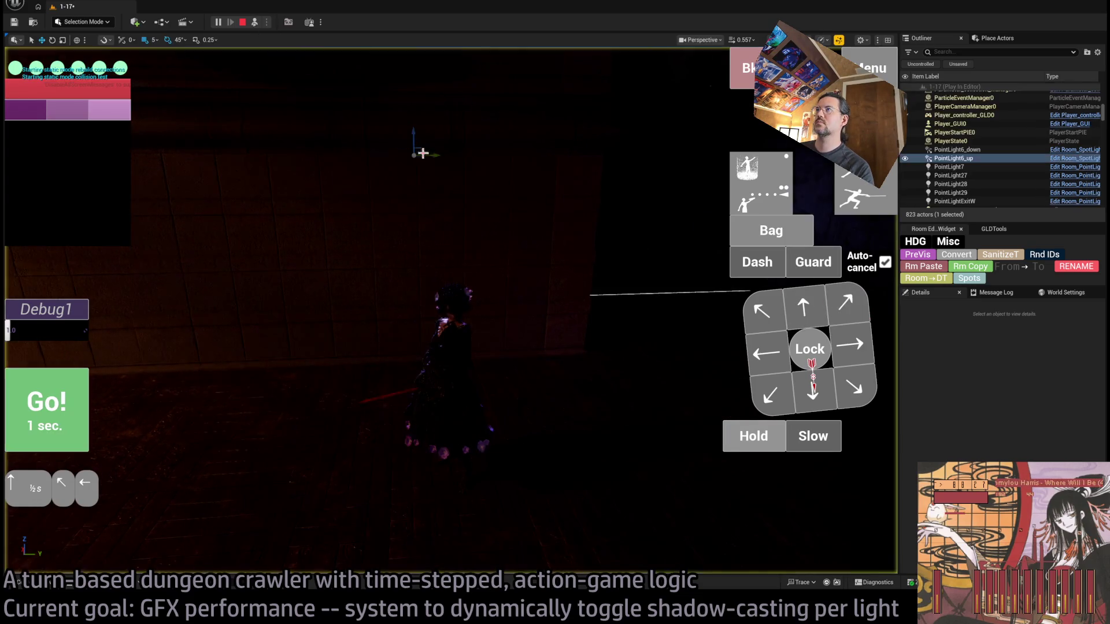
key(f)
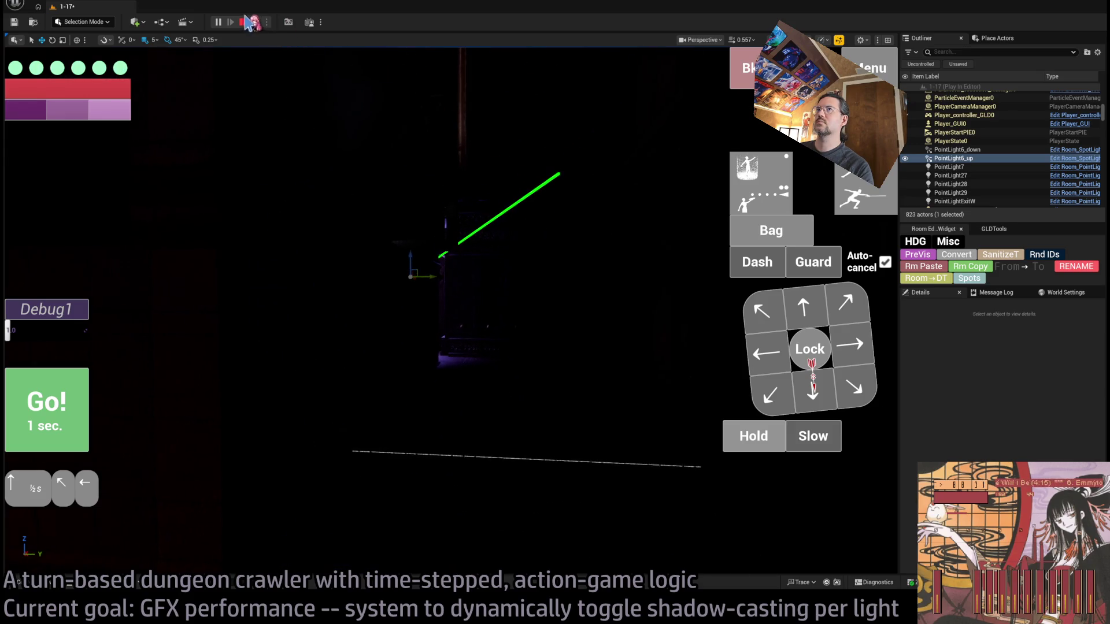
click(253, 23)
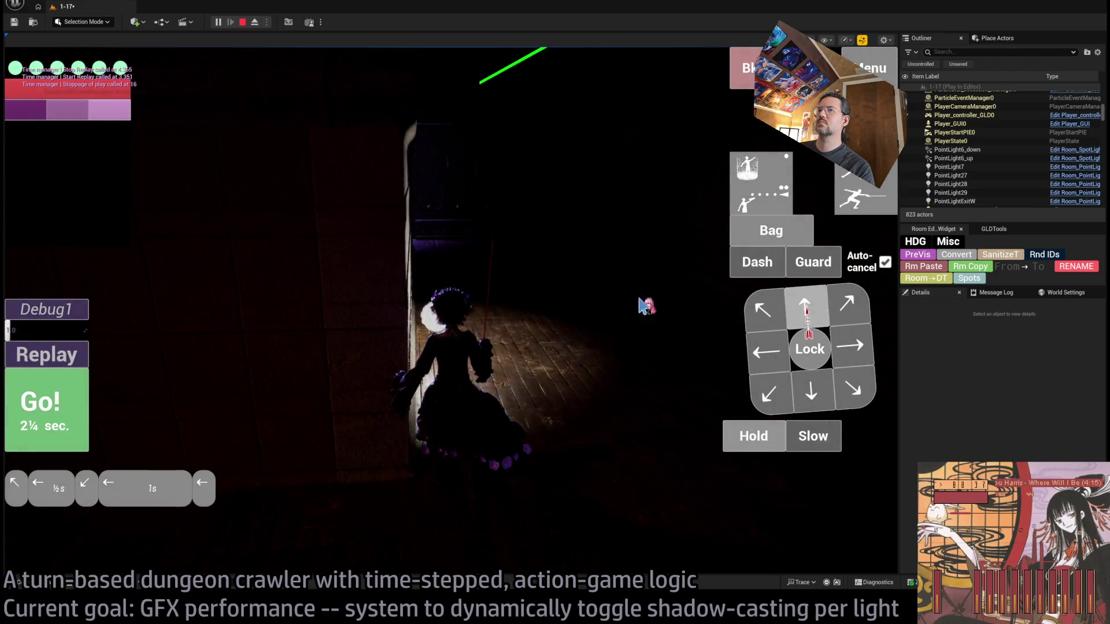
Run another queued move, look around, stop the session, and return to Rider
click(46, 402)
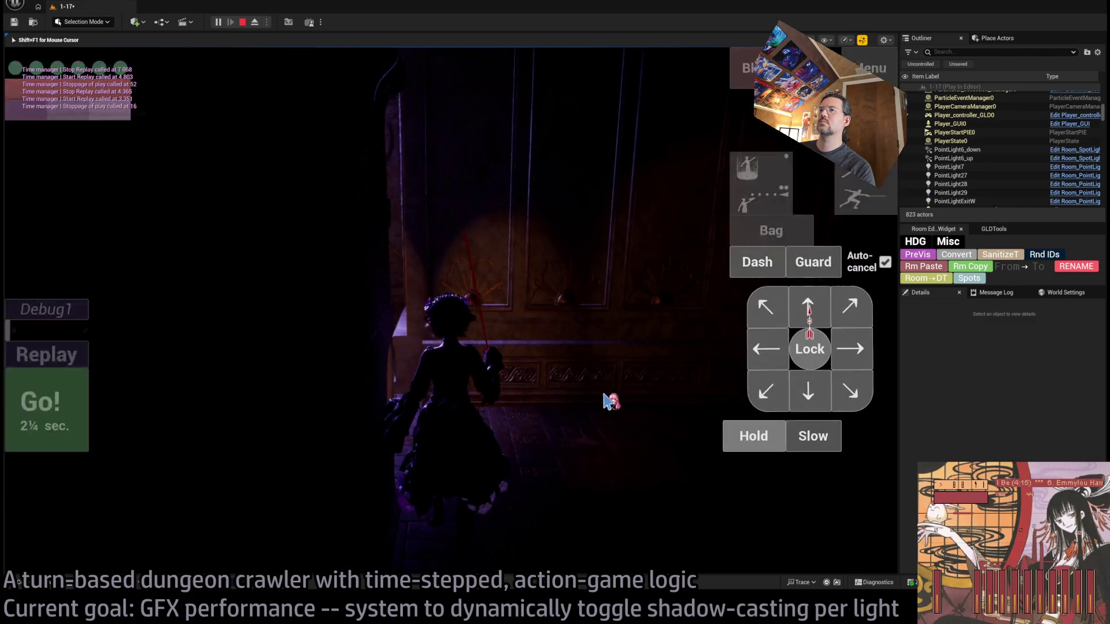
click(609, 400)
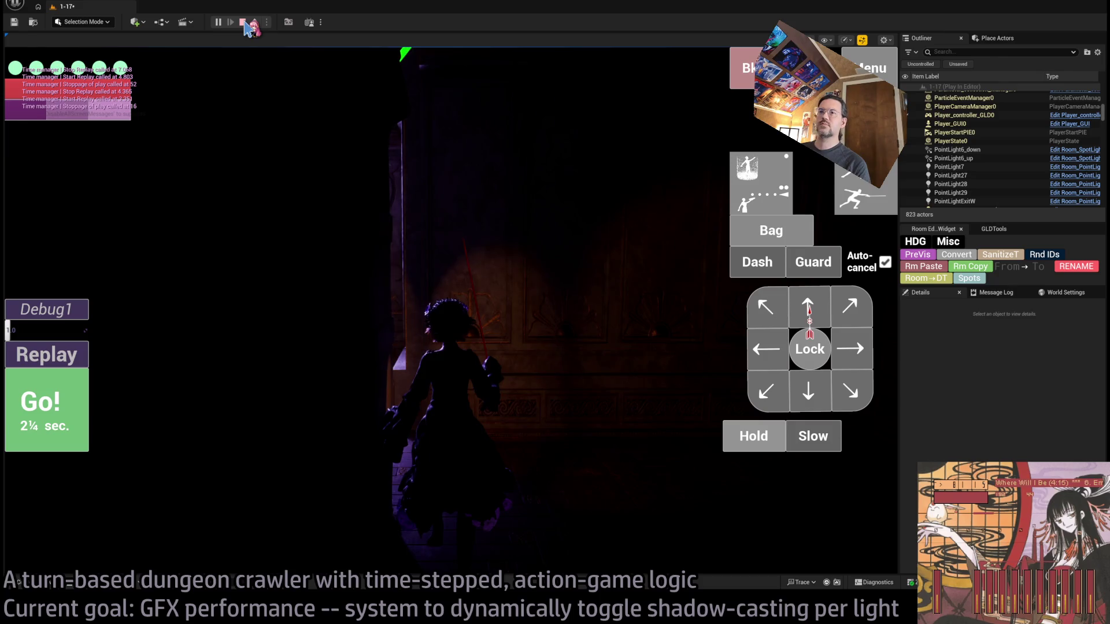
click(246, 24)
key(alt+Tab)
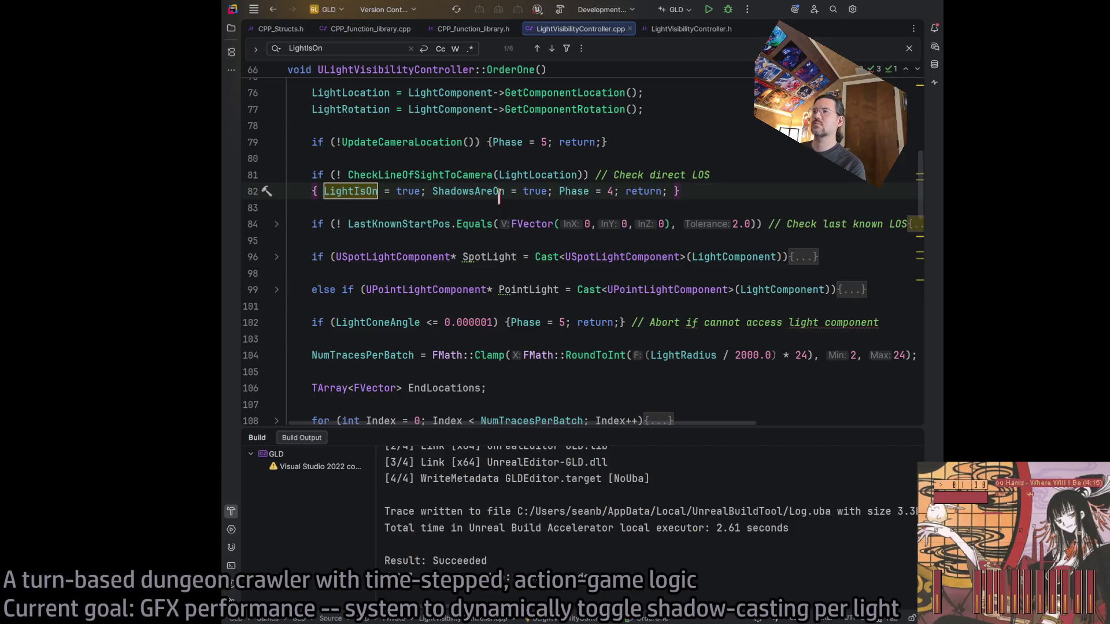
Review the line-of-sight blocks, add else {ShadowsAreOn = false;} to line 82, and rebuild
click(277, 224)
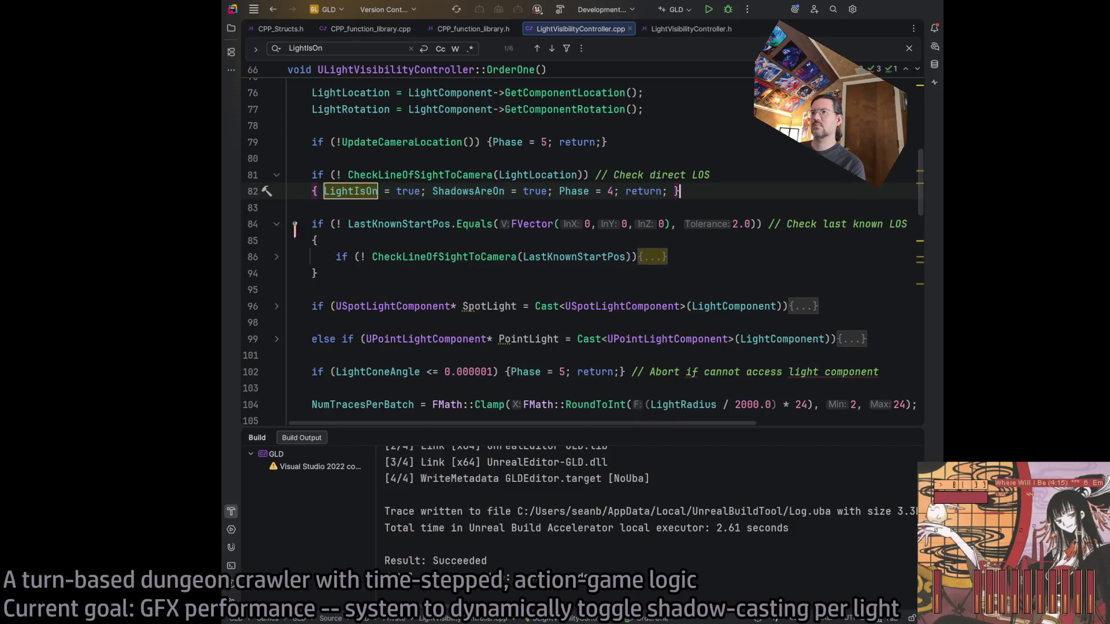
click(276, 258)
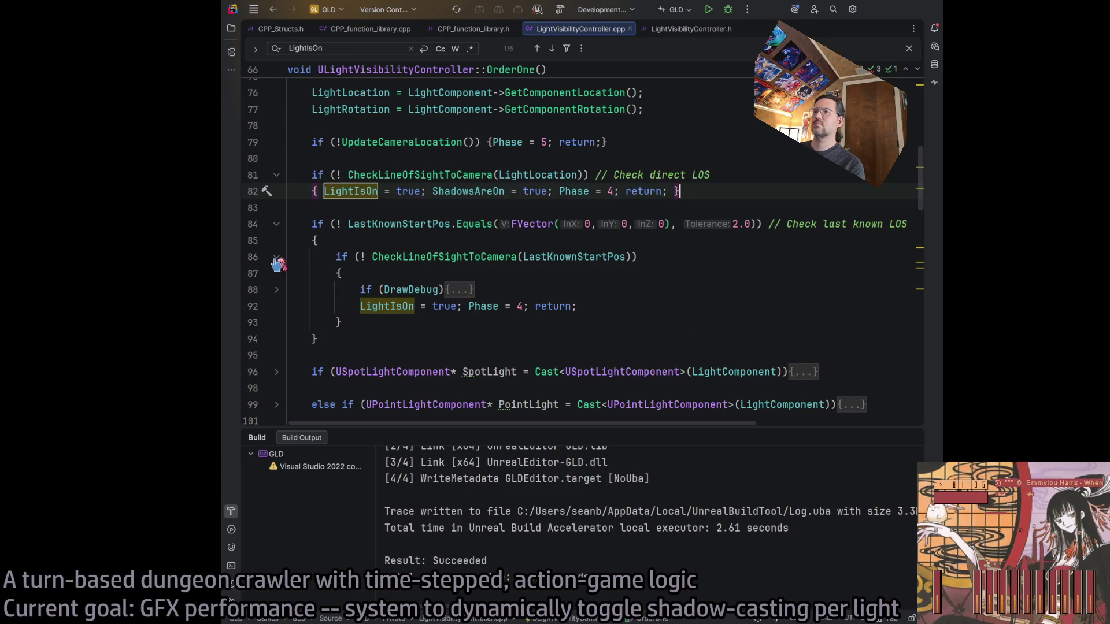
click(276, 258)
click(277, 224)
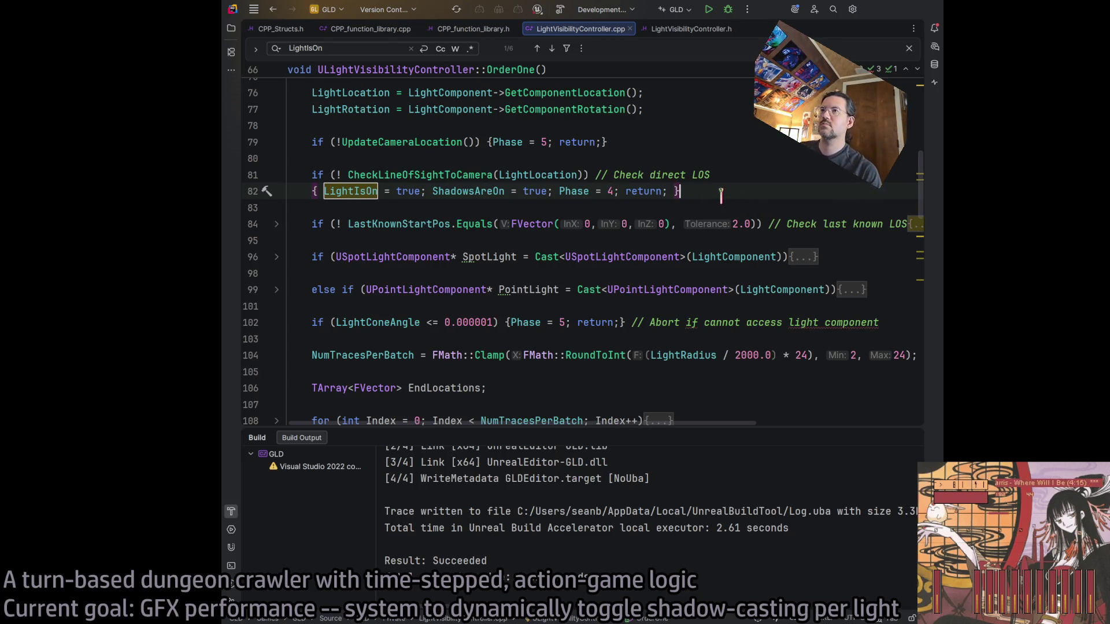
text( else {ShadowsAreOn = false;)
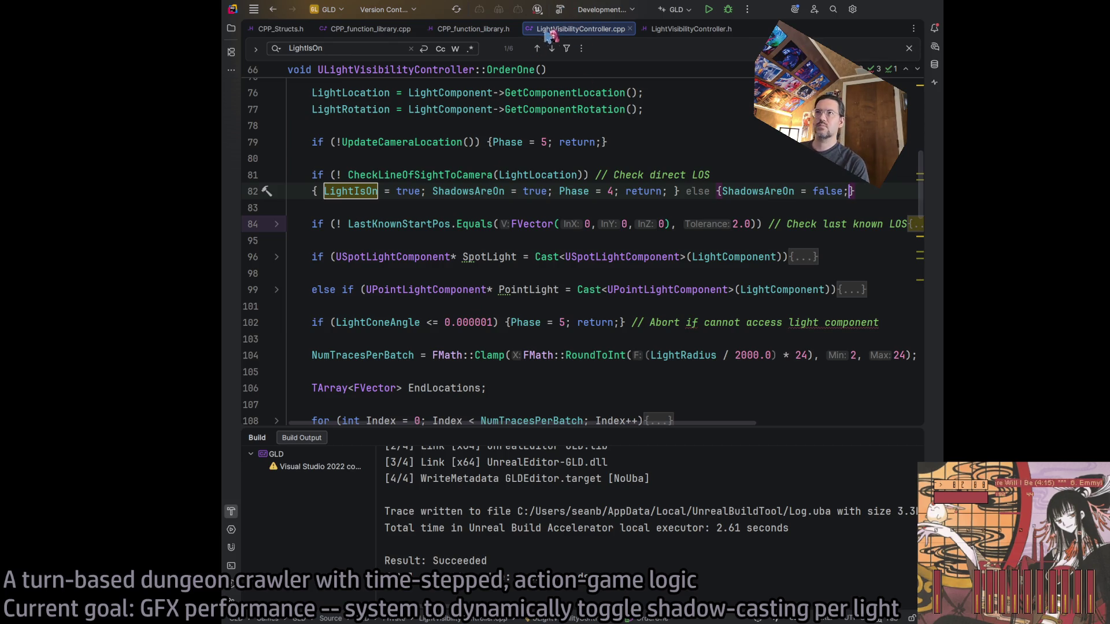
click(559, 9)
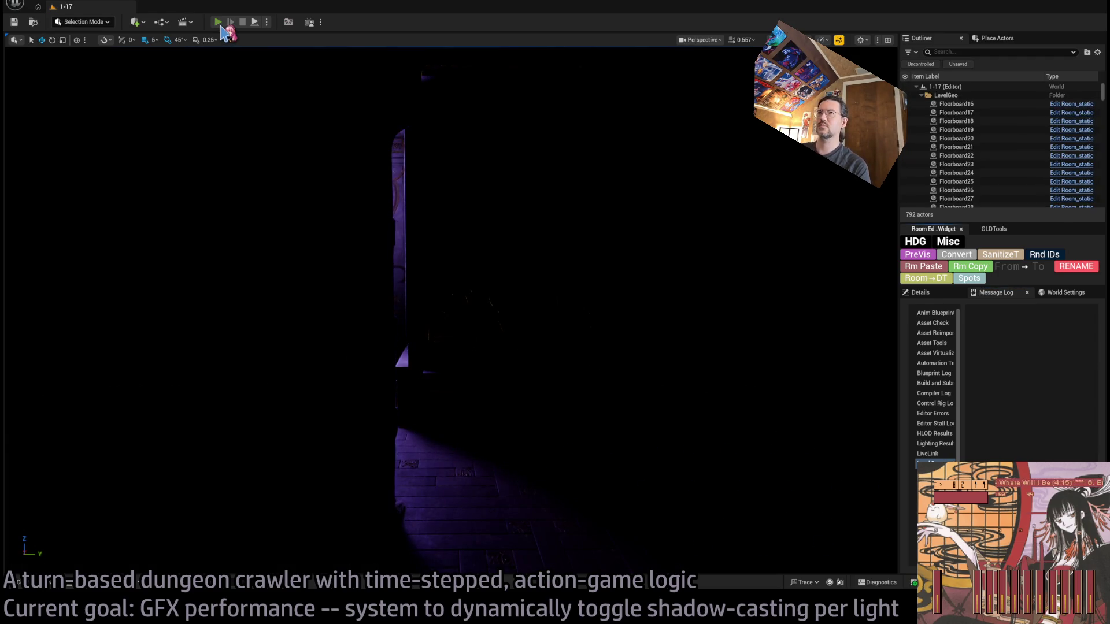
Start a play session and run the queued moves three times
click(218, 23)
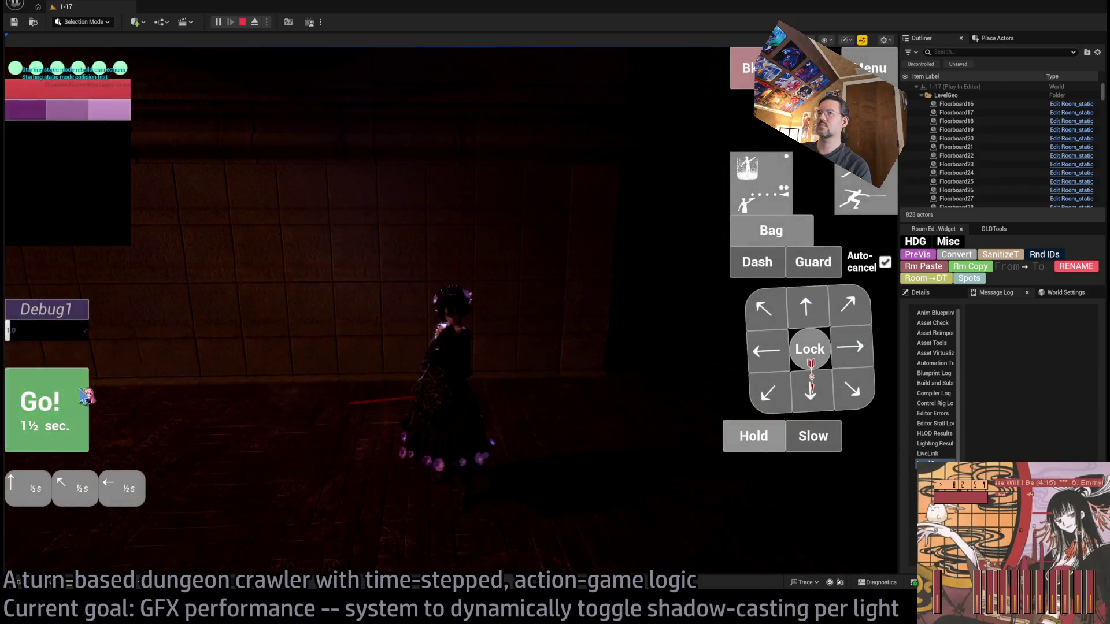
click(81, 393)
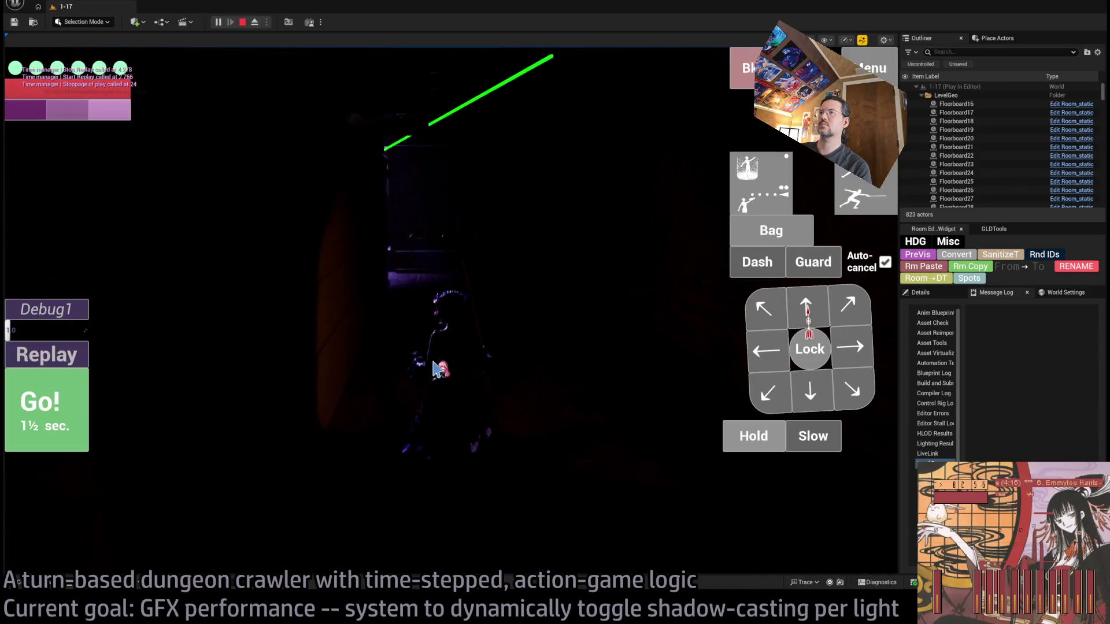
click(61, 422)
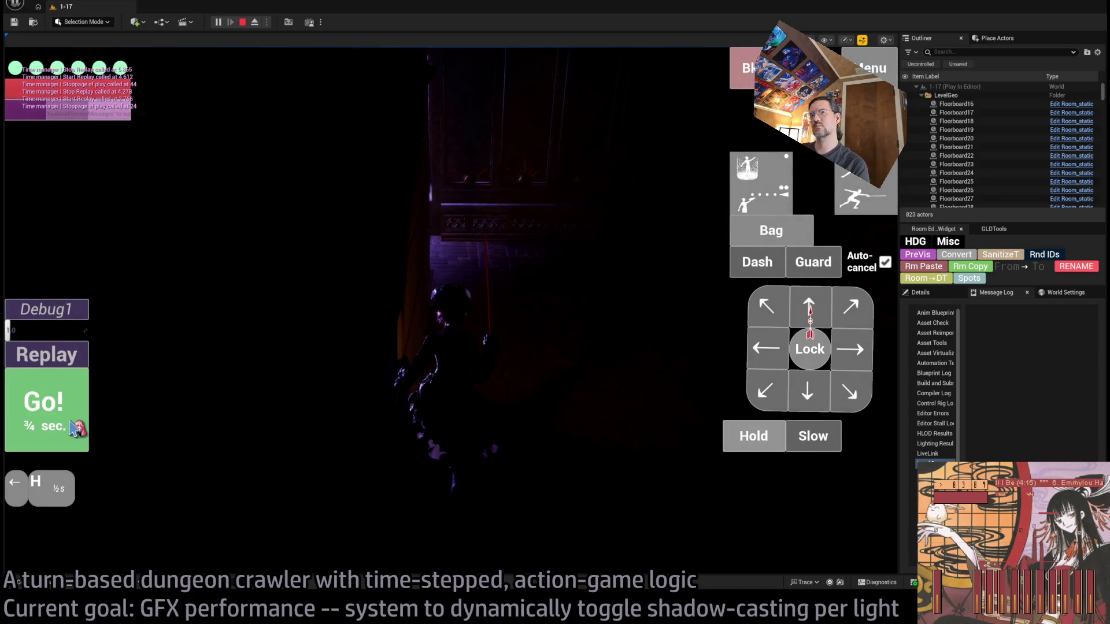
click(75, 428)
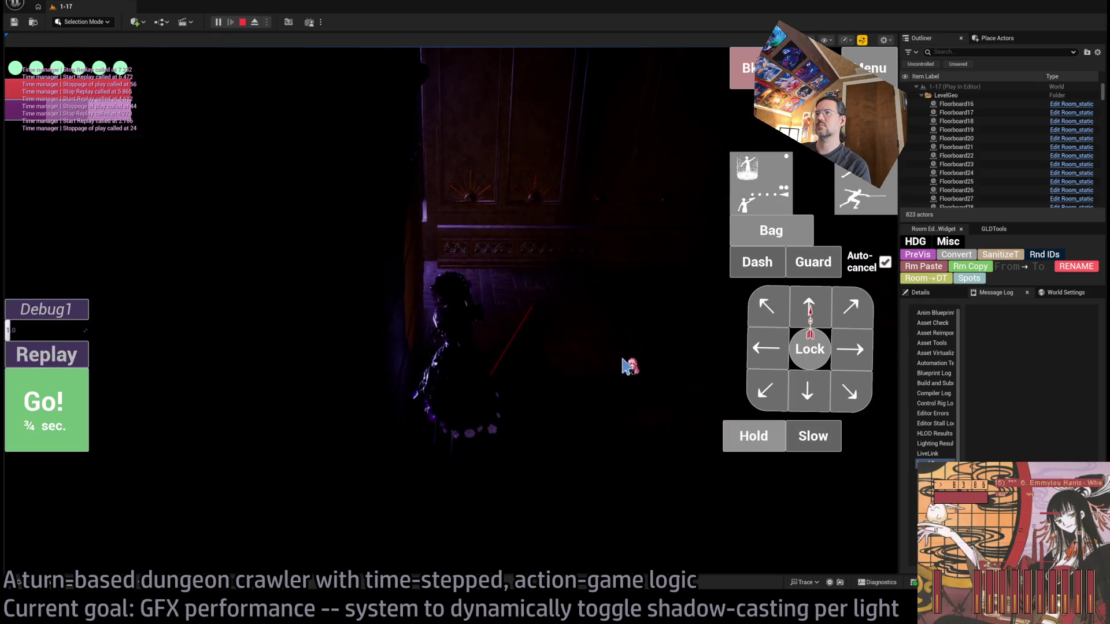
Turn the game camera around, including 45-degree Q and E rotations
click(628, 365)
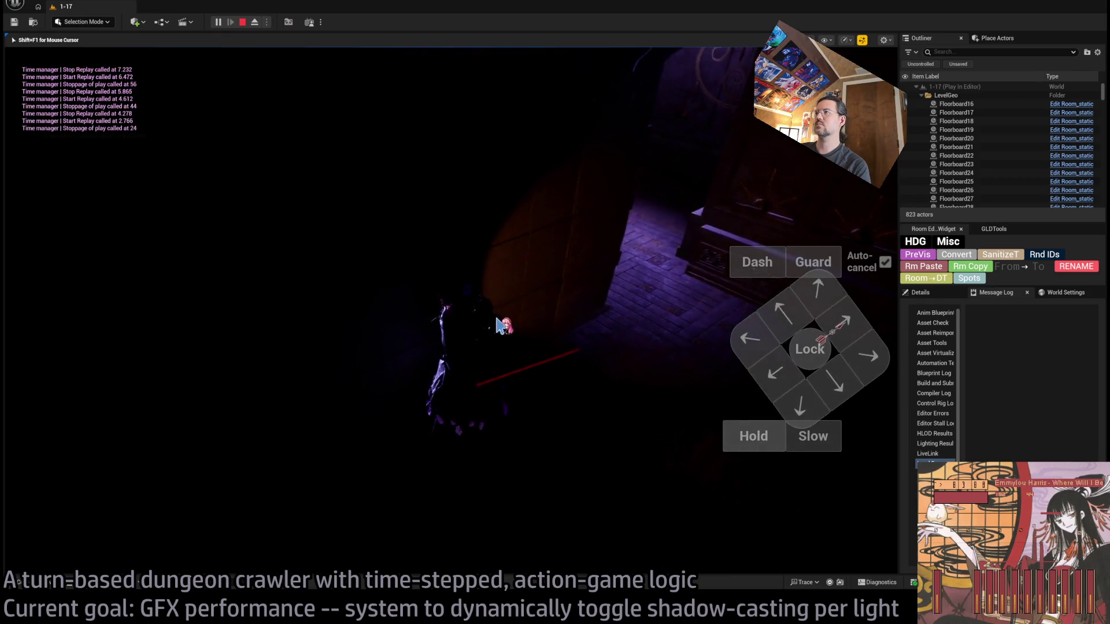
click(575, 324)
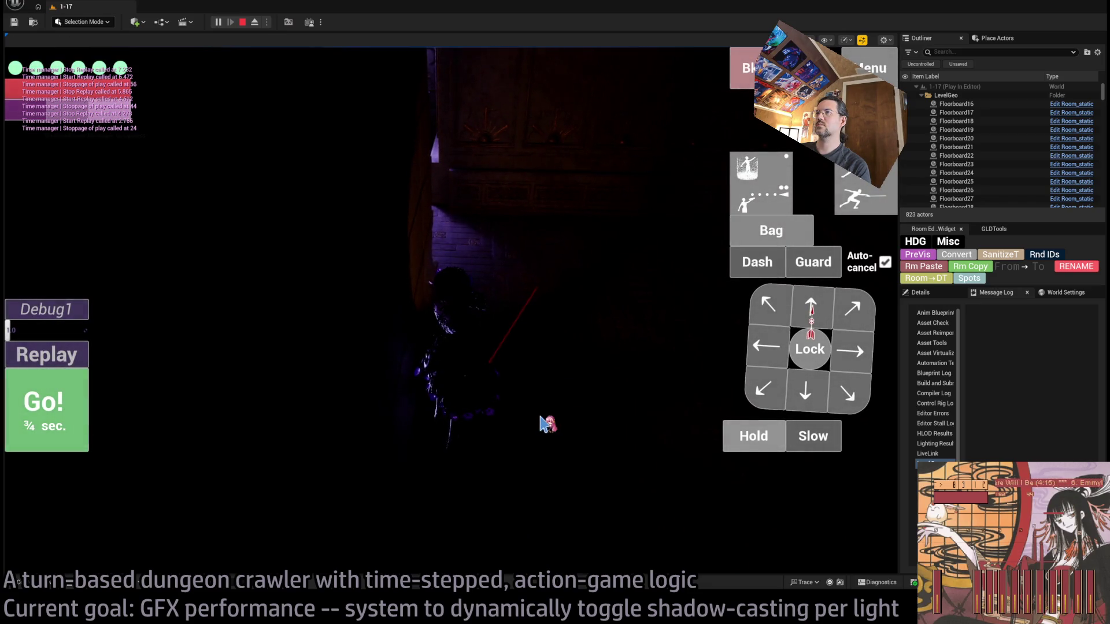
click(543, 424)
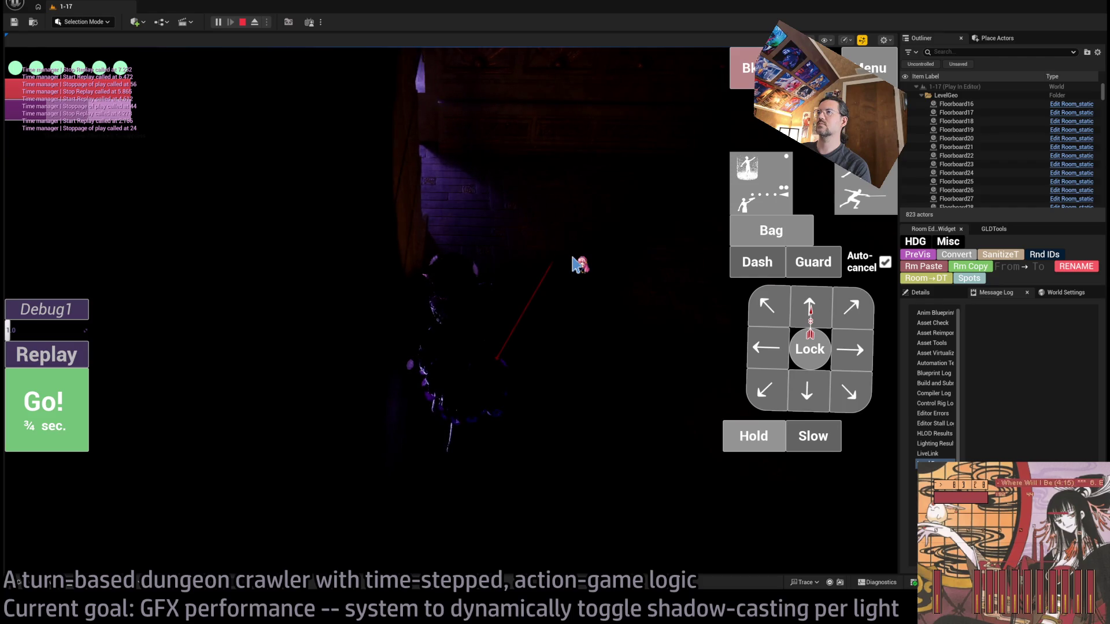
click(576, 297)
key(q)
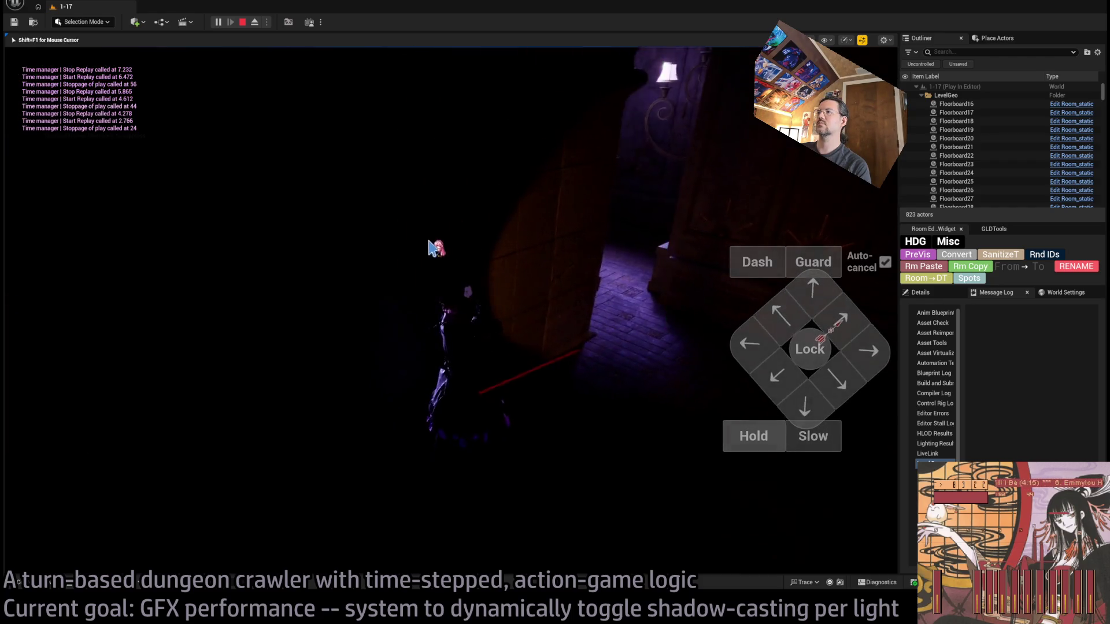
key(e)
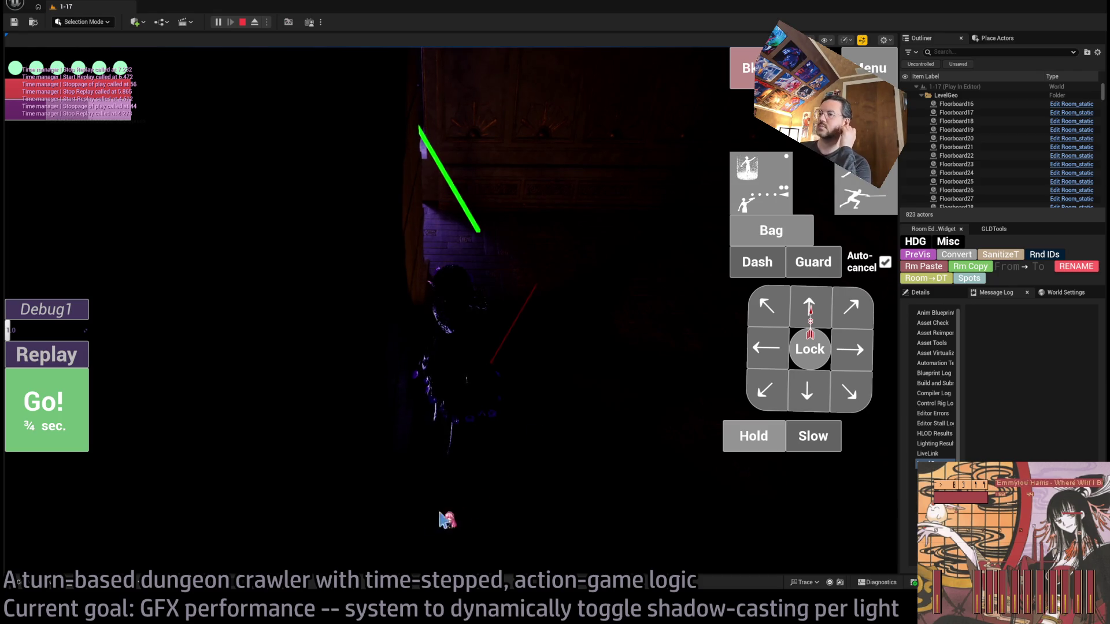
Check the .cpp code, run two Hold turns in the game, then return to LightVisibilityController.cpp
key(alt+Tab)
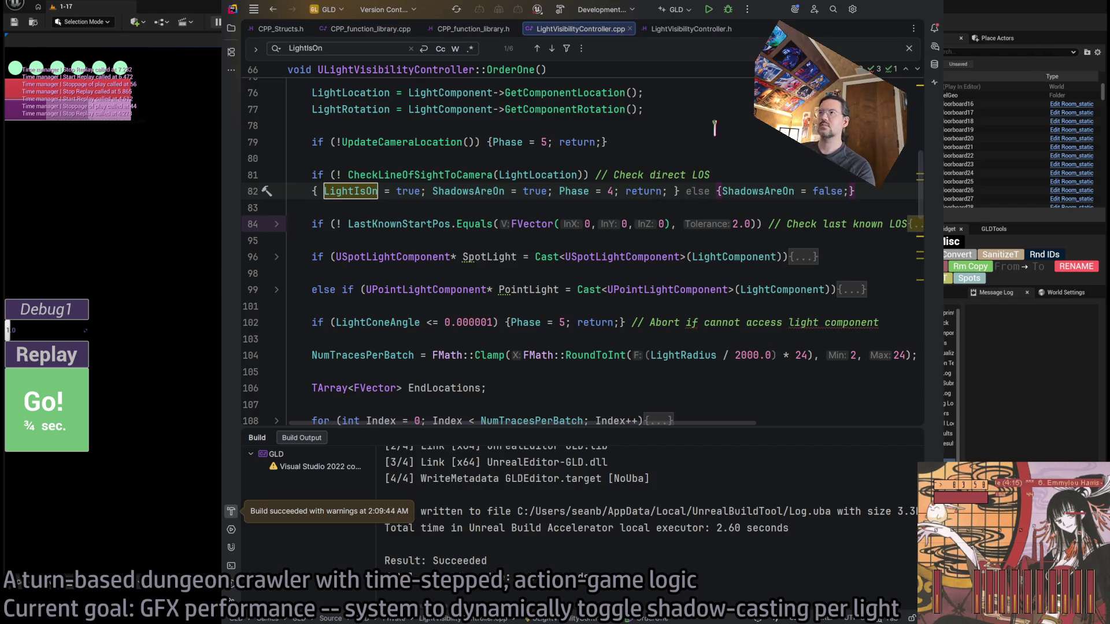
key(alt+Tab)
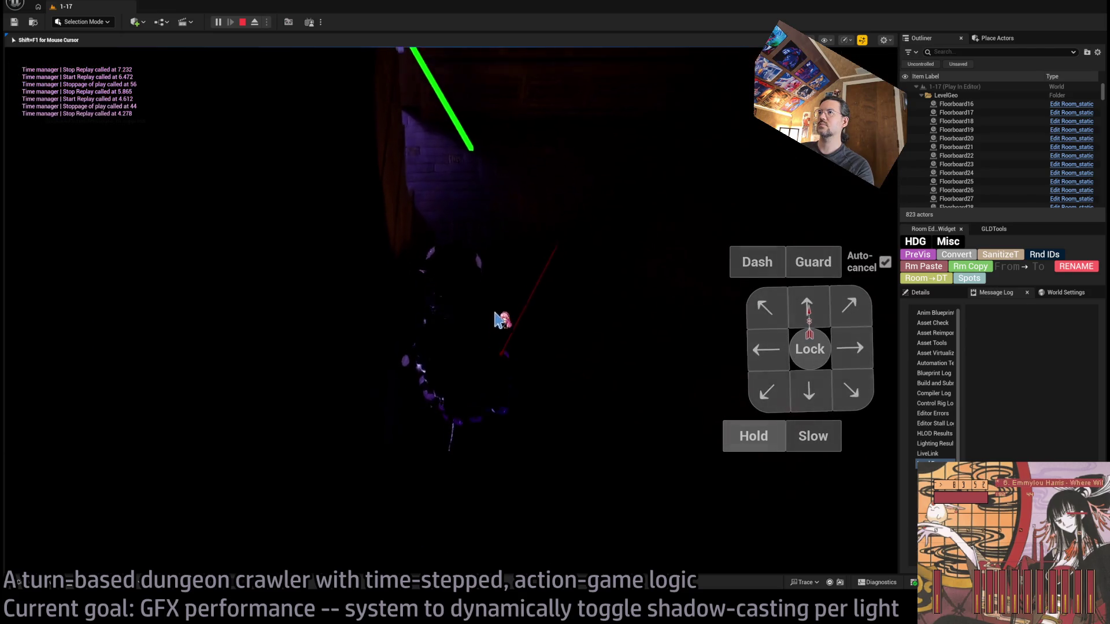
click(764, 448)
click(768, 455)
click(768, 455)
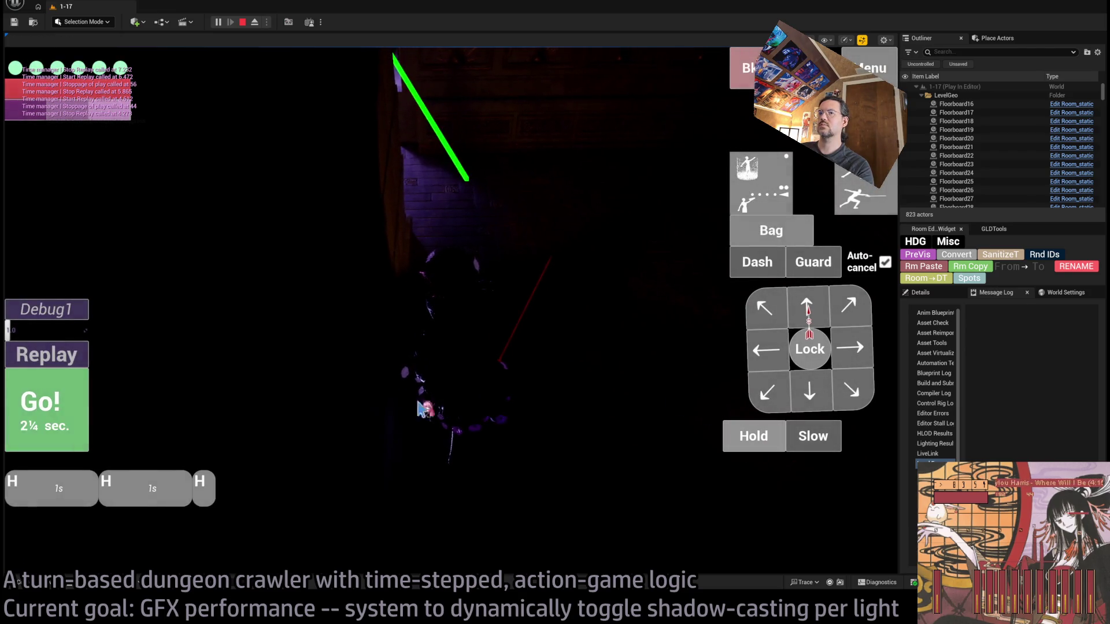
key(space)
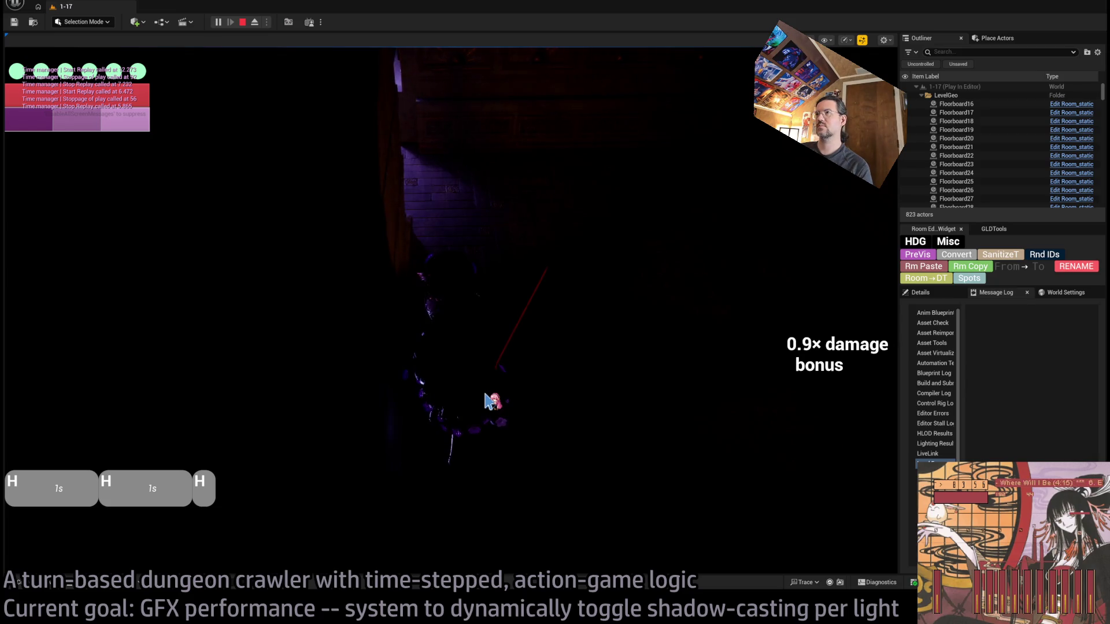
key(alt+Tab)
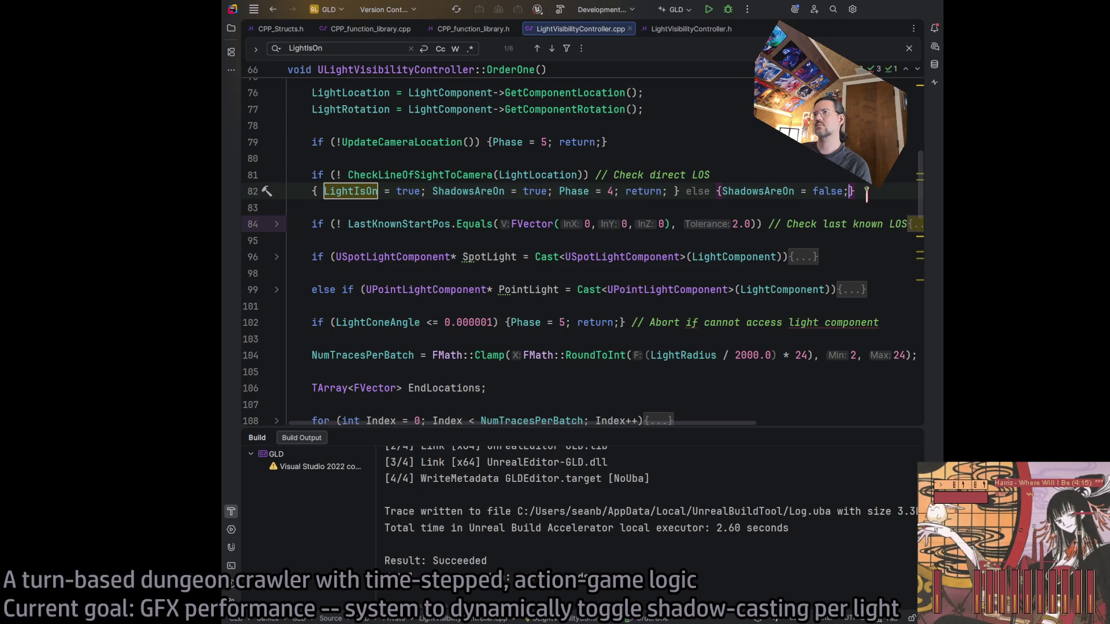
Delete the 'else { ShadowsAreOn = false; }' clause from line 82
key(Left)
key(Left)
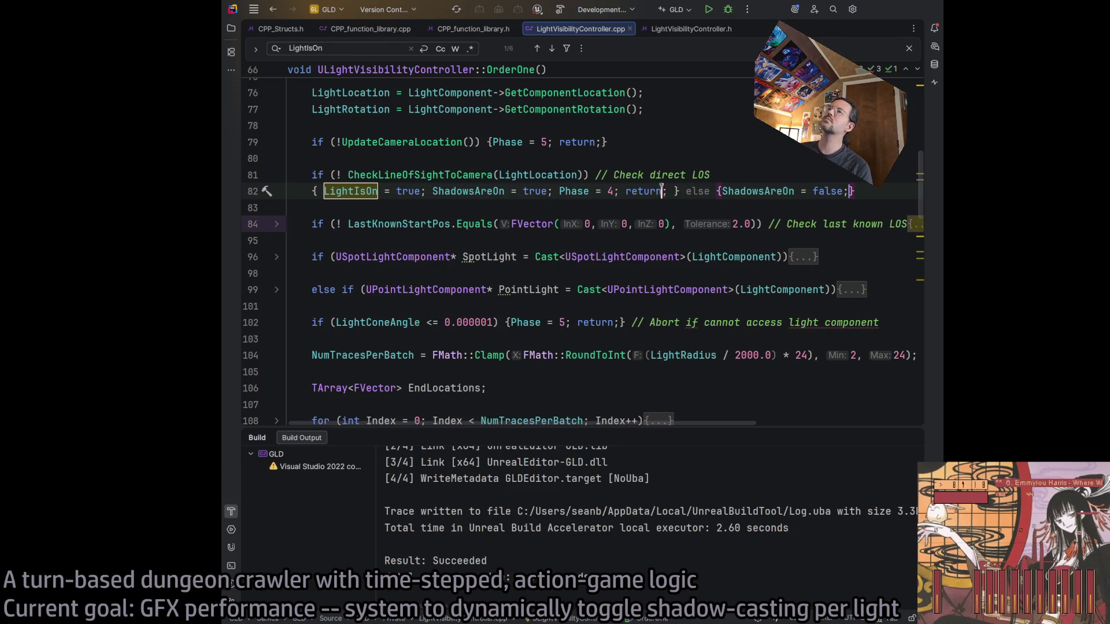
click(697, 191)
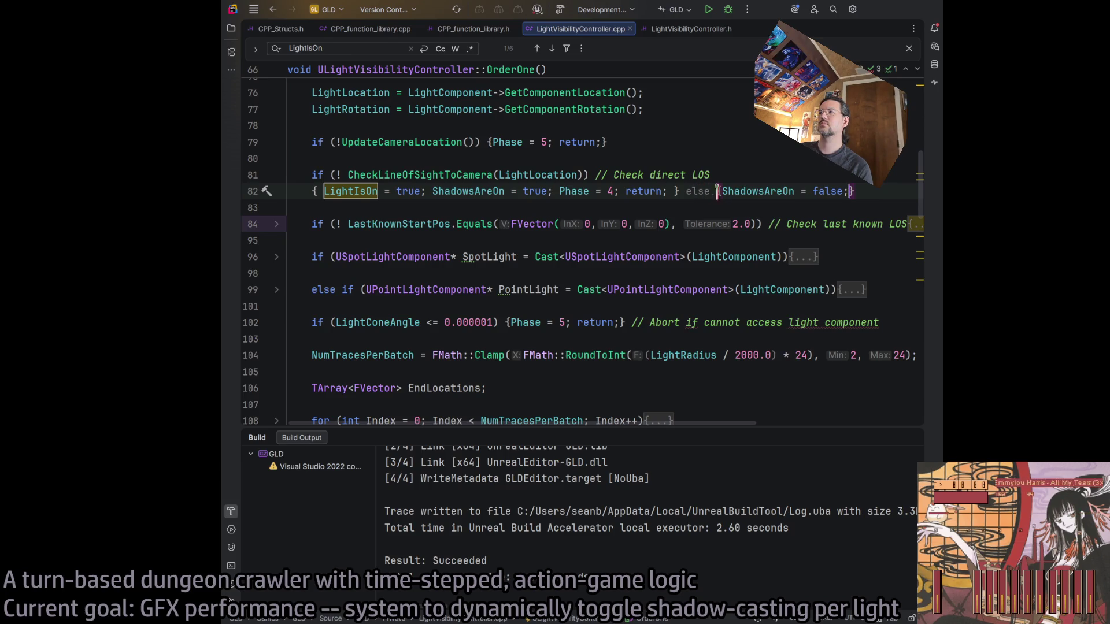
drag(723, 191, 841, 191)
key(BackSpace)
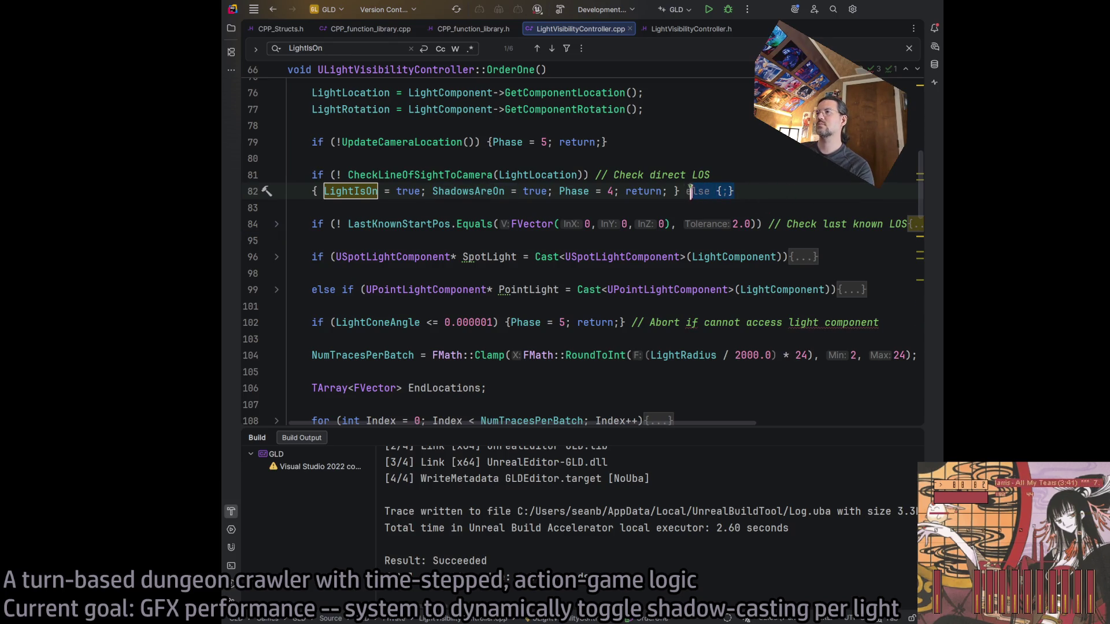
drag(690, 190, 681, 192)
key(BackSpace)
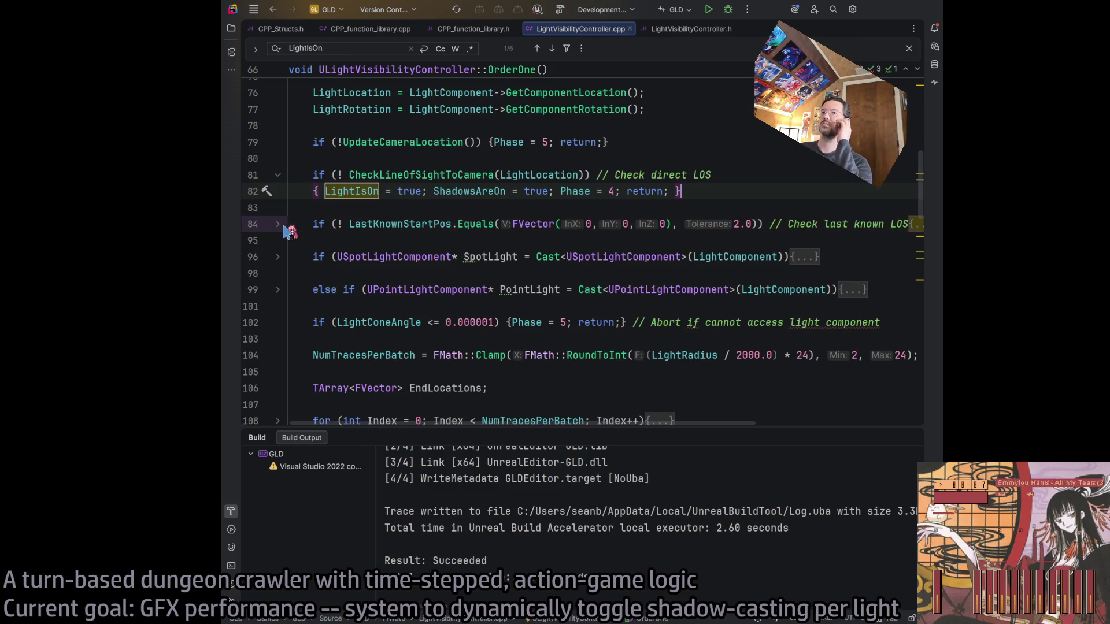
Expand the last-known-position block and accept the suggested 'ShadowsAreOn = false;' on line 92
click(278, 224)
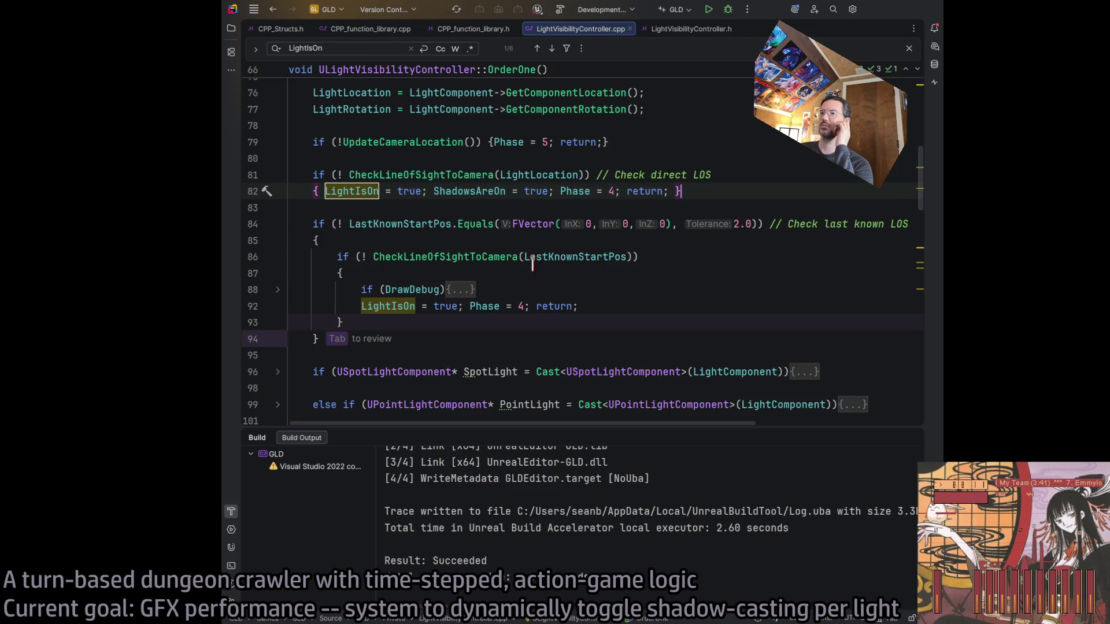
key(Tab)
key(Tab)
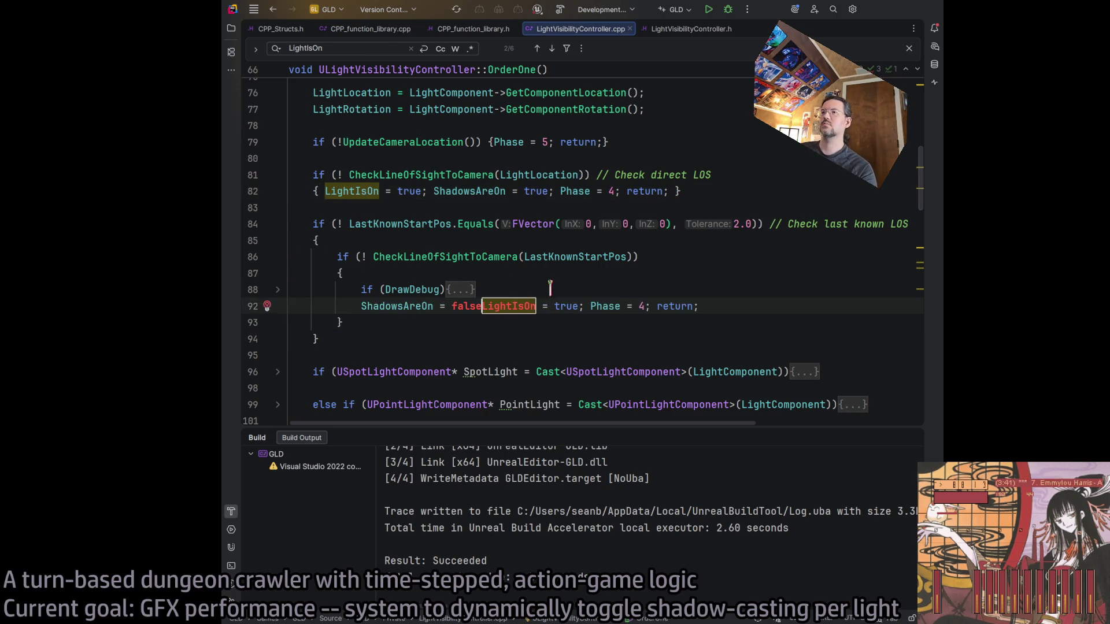
text(;)
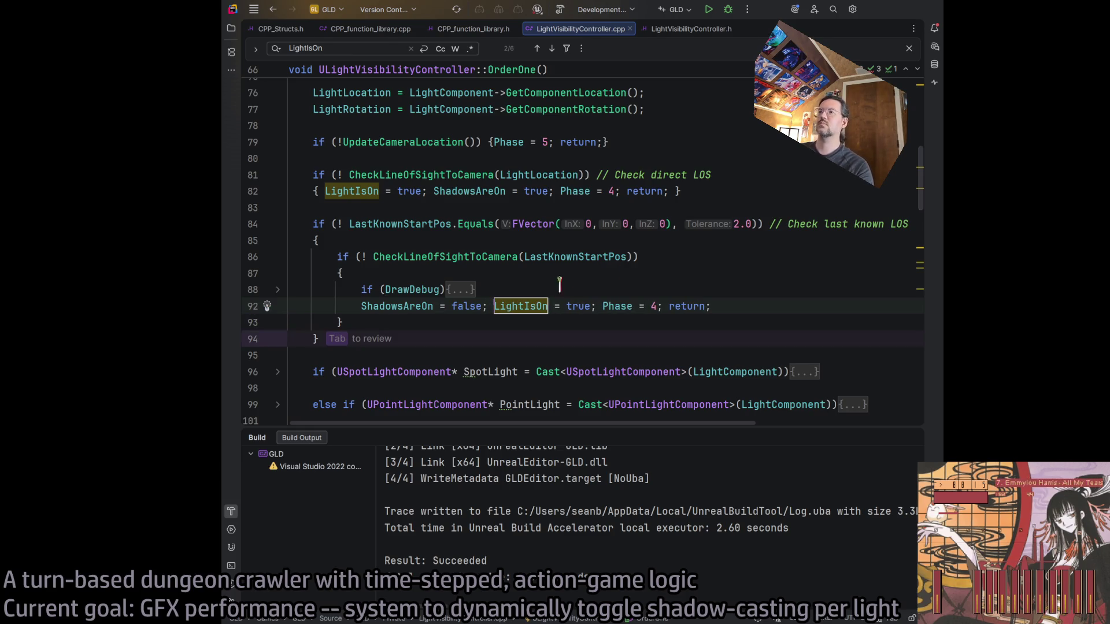
click(753, 307)
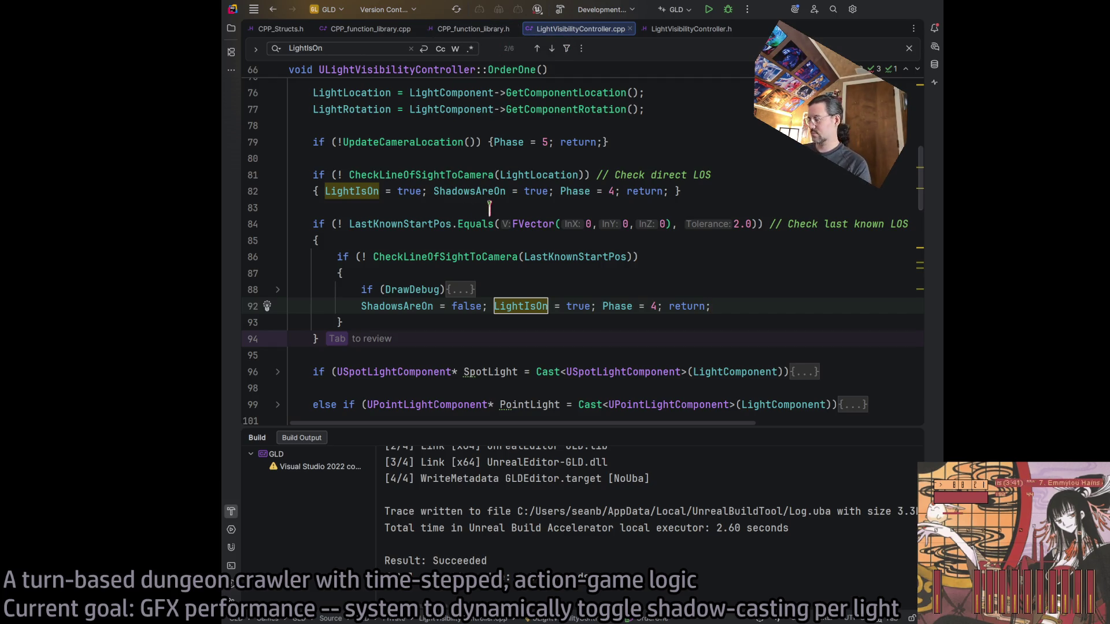
scroll(480, 220, up, 5)
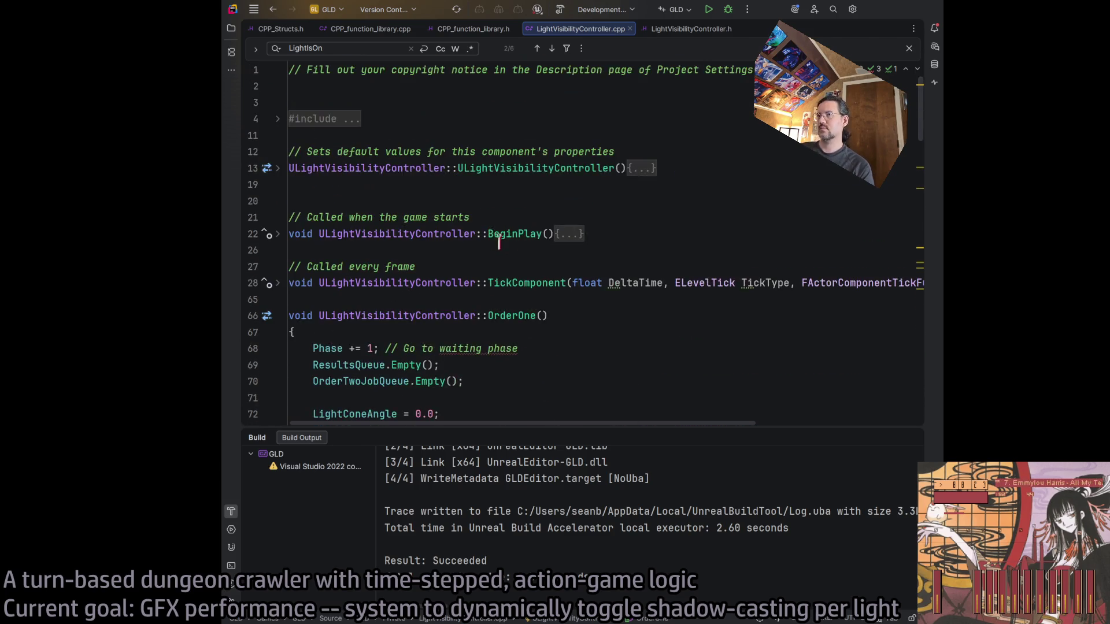
Collapse OrderOne and find where ShadowsAreOn is used in DetermineLightState
click(277, 315)
scroll(585, 267, down, 10)
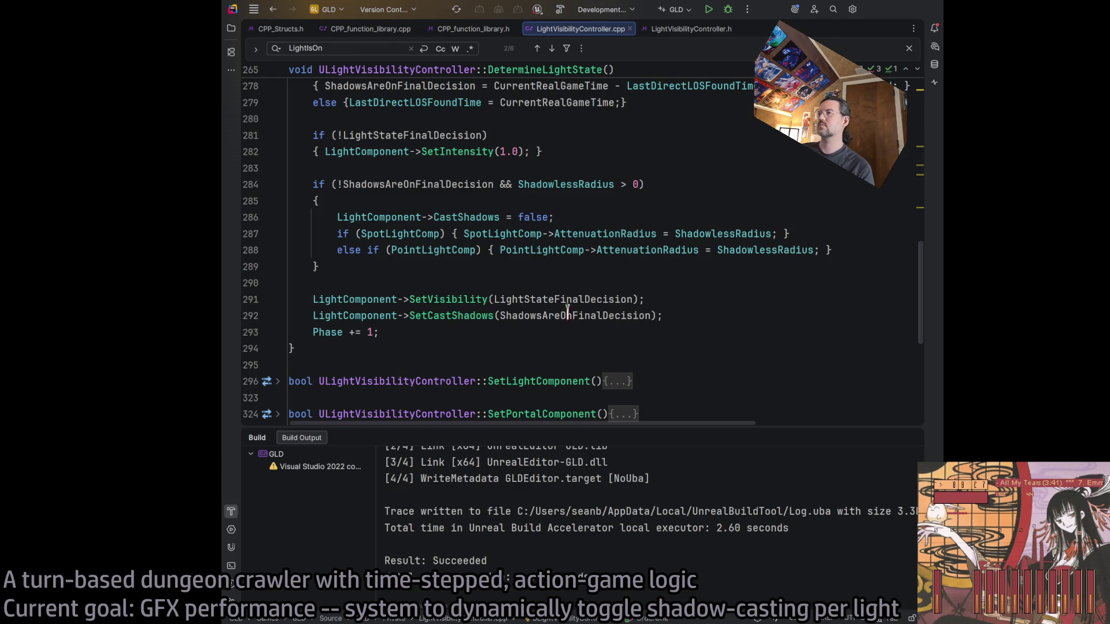
scroll(662, 315, up, 2)
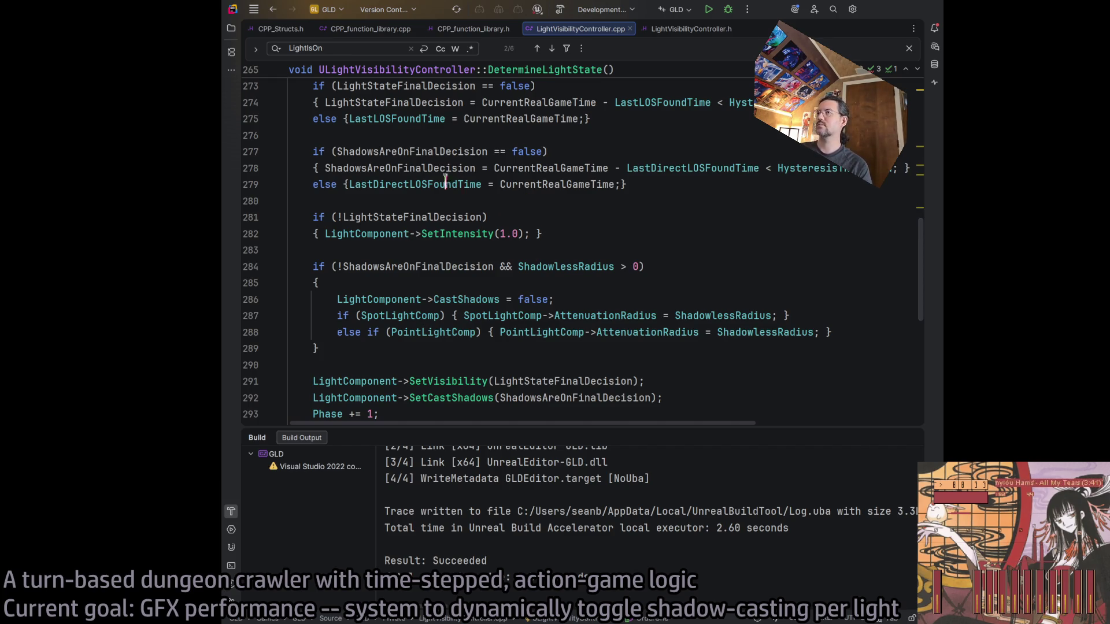
scroll(446, 185, up, 2)
click(549, 136)
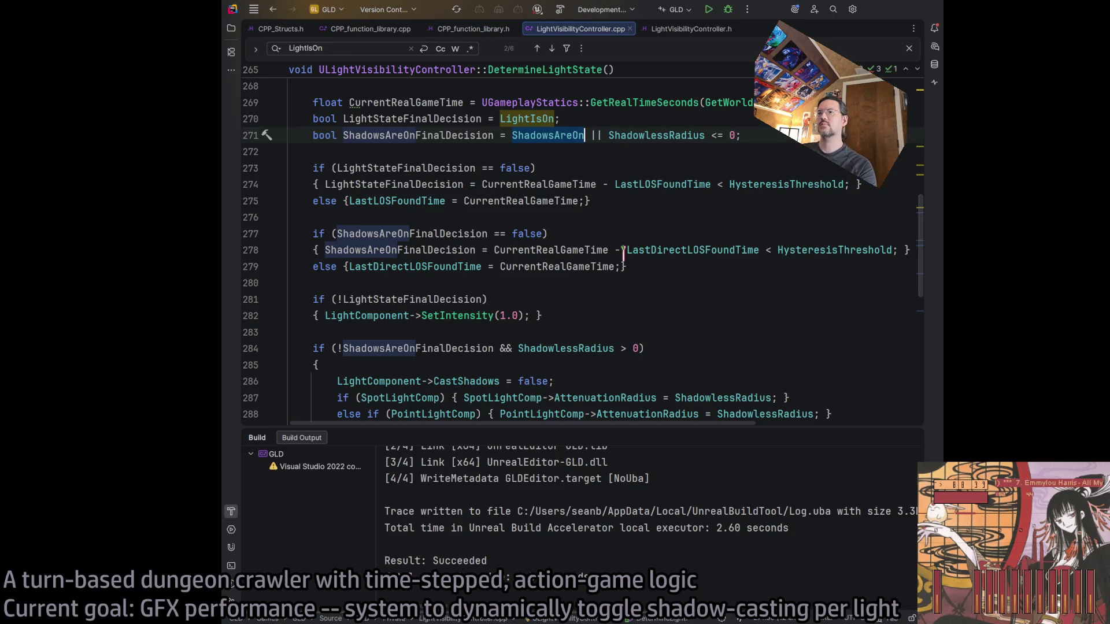
scroll(623, 253, down, 2)
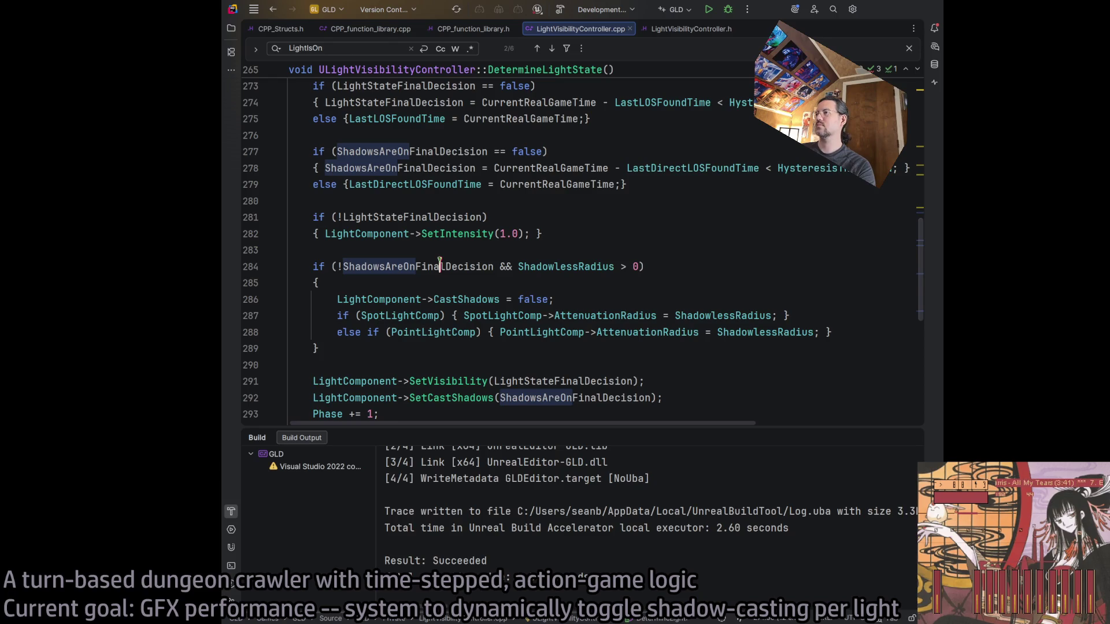
Try trimming FinalDecision from lines 284 and 292, then undo both edits
key(ctrl+shift+Right)
key(Delete)
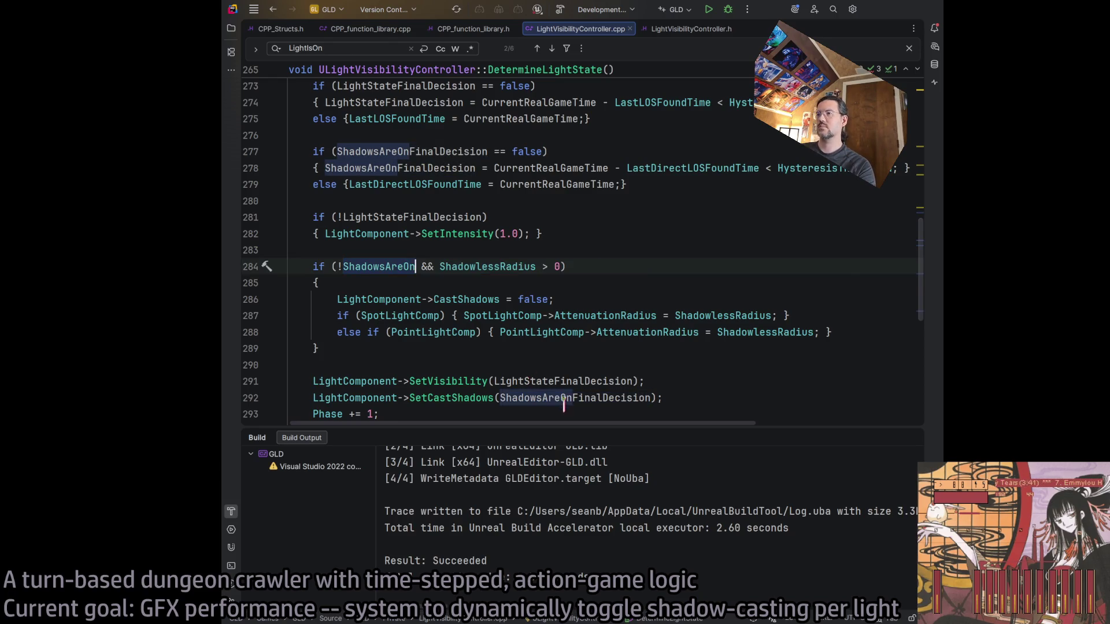
double_click(566, 398)
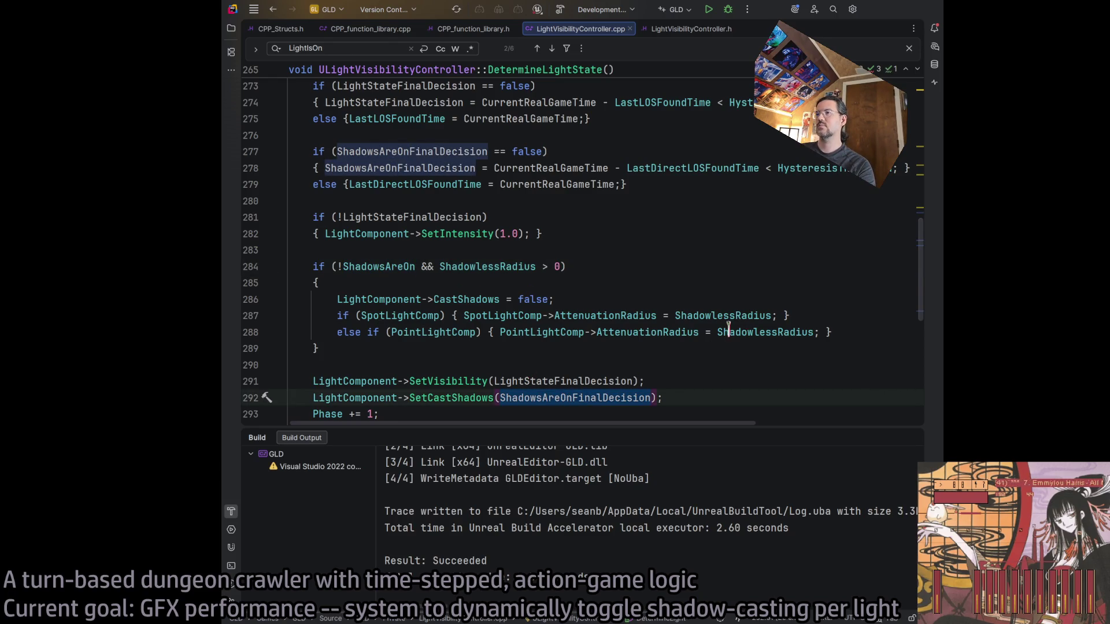
key(ctrl+shift+Right)
key(Delete)
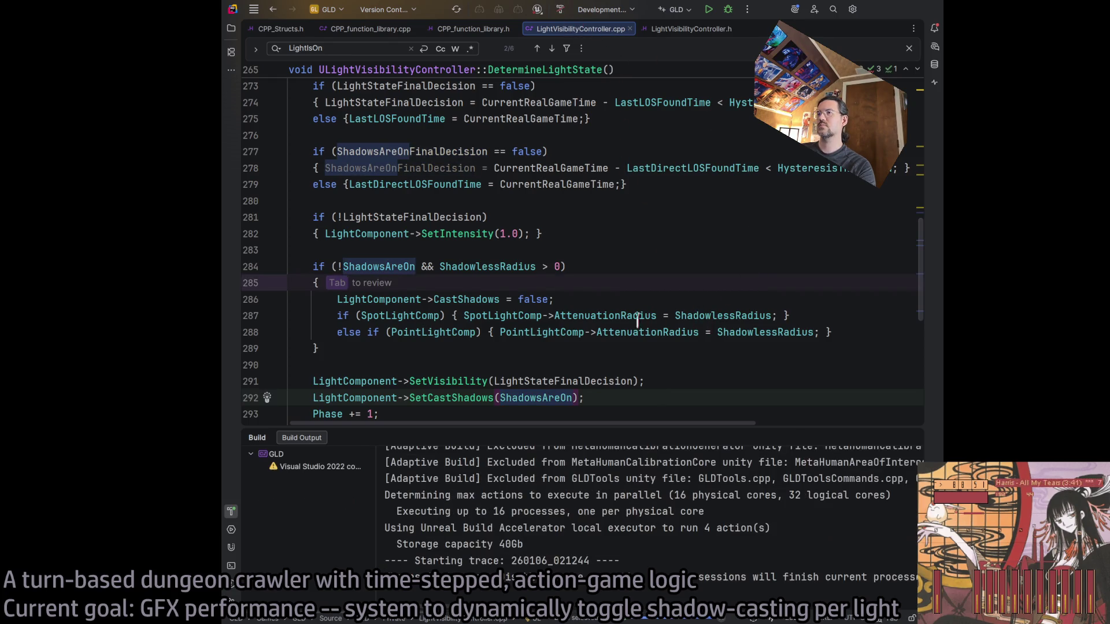
click(619, 299)
key(ctrl+z)
key(ctrl+z)
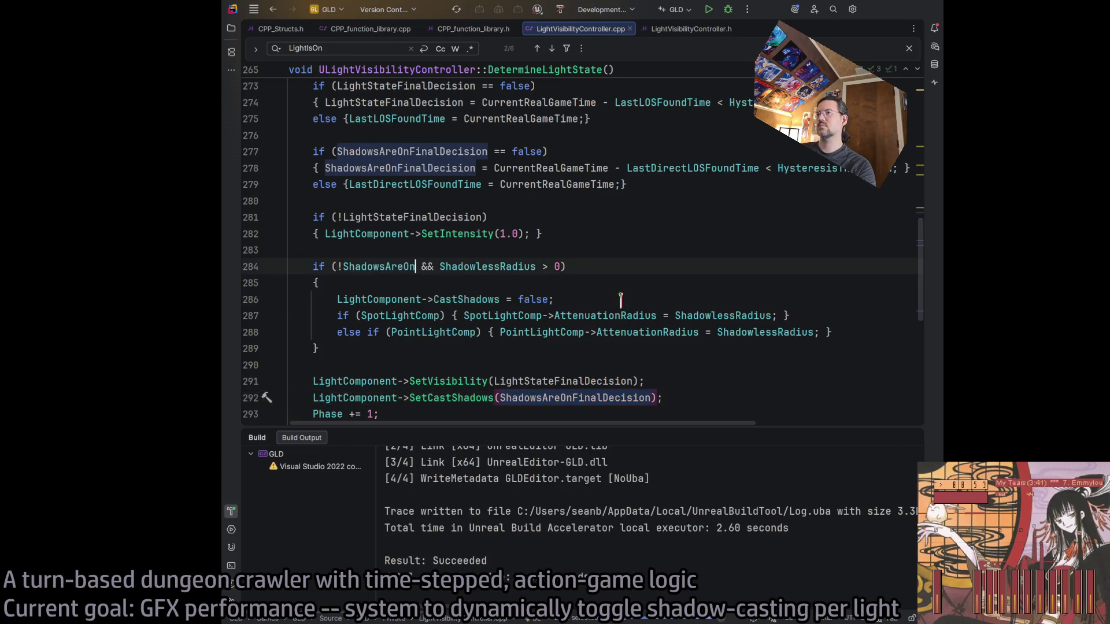
key(ctrl+z)
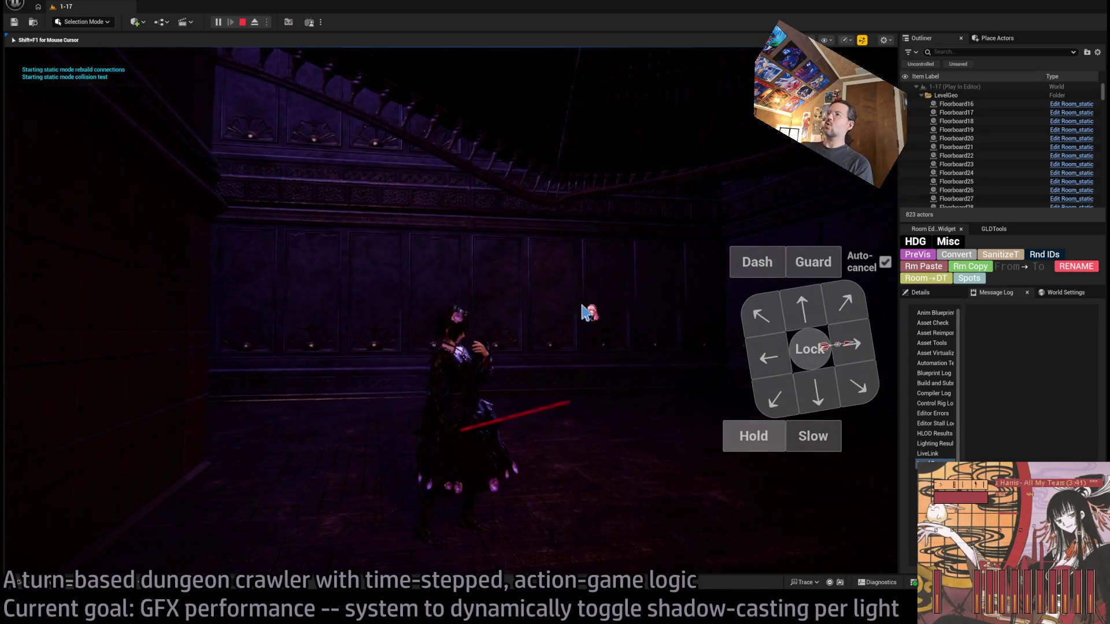
Restart the Play-in-Editor session and take control of the player character again
key(shift+F1)
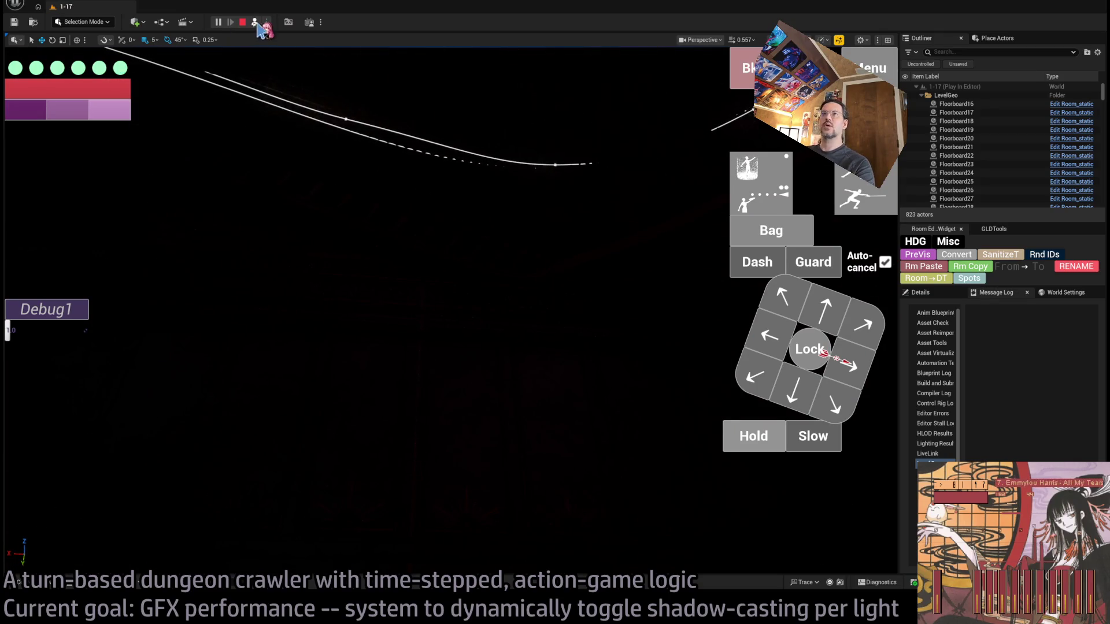
click(255, 22)
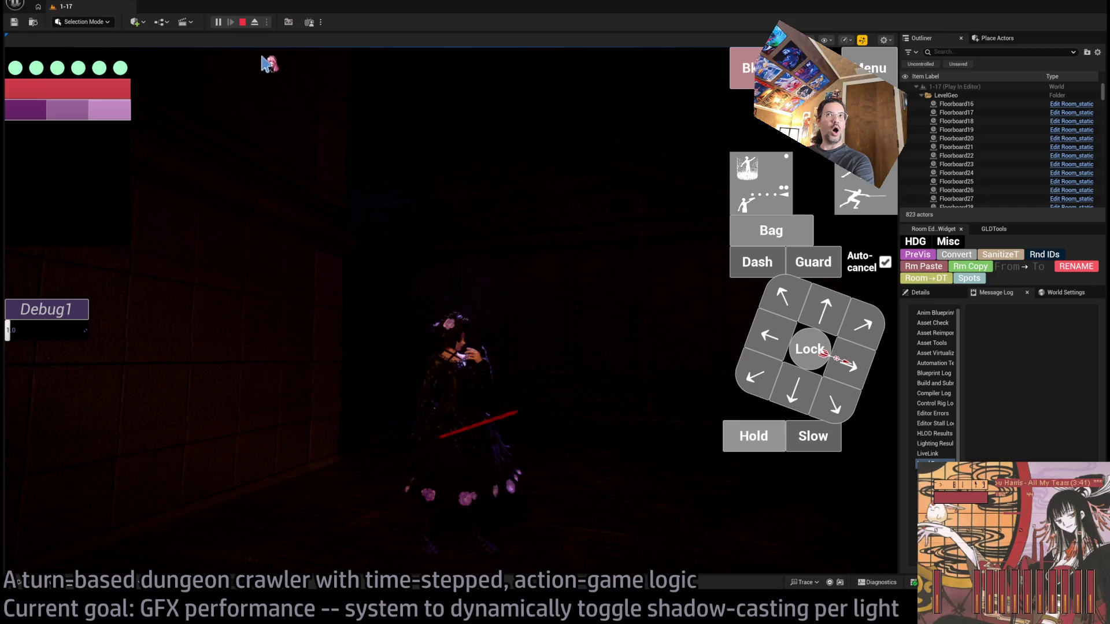
click(242, 22)
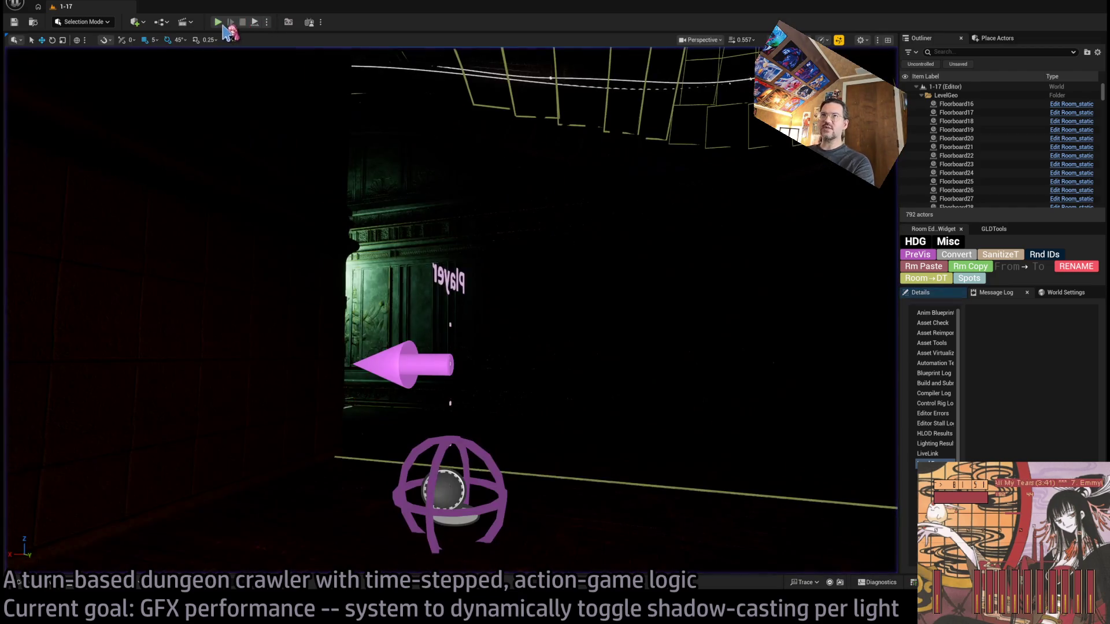
click(218, 22)
click(255, 22)
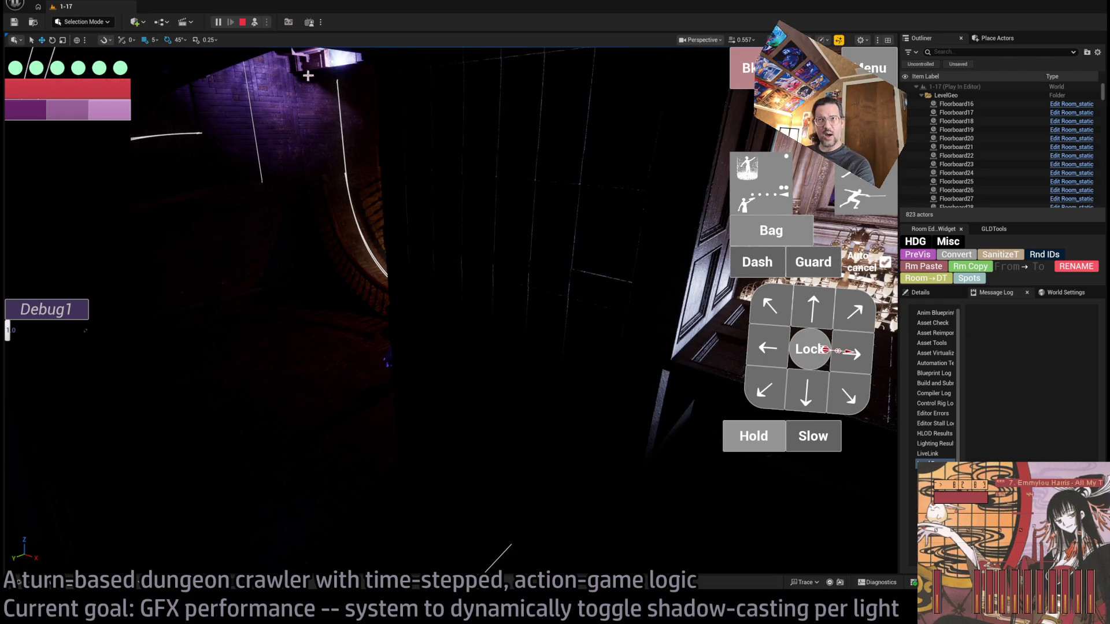
click(254, 23)
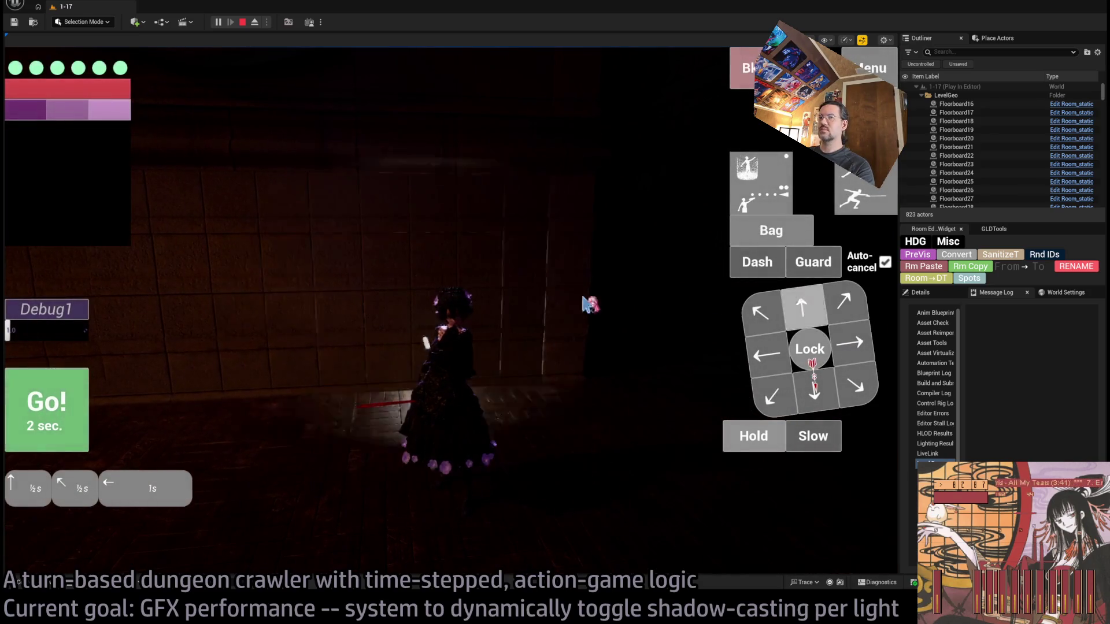
Replay the turn, run the queued moves, then queue a left move and a Hold
click(124, 388)
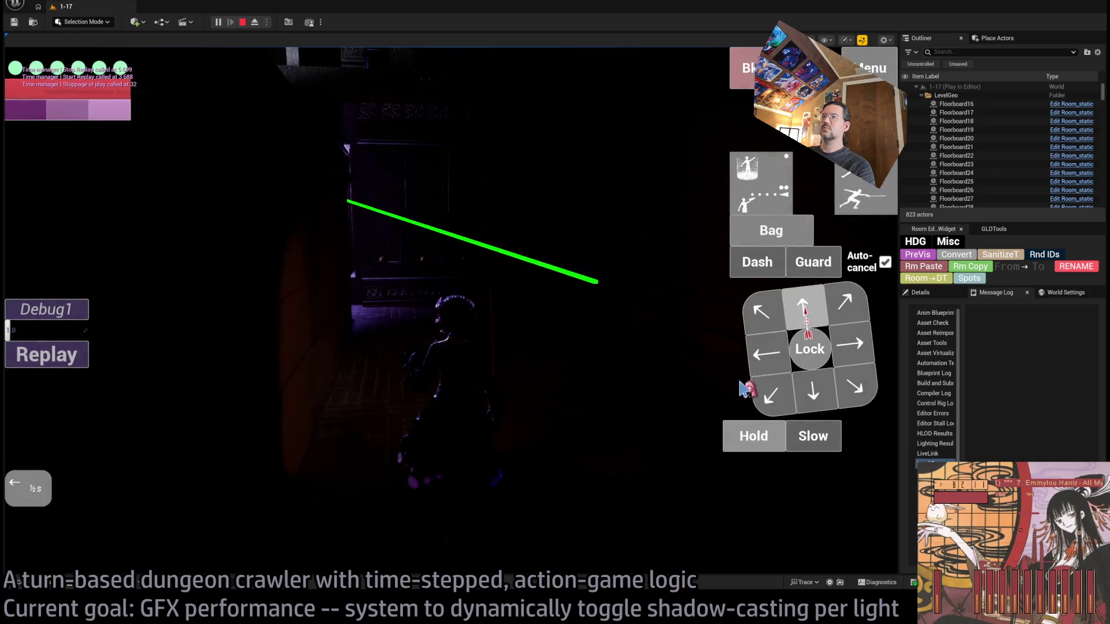
click(381, 404)
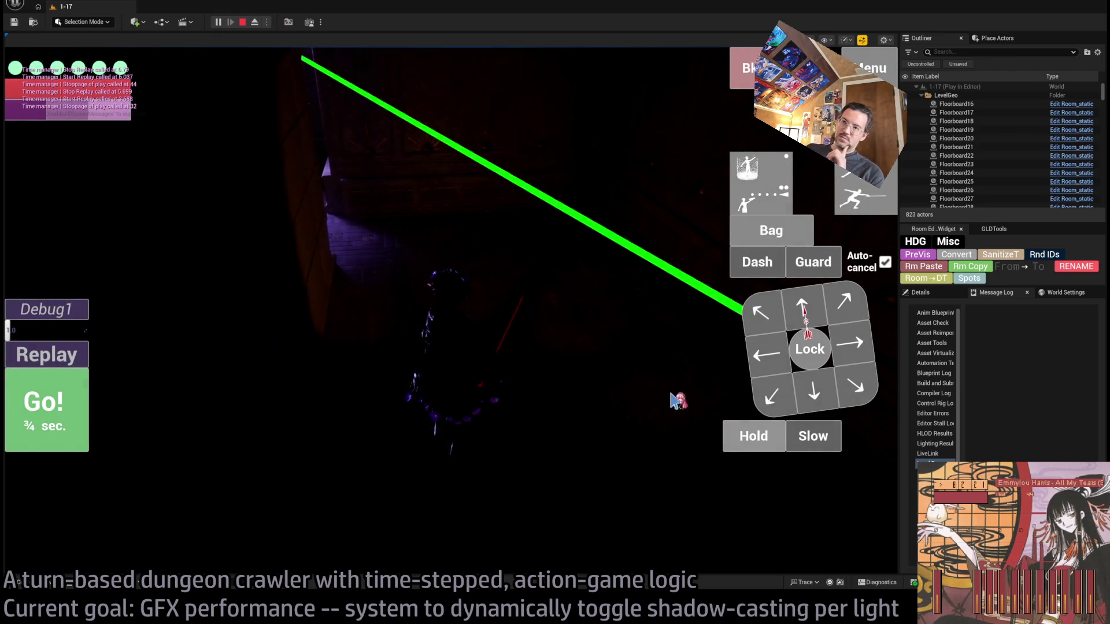
click(816, 412)
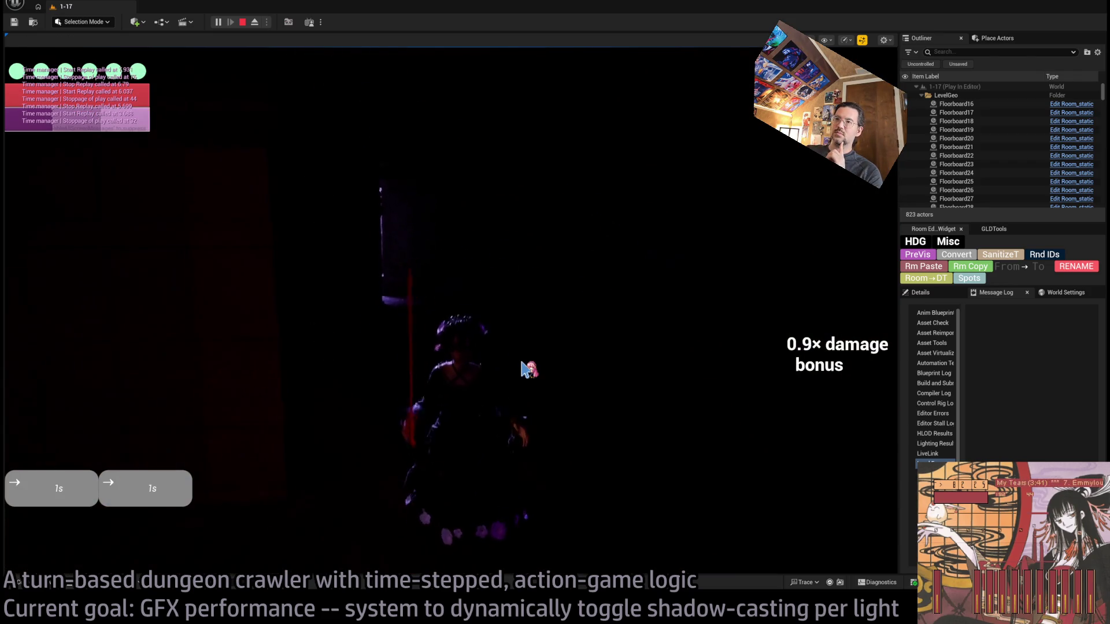
click(764, 353)
click(746, 437)
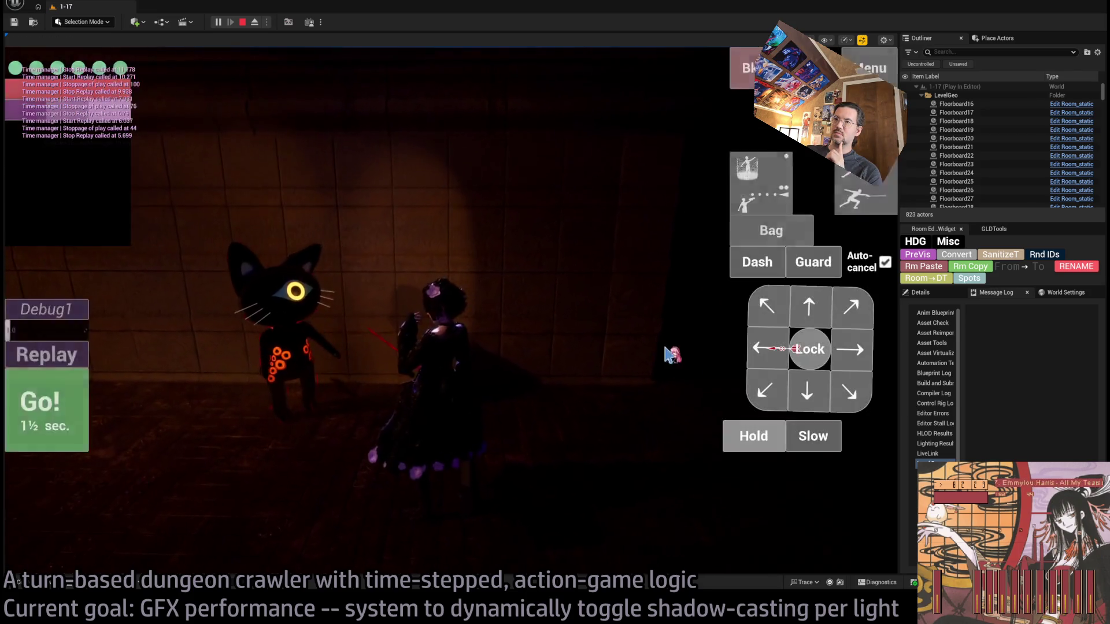
Lock onto the cat enemy, queue a lunge and further attack skills, and press Go!
click(815, 352)
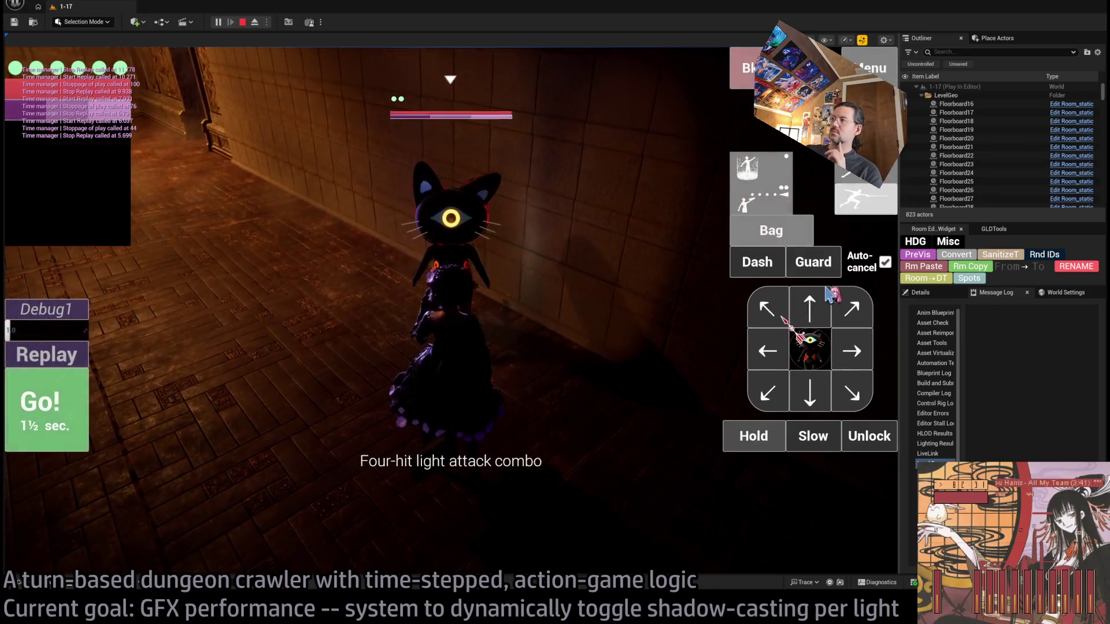
click(809, 306)
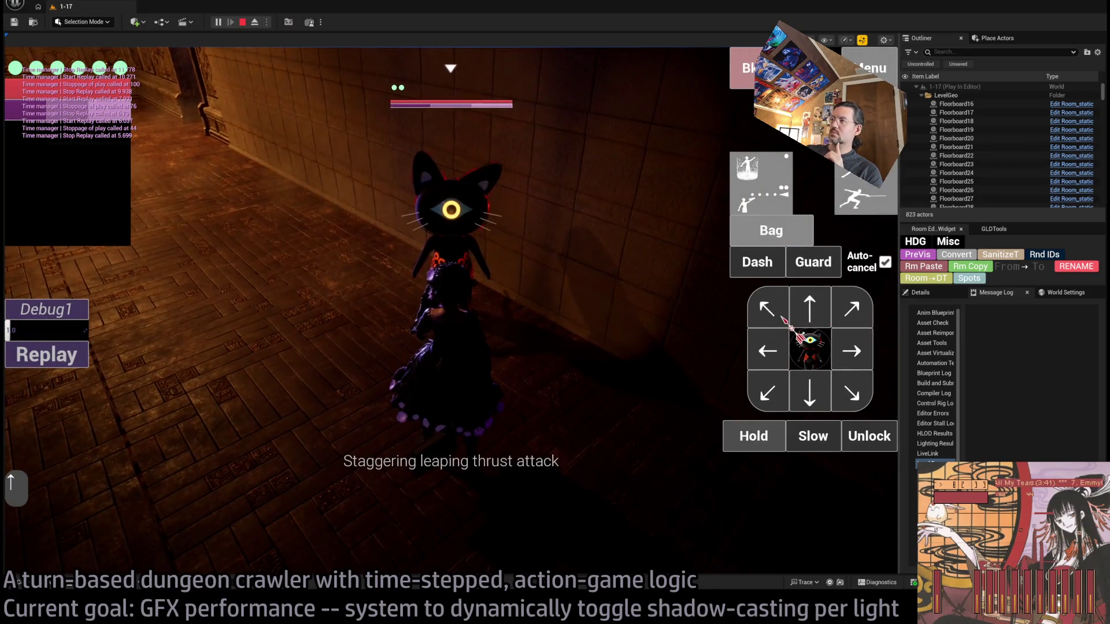
click(862, 193)
click(863, 193)
click(862, 193)
click(862, 194)
click(862, 193)
click(757, 193)
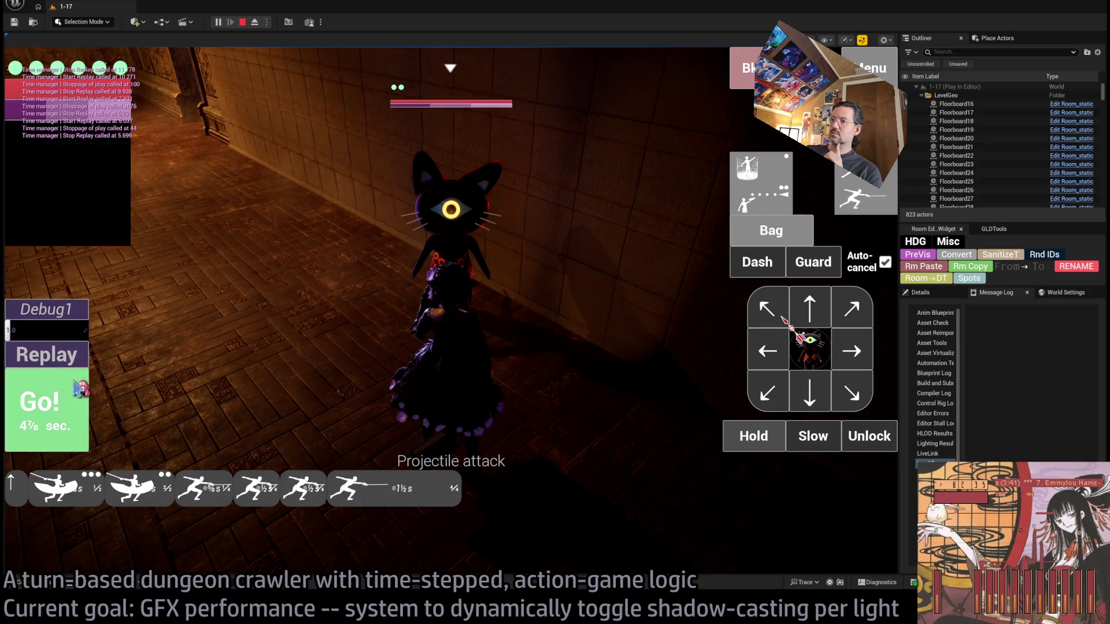
click(46, 404)
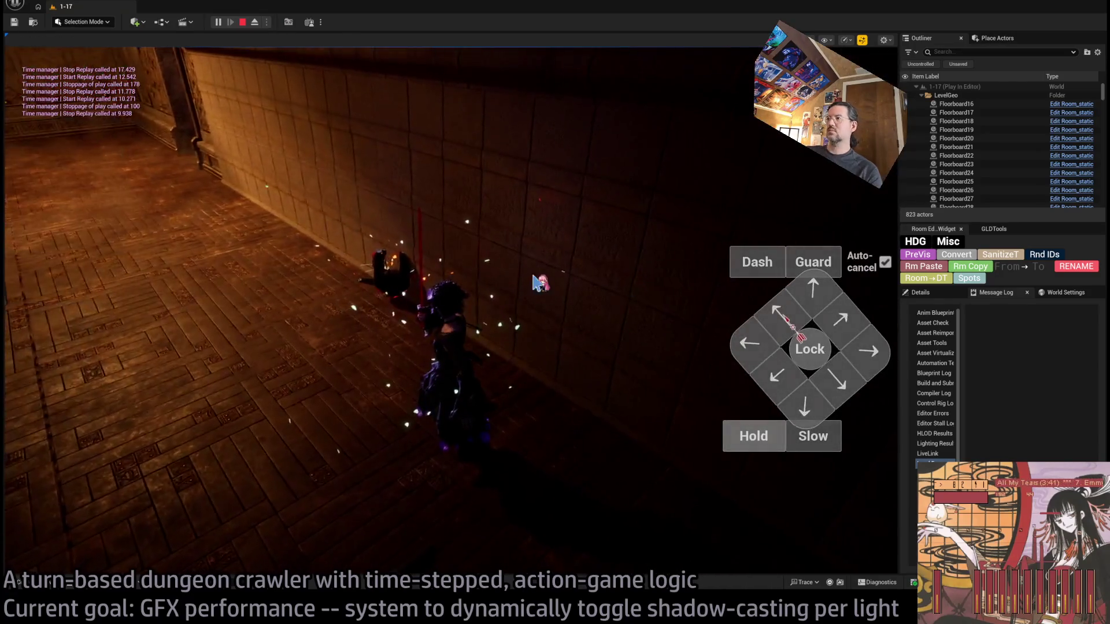
Play more turns with Hold and left moves, rotating the camera around the character
click(746, 436)
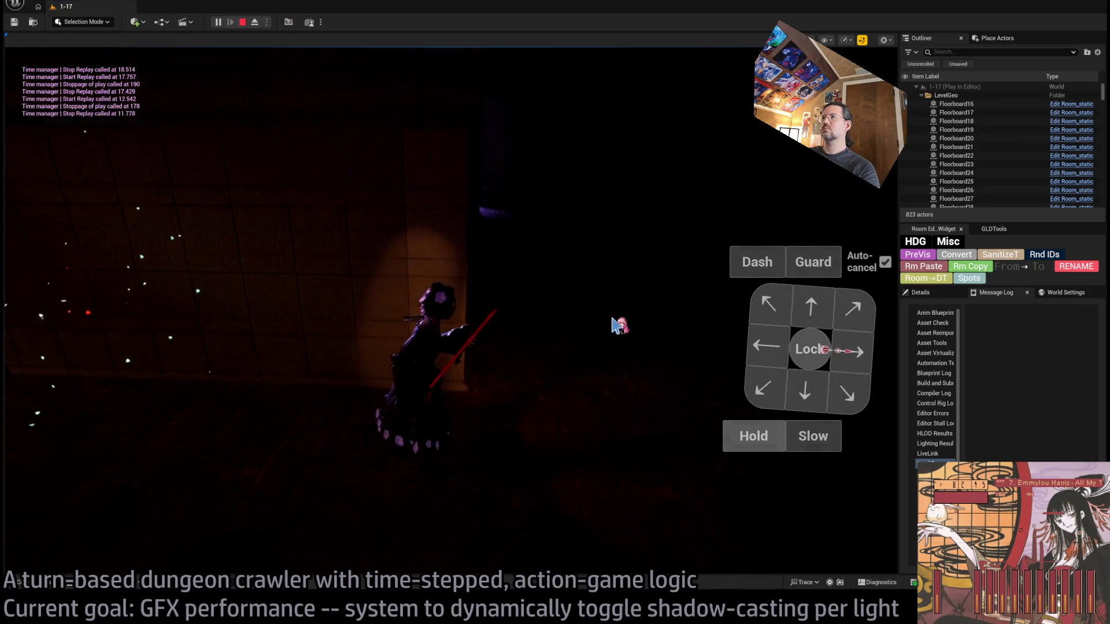
click(612, 326)
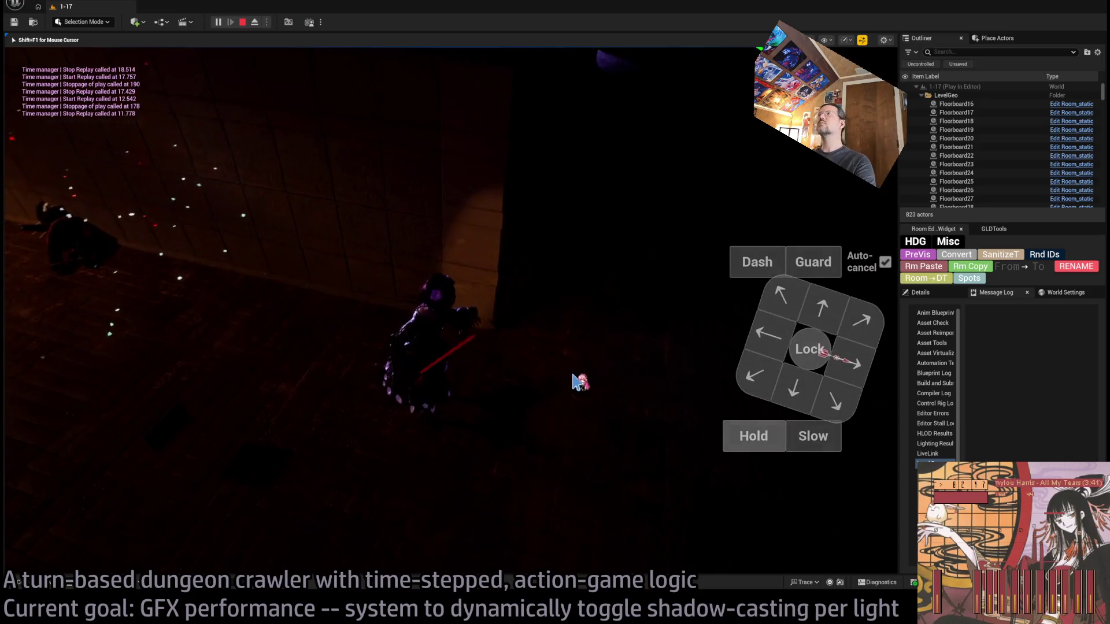
click(751, 438)
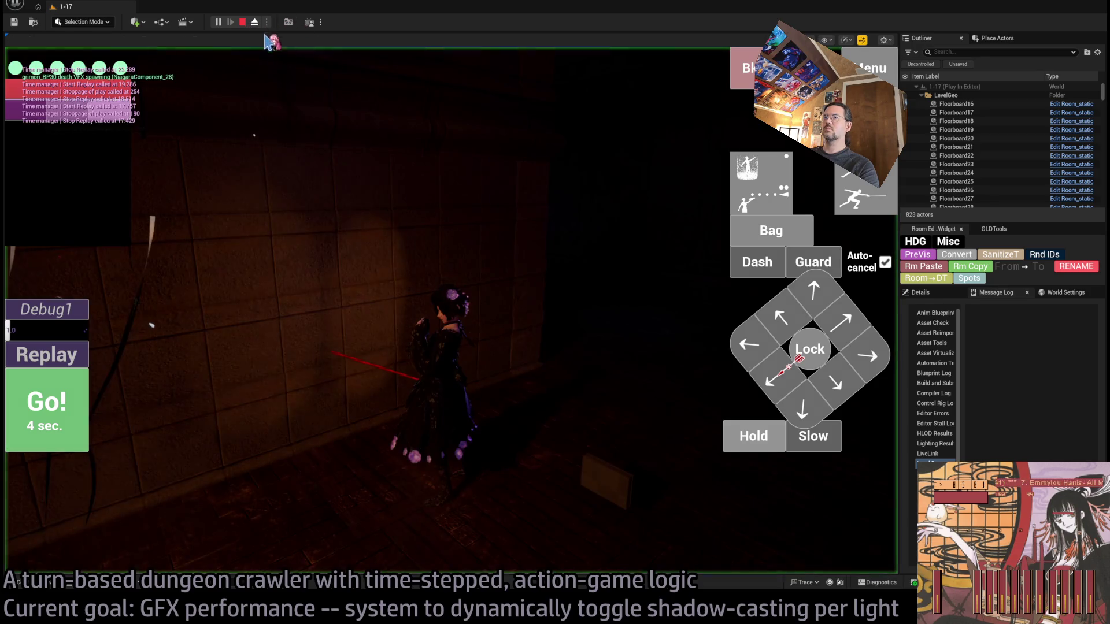
click(855, 350)
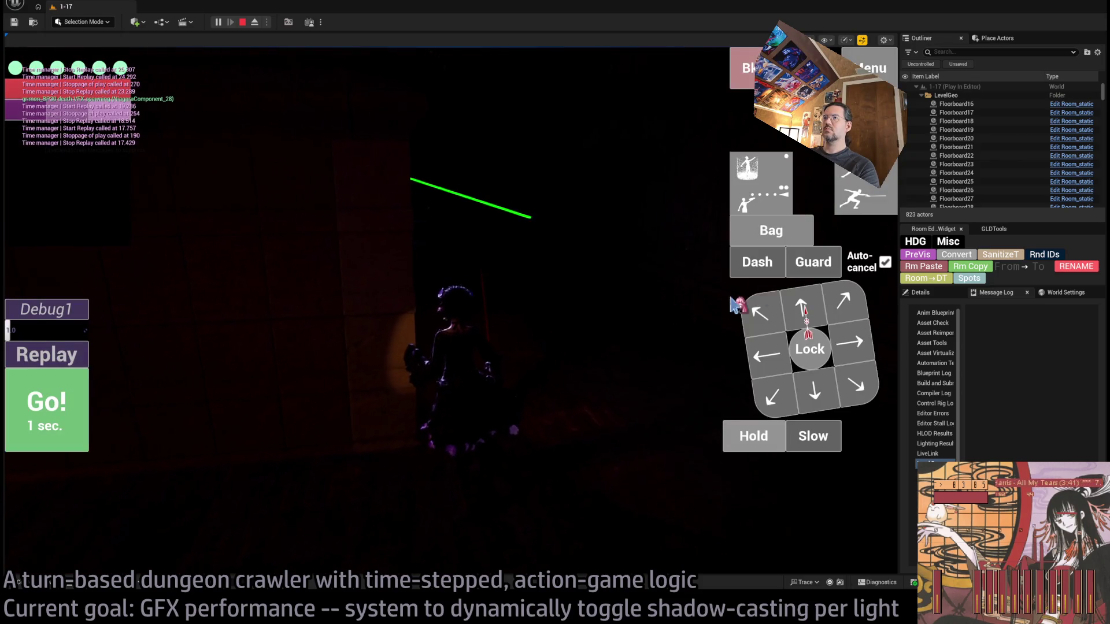
click(93, 389)
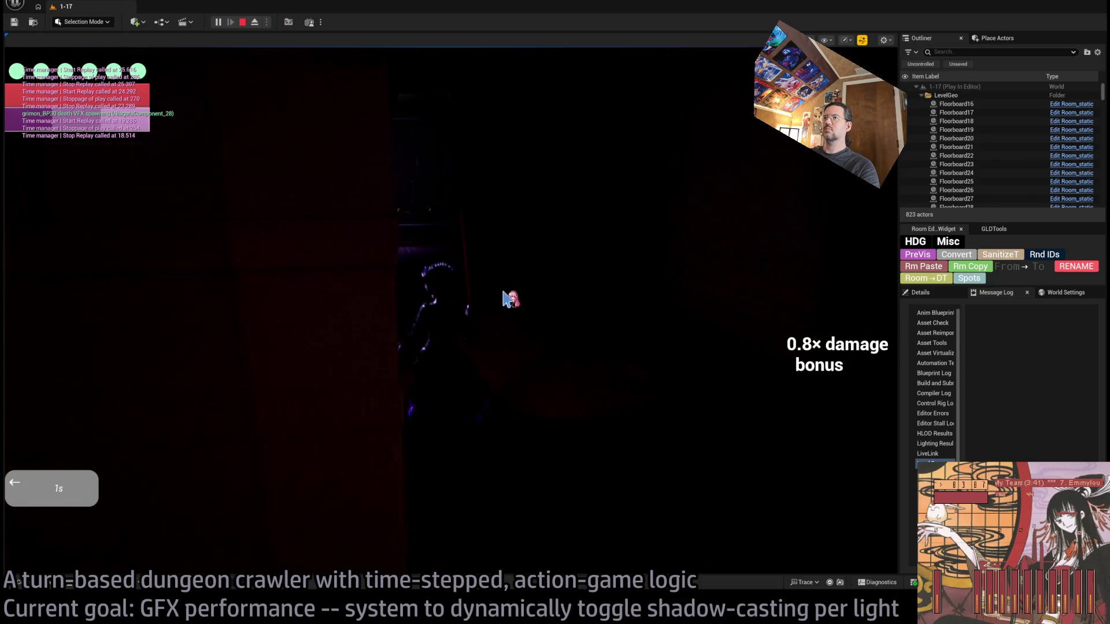
drag(484, 345, 356, 338)
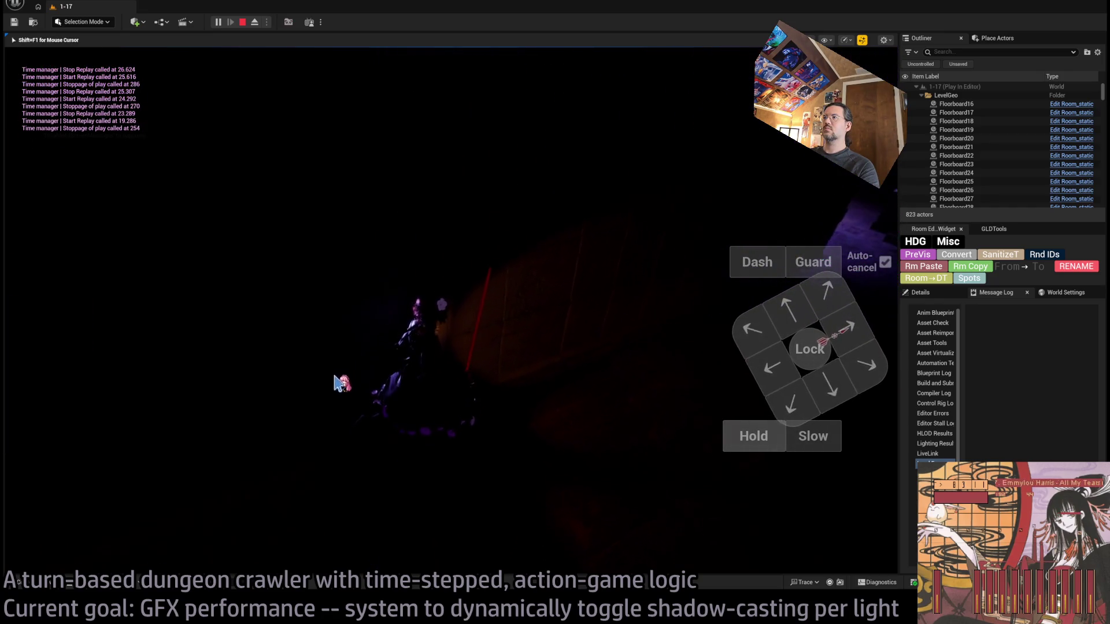
drag(354, 397, 792, 315)
click(790, 314)
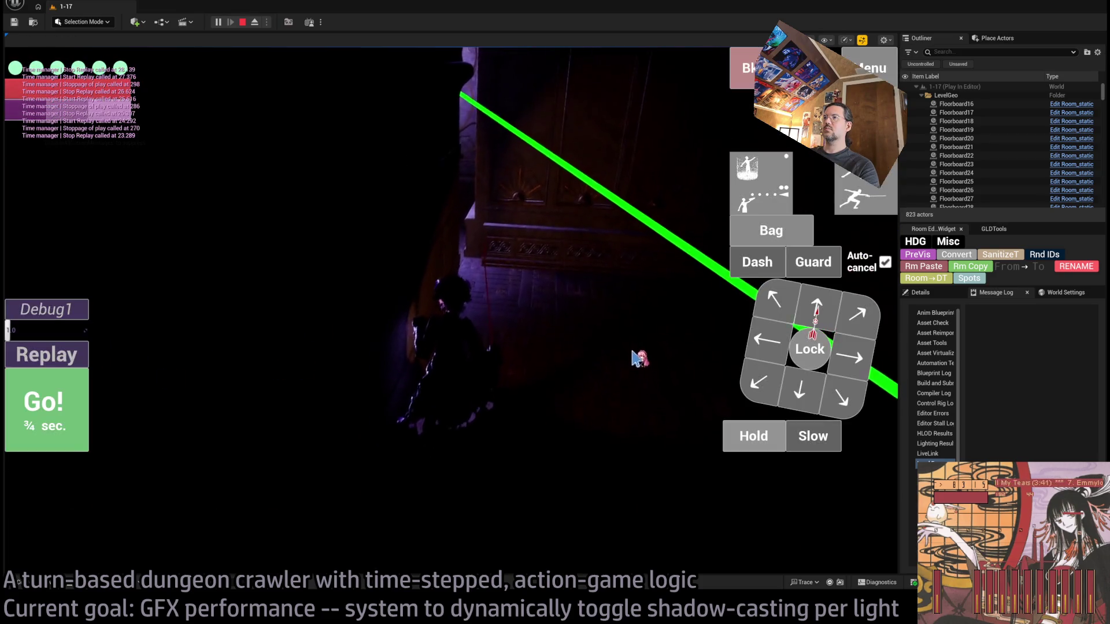
mouse_move(639, 354)
mouse_down()
mouse_move(594, 389)
mouse_move(557, 389)
mouse_move(531, 386)
mouse_move(588, 376)
mouse_move(524, 359)
mouse_move(525, 346)
mouse_move(618, 366)
mouse_up()
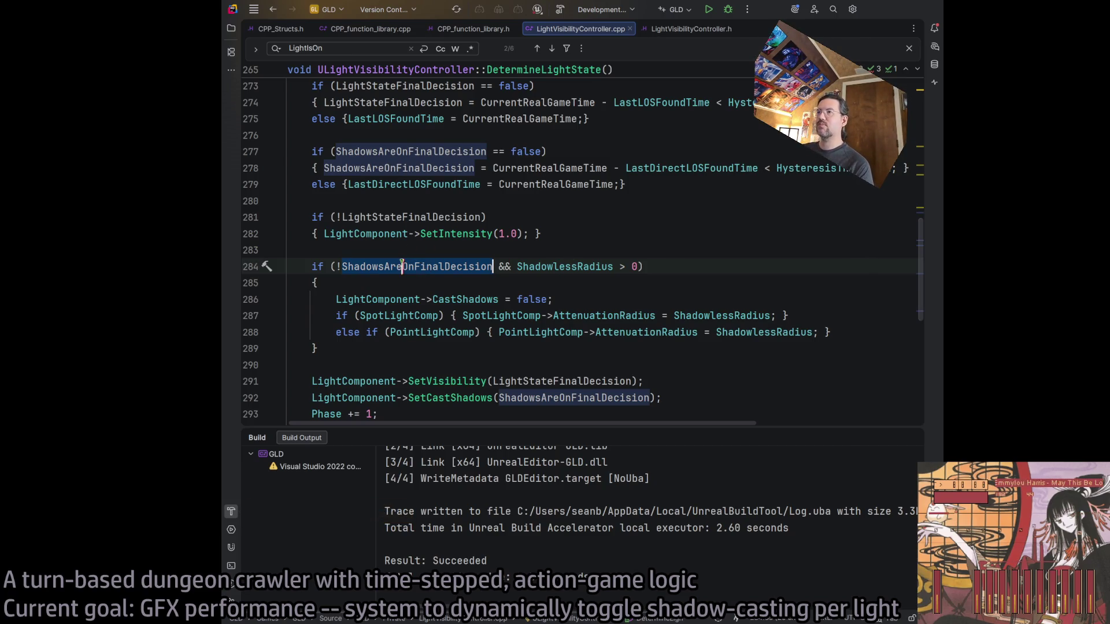
Revert lines 284 and 292 from ShadowsAreOnFinalDecision back to ShadowsAreOn
click(547, 266)
click(464, 297)
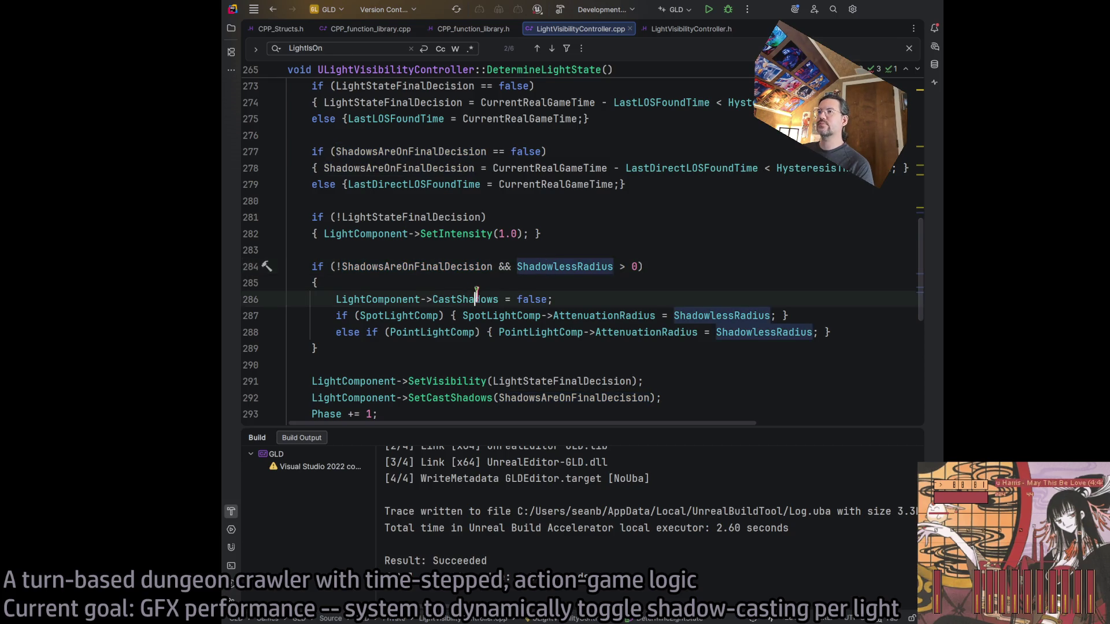
click(505, 266)
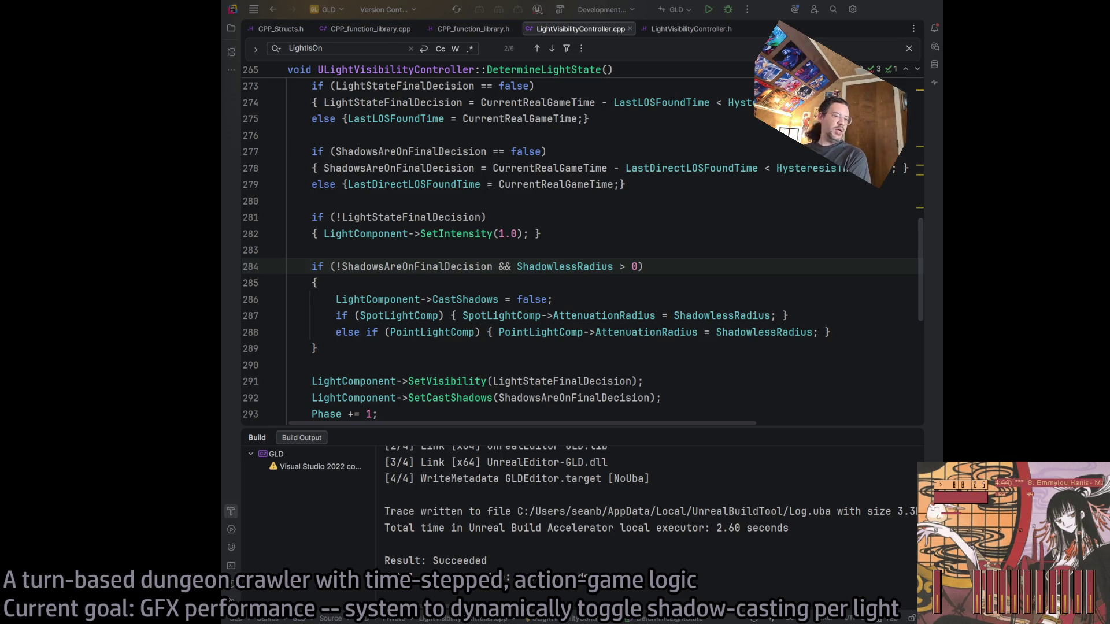
click(438, 267)
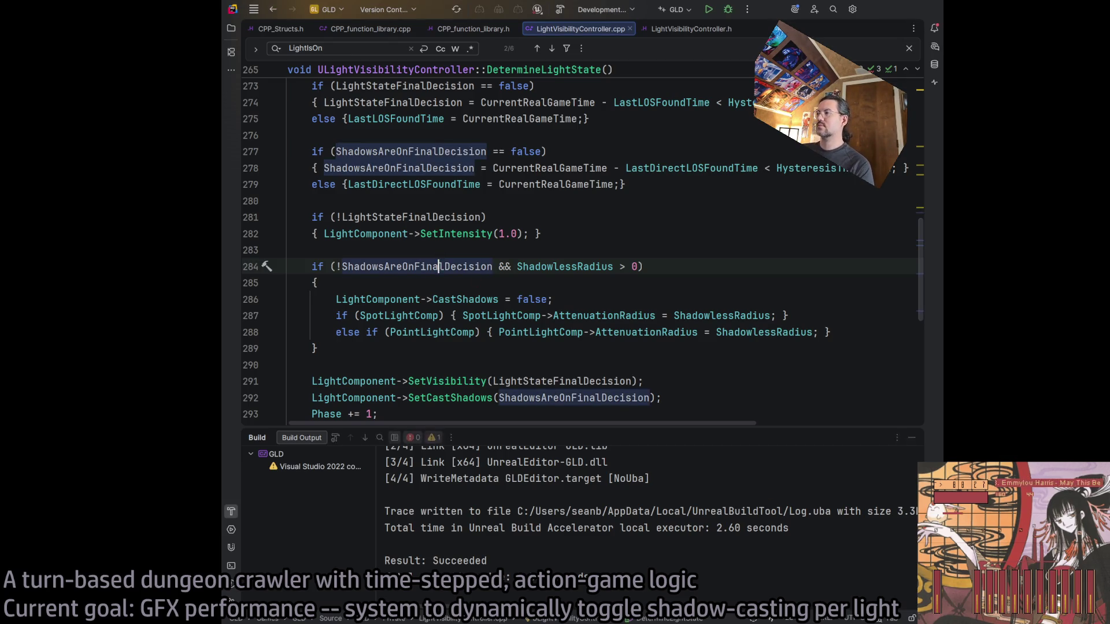
click(445, 299)
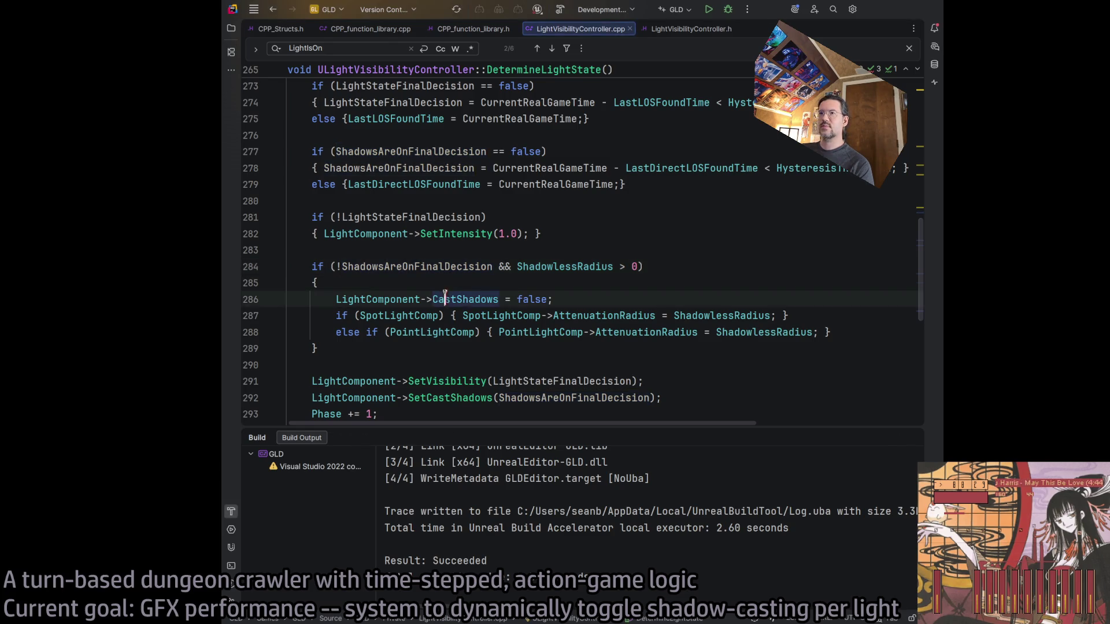
click(867, 332)
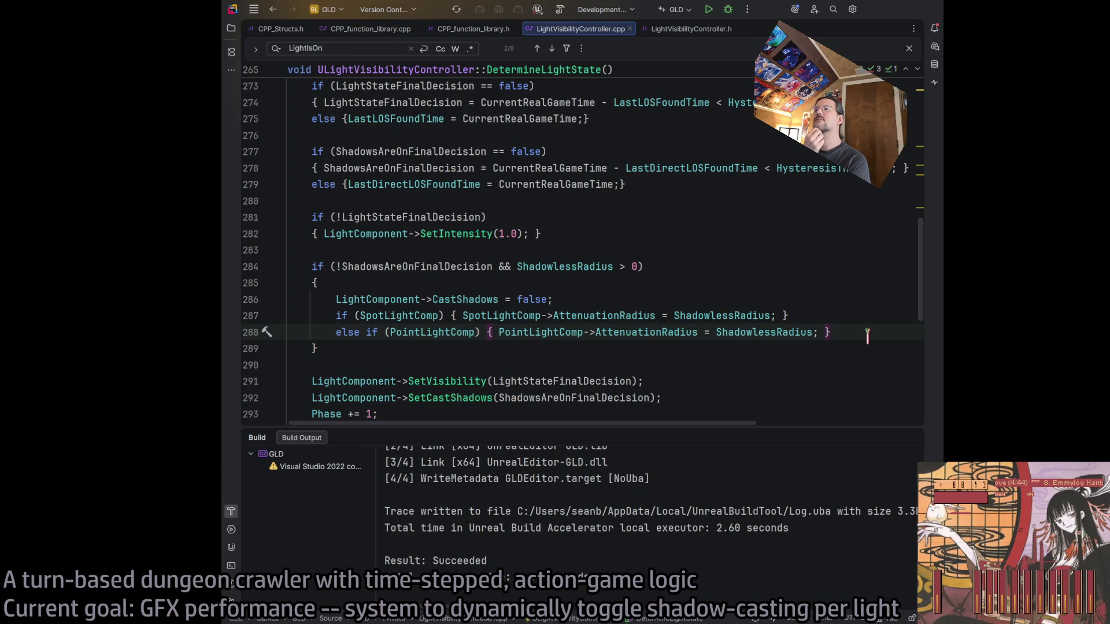
key(ctrl+z)
key(ctrl+z)
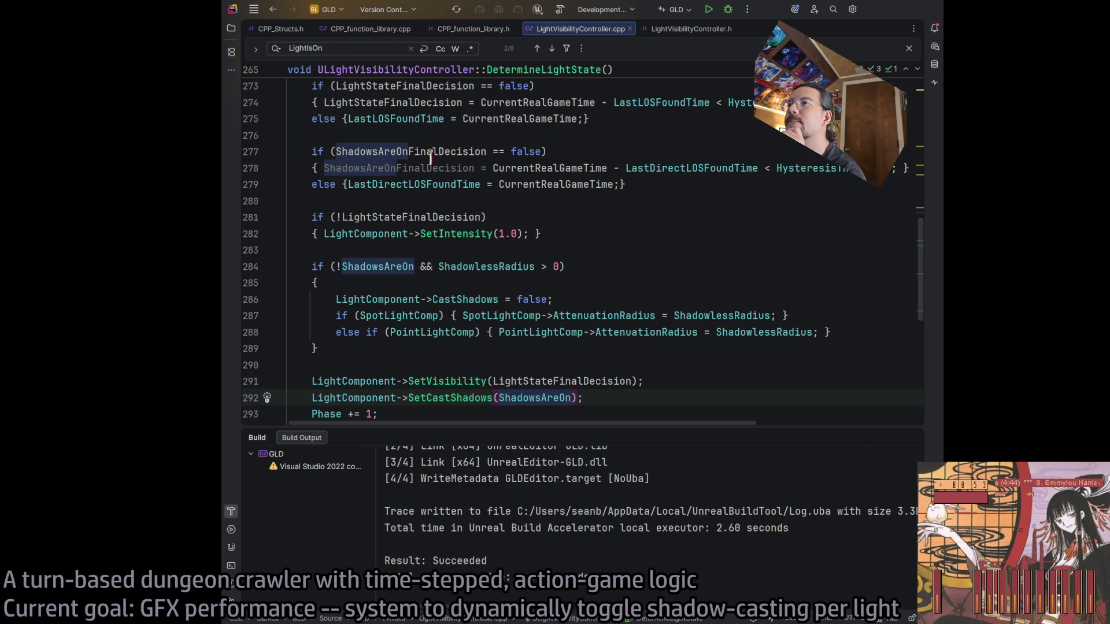
scroll(562, 255, up, 2)
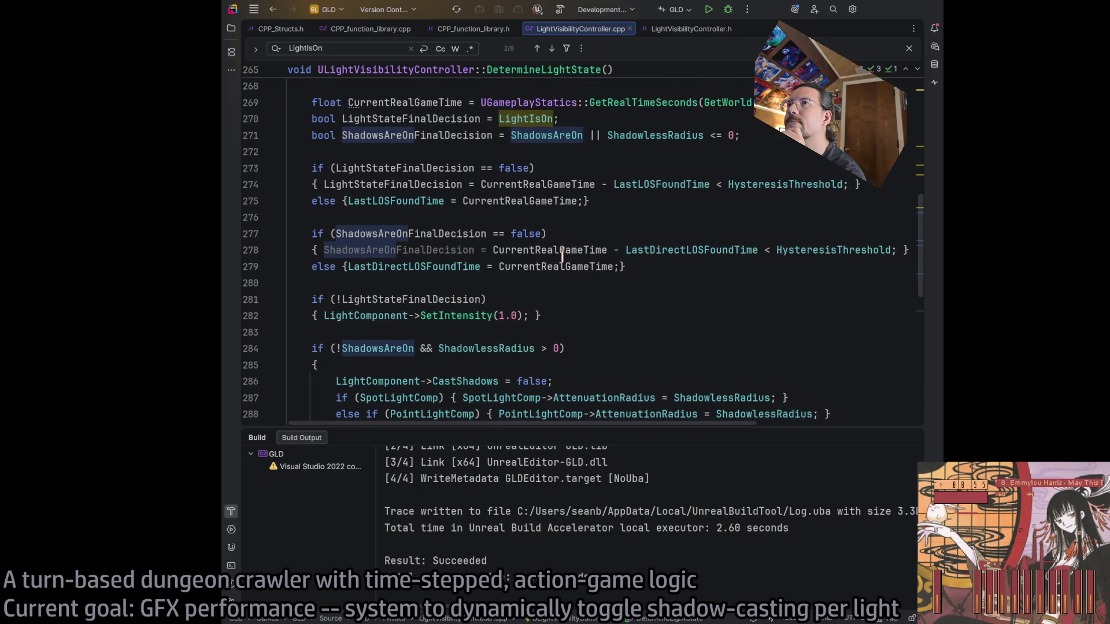
Comment out the LastDirectLOSFoundTime hysteresis lines 277–279 and review related declarations
scroll(634, 266, down, 2)
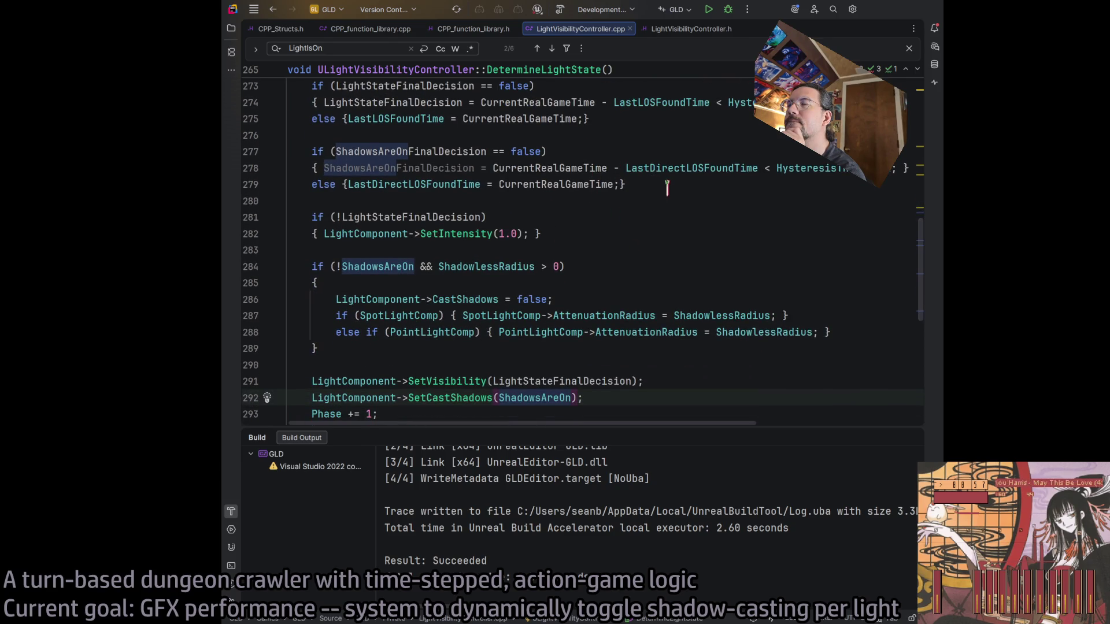
mouse_move(664, 186)
mouse_down()
mouse_move(312, 168)
mouse_move(292, 153)
mouse_up()
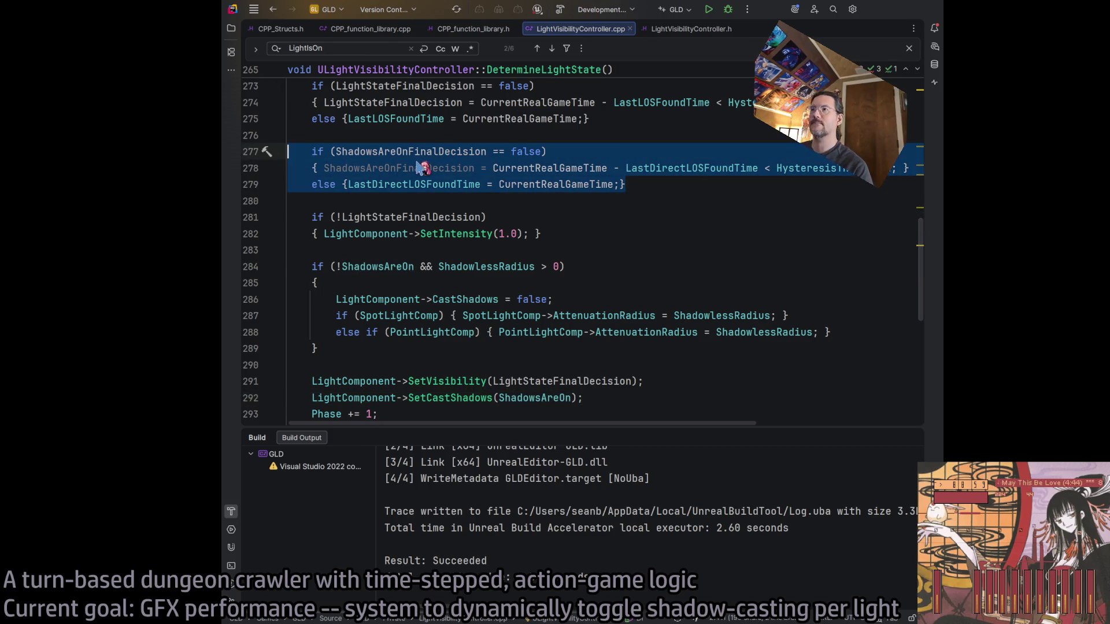
key(ctrl+slash)
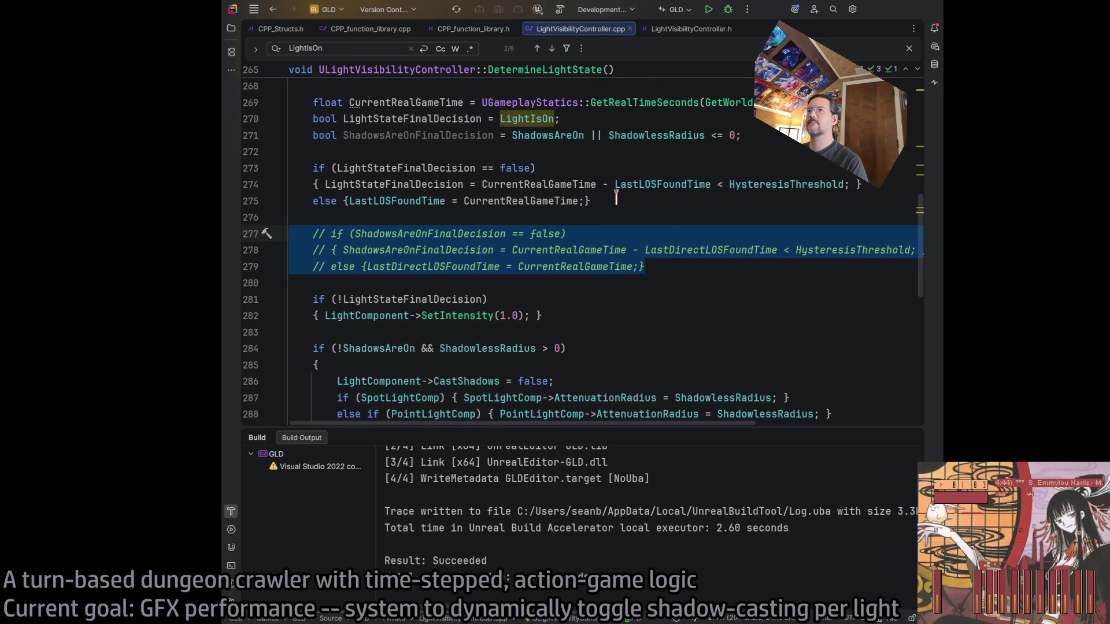
double_click(423, 267)
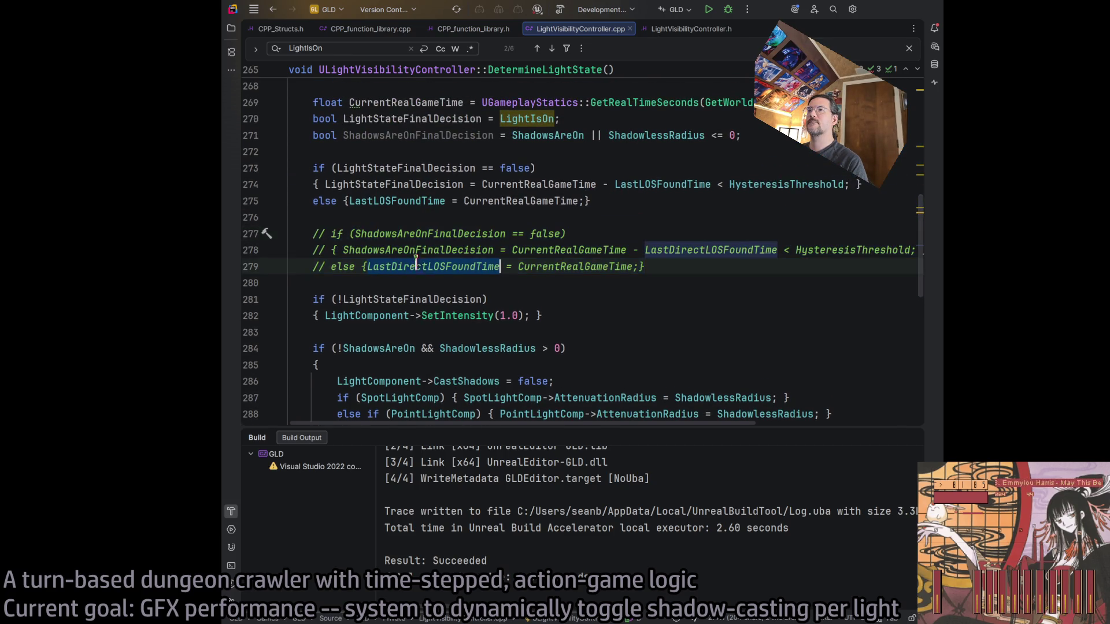
double_click(399, 167)
click(606, 202)
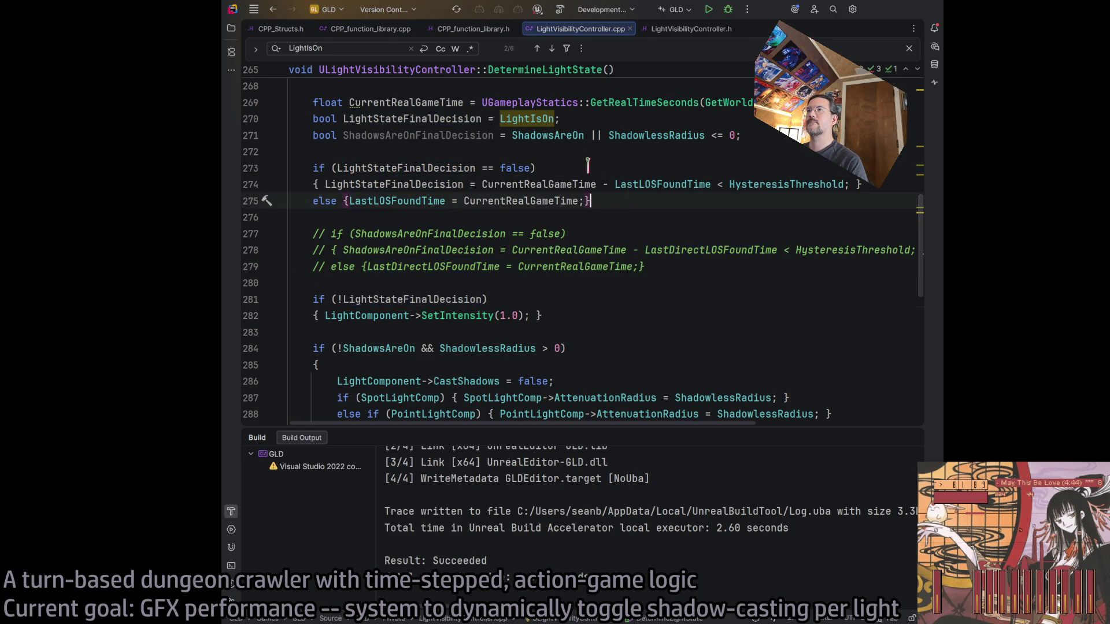
click(423, 135)
scroll(428, 173, up, 2)
key(Down)
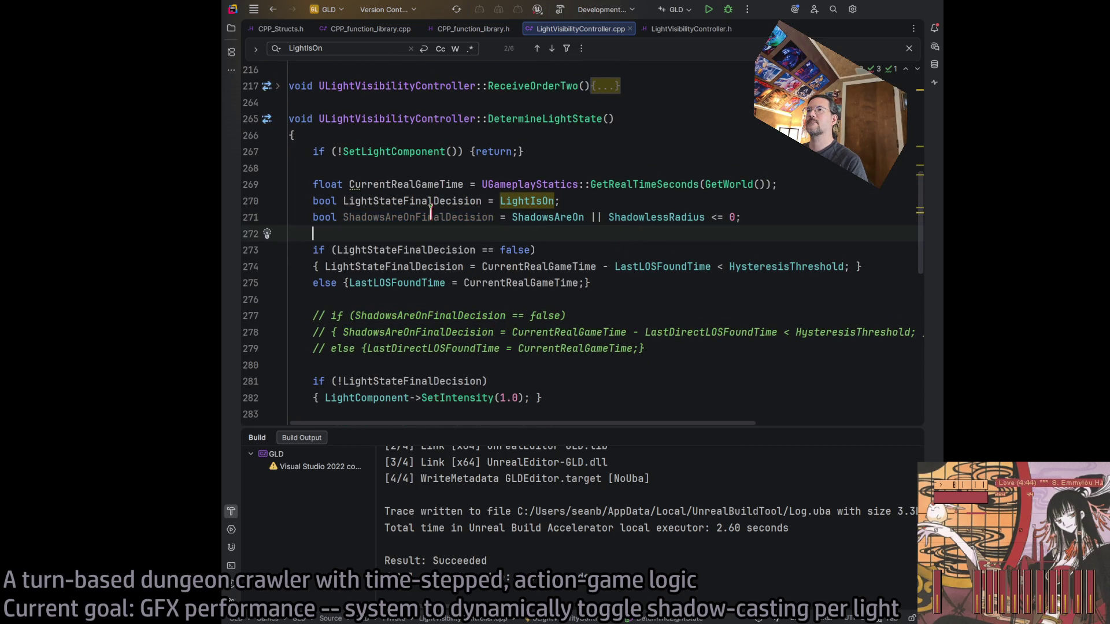
Scroll through the remaining code and rebuild the project
scroll(598, 263, down, 2)
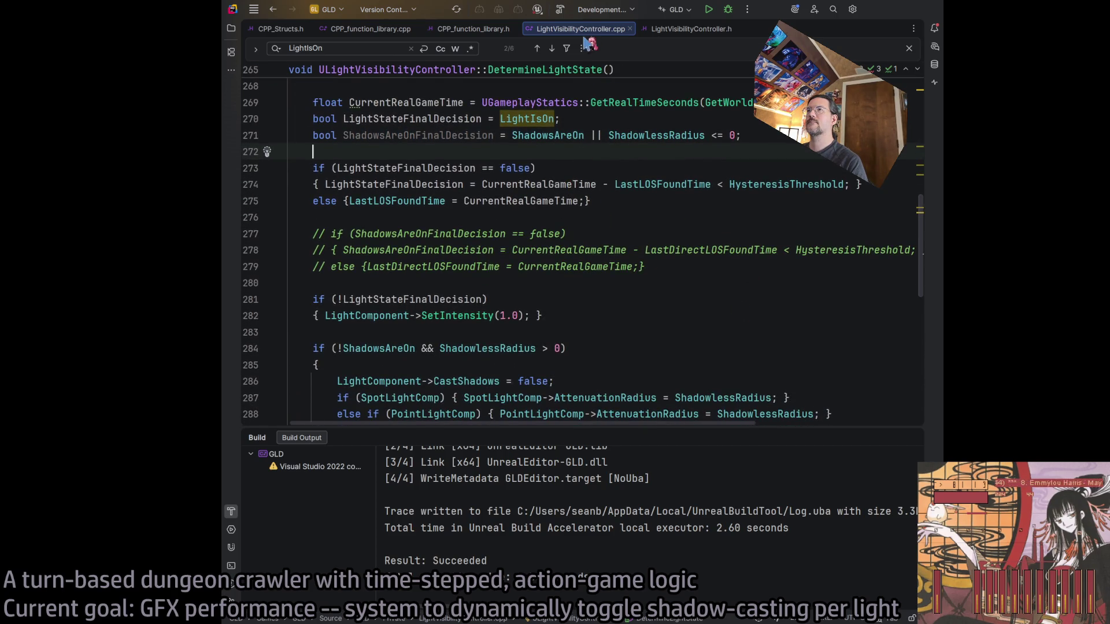
scroll(620, 156, down, 2)
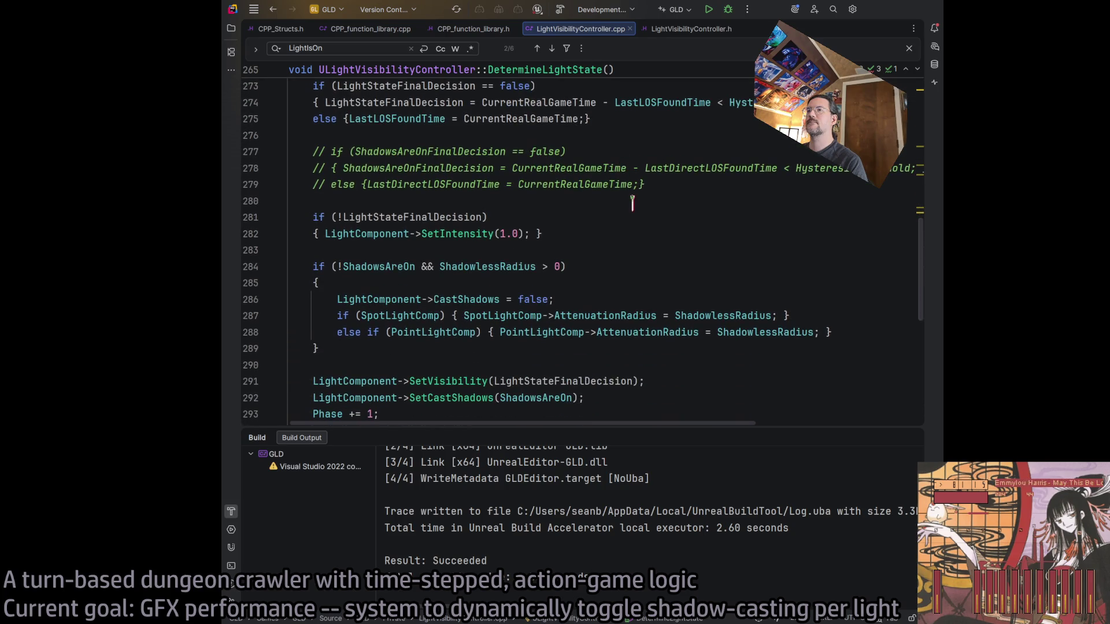
scroll(632, 203, down, 2)
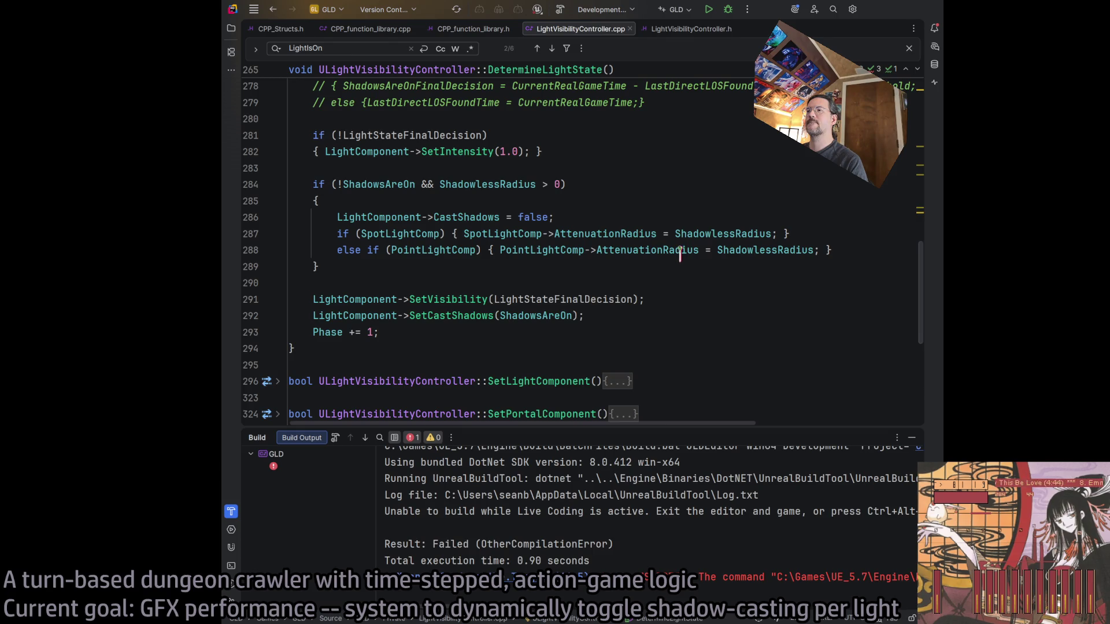
scroll(652, 515, right, 10)
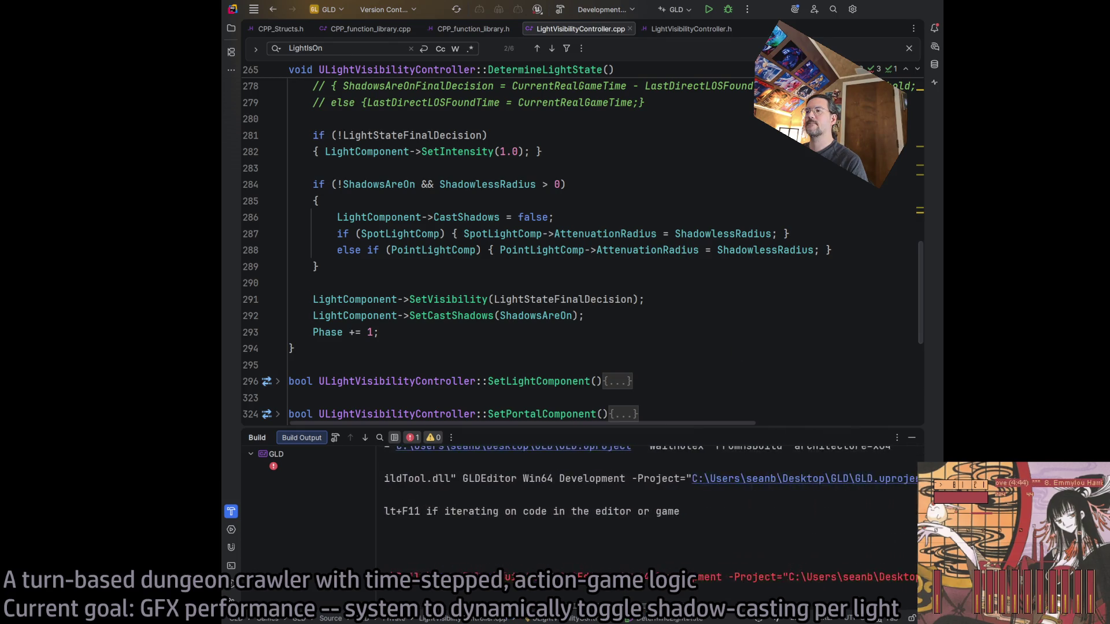
scroll(652, 483, left, 10)
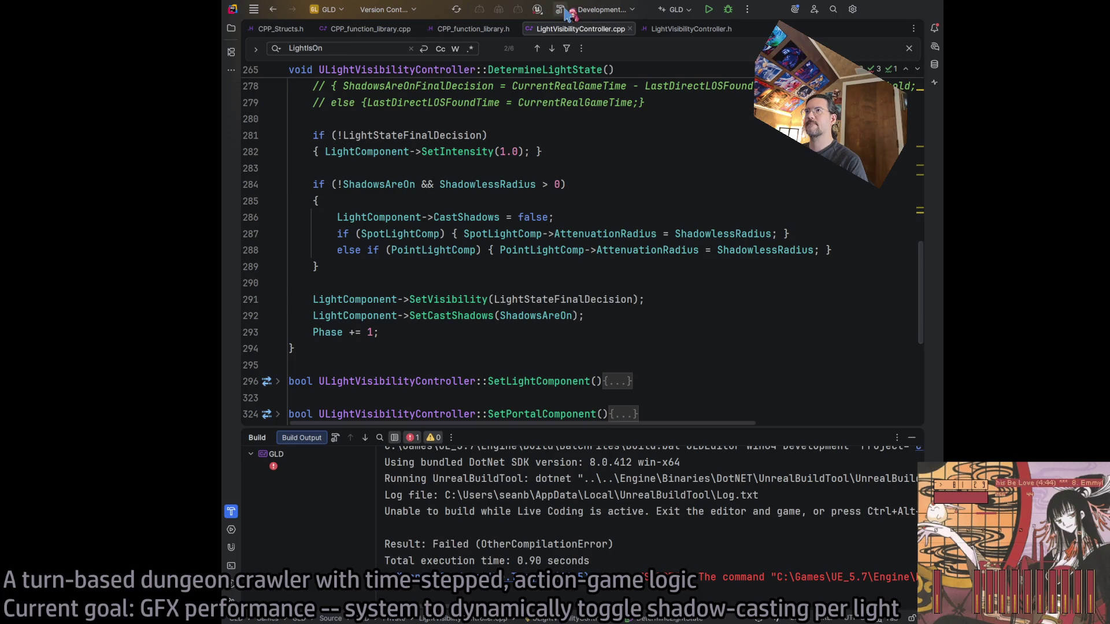
click(564, 9)
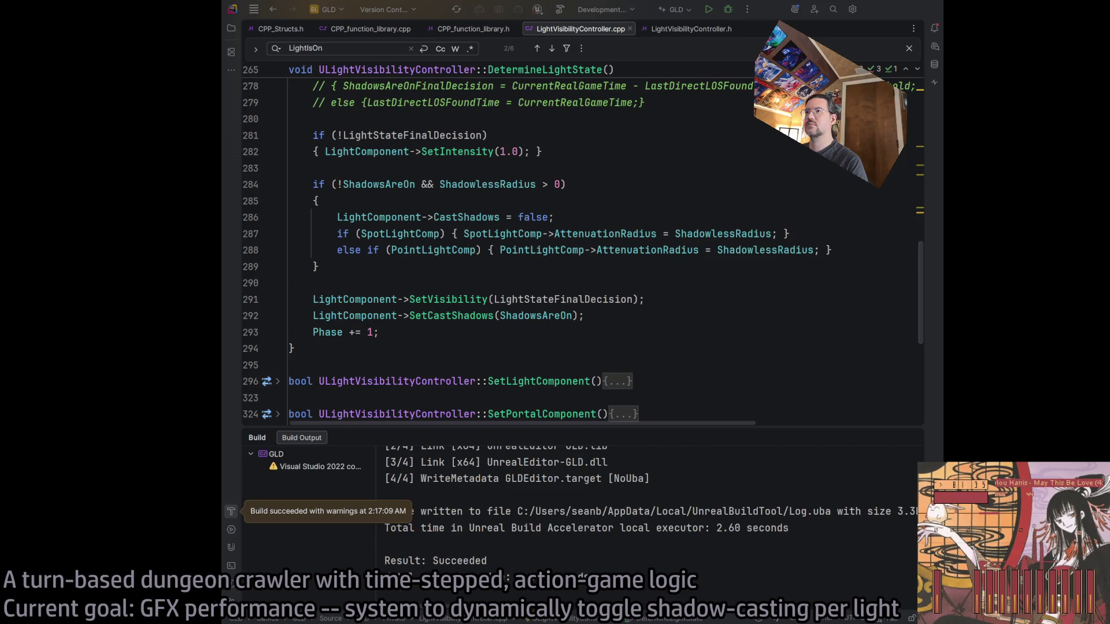
click(729, 283)
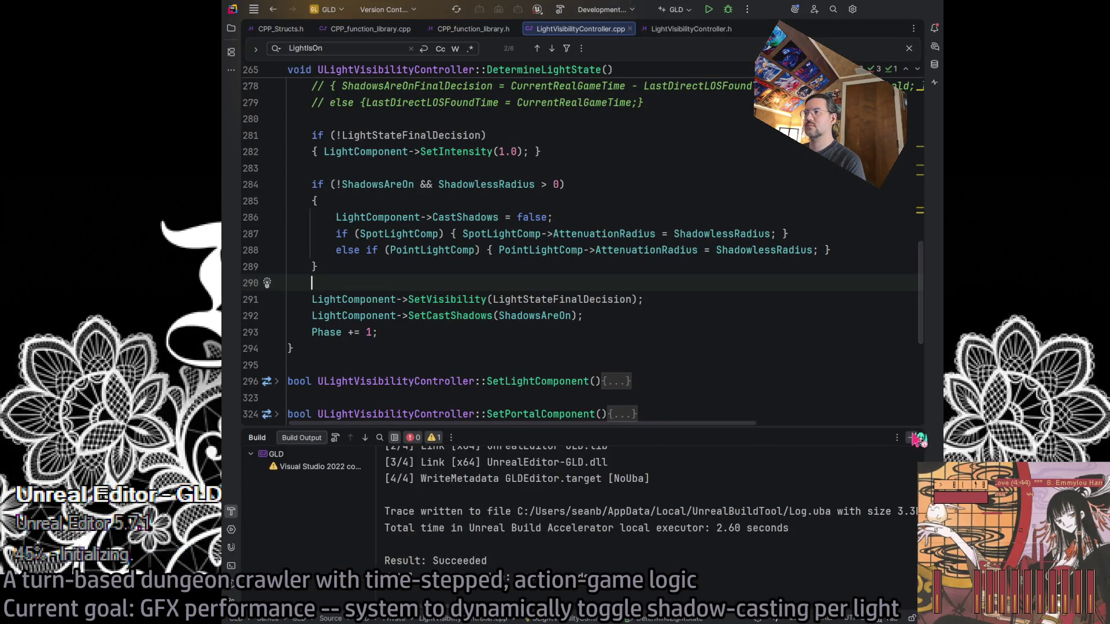
Enlarge the code editor over the build output while level 1-17 loads
drag(683, 429, 683, 578)
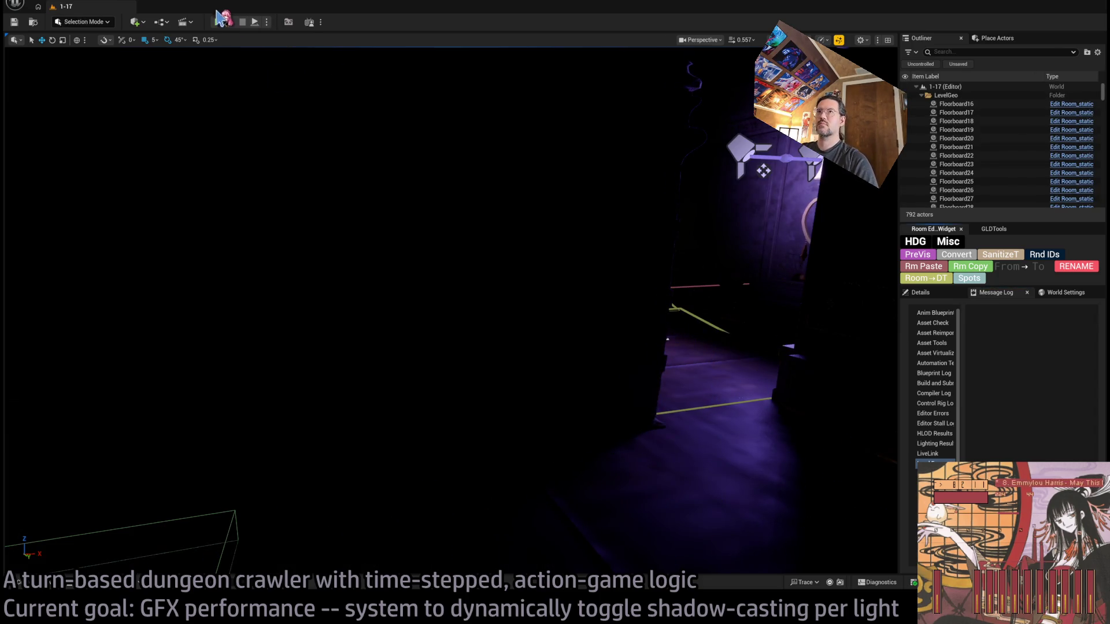
Playtest level 1-17, moving the character a few steps, then stop and return to Rider
click(219, 24)
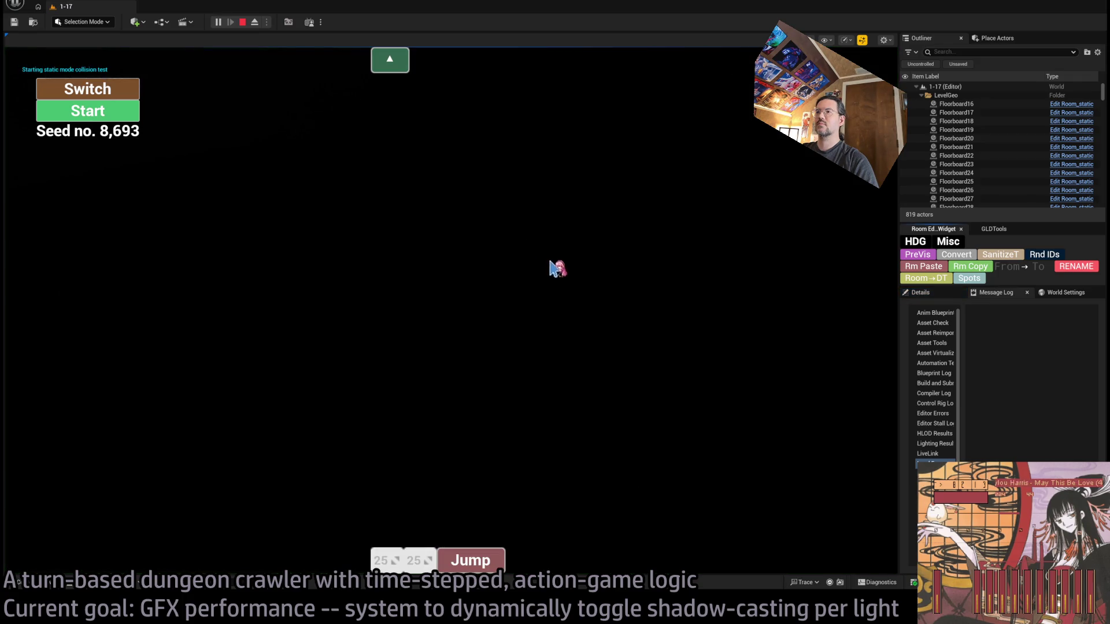
click(254, 23)
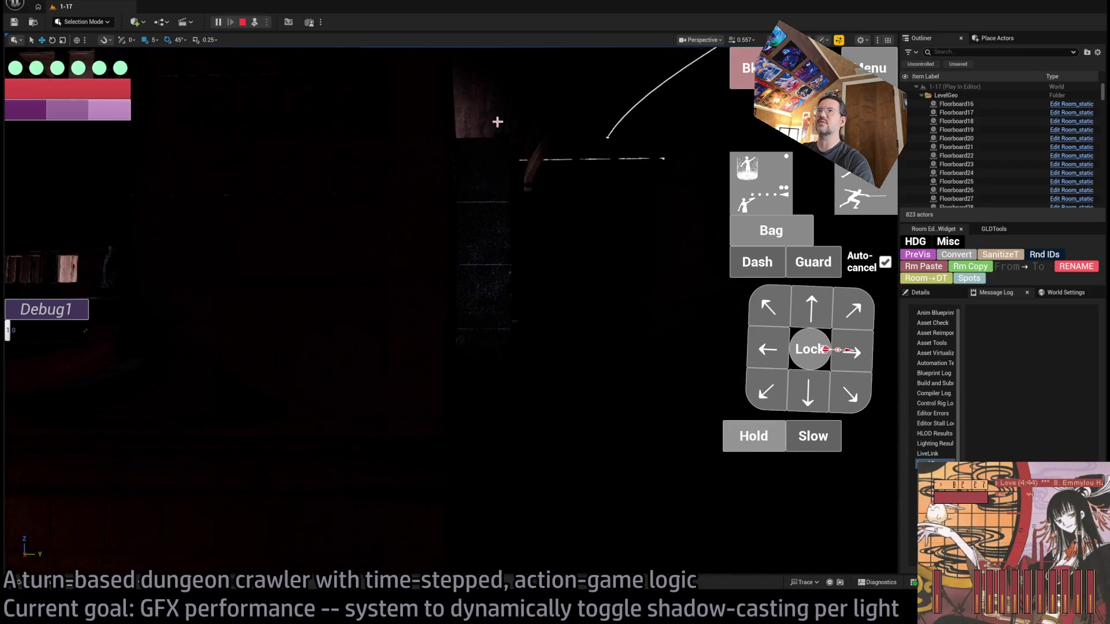
click(256, 23)
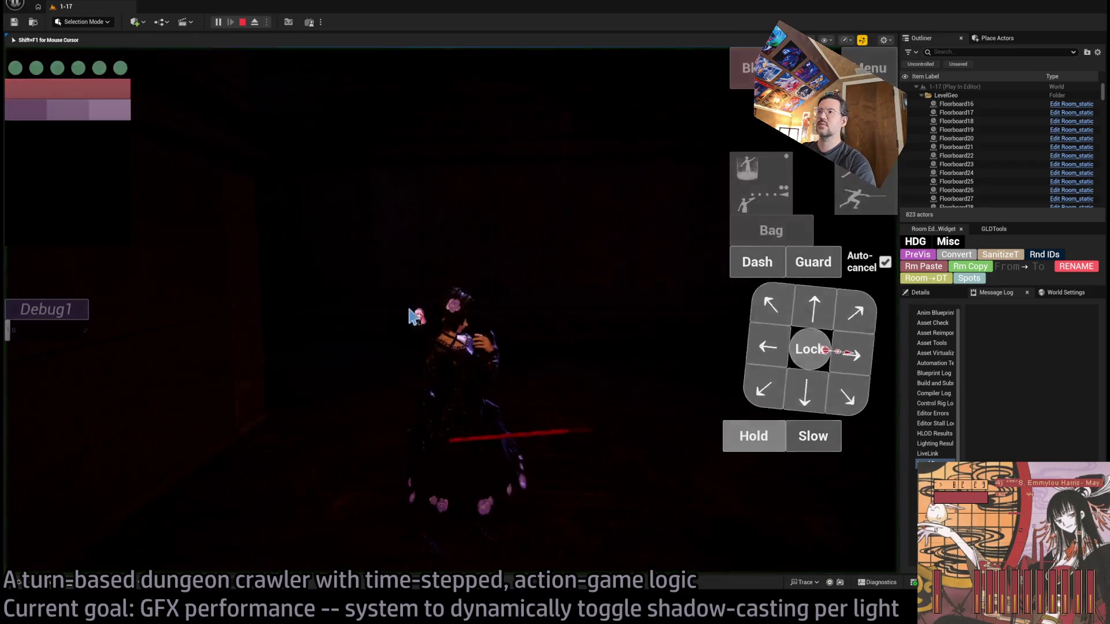
click(854, 339)
click(854, 340)
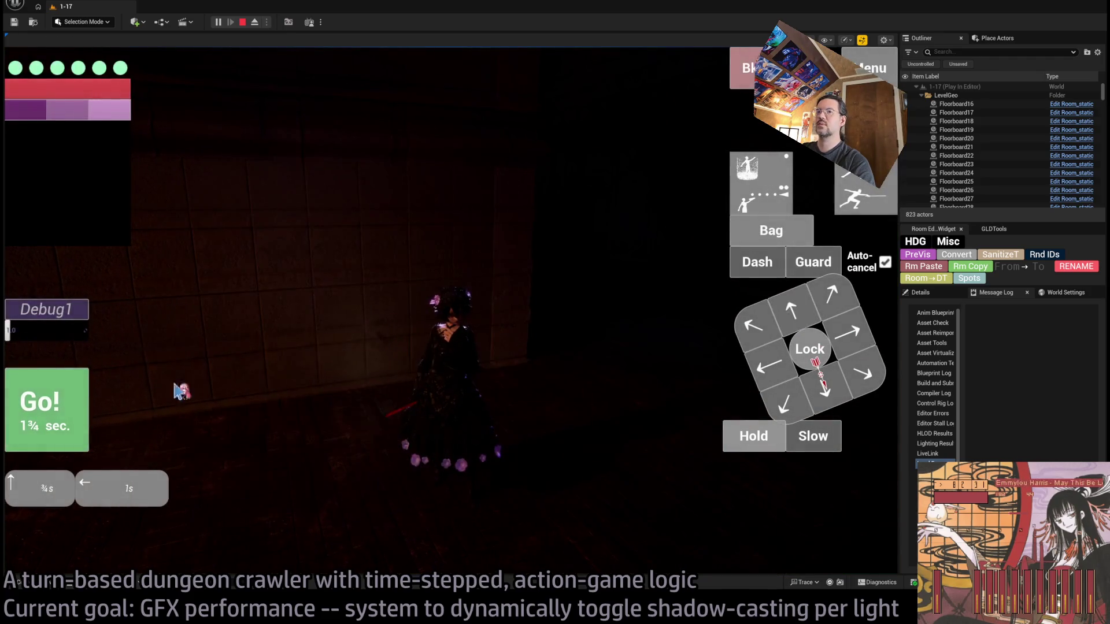
click(611, 327)
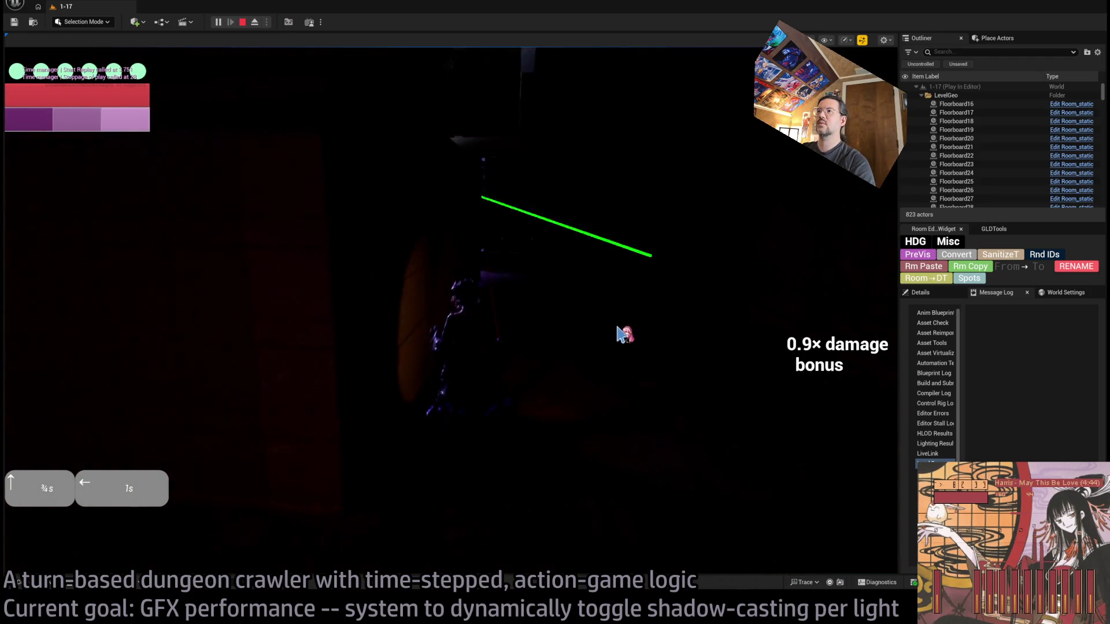
click(611, 340)
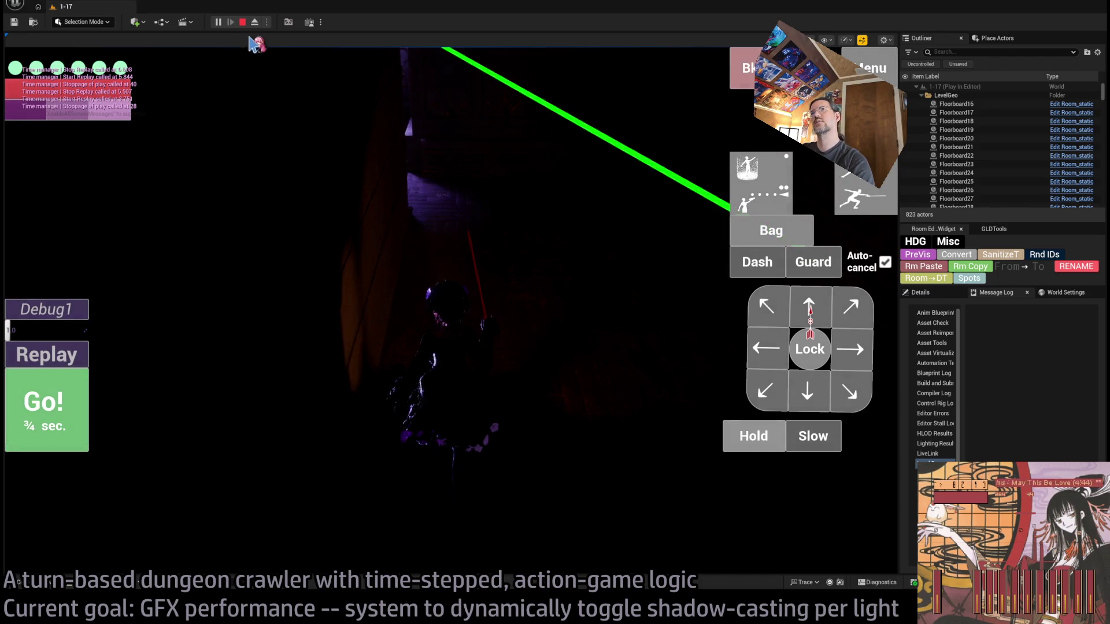
click(242, 22)
key(super+Tab)
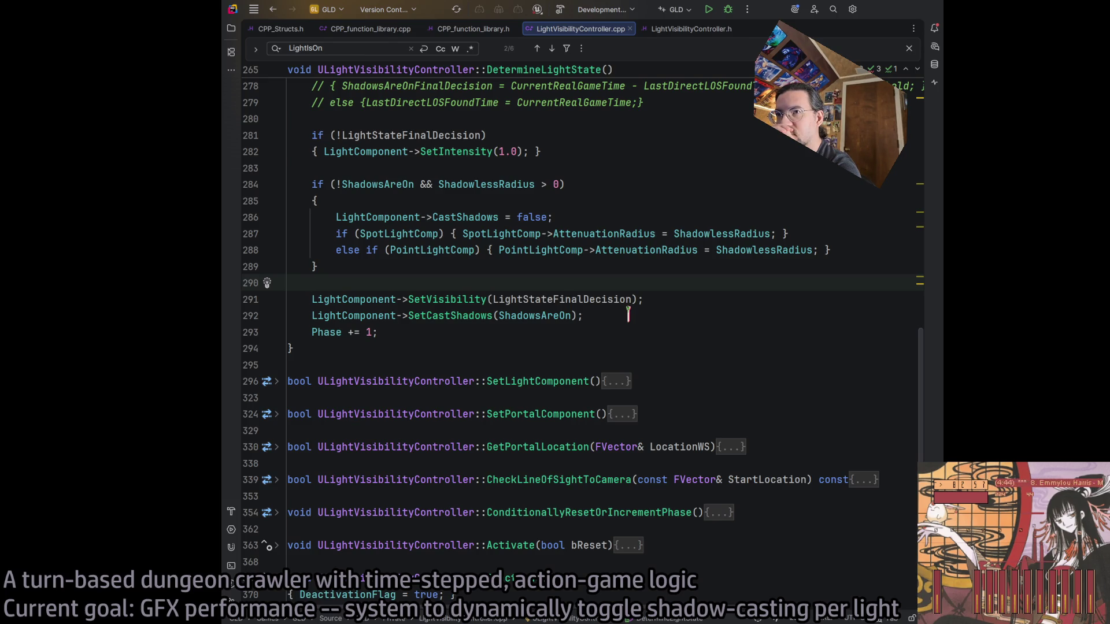
scroll(578, 337, up, 12)
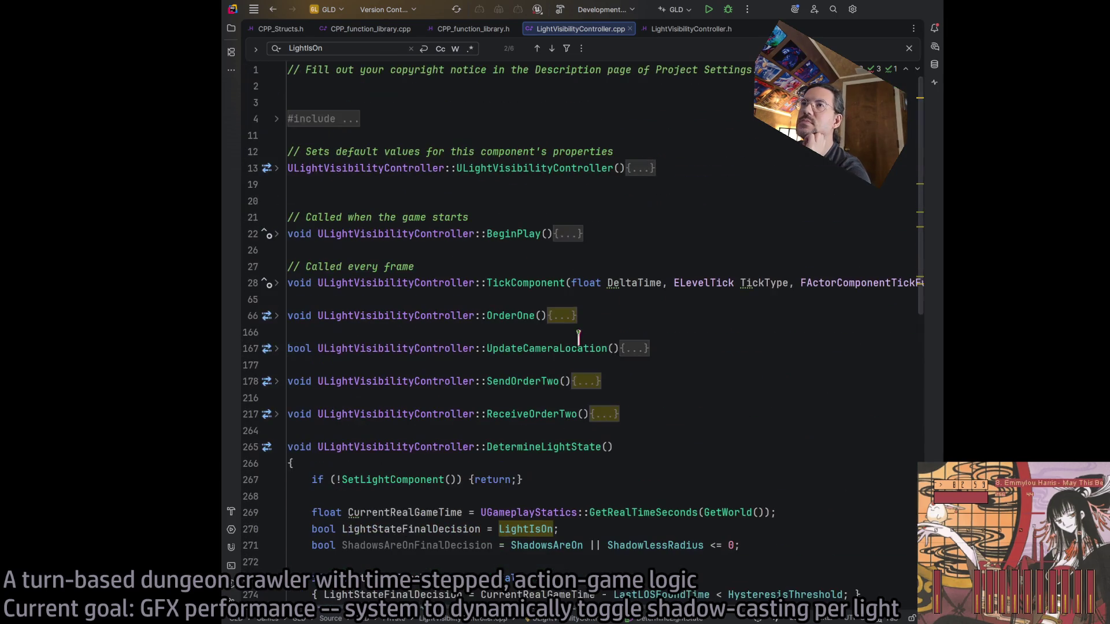
scroll(411, 396, down, 3)
click(277, 252)
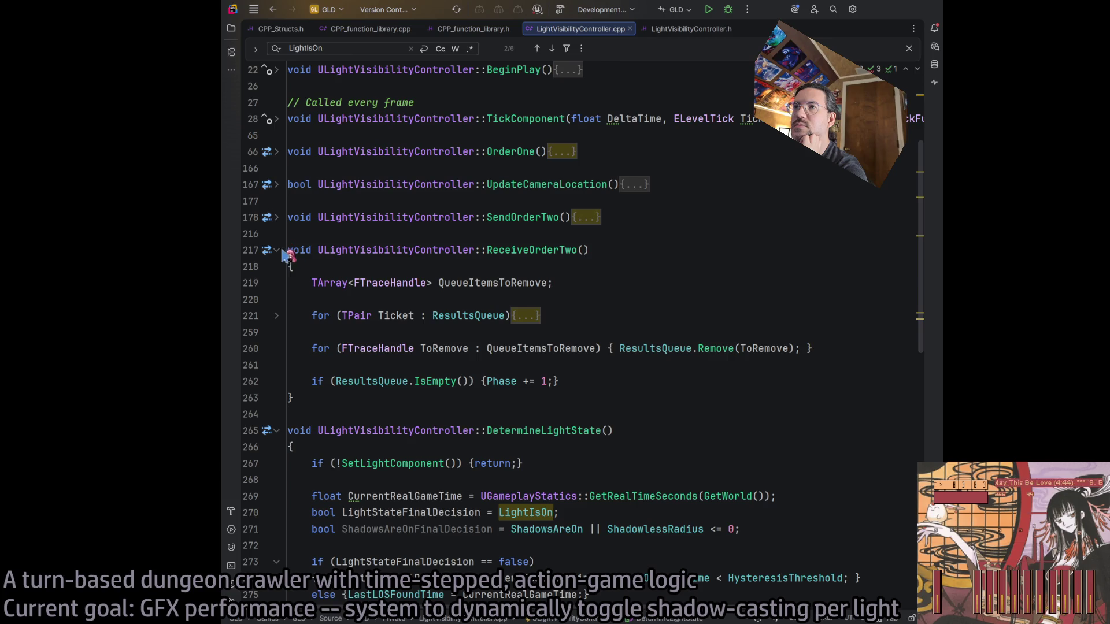
click(276, 250)
click(276, 217)
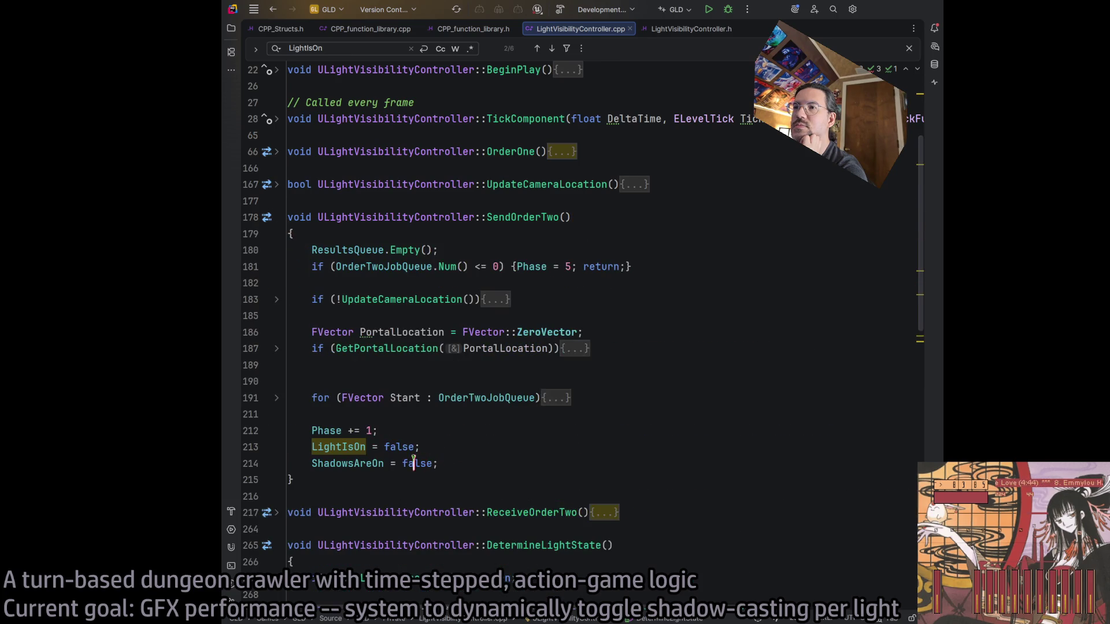
double_click(339, 447)
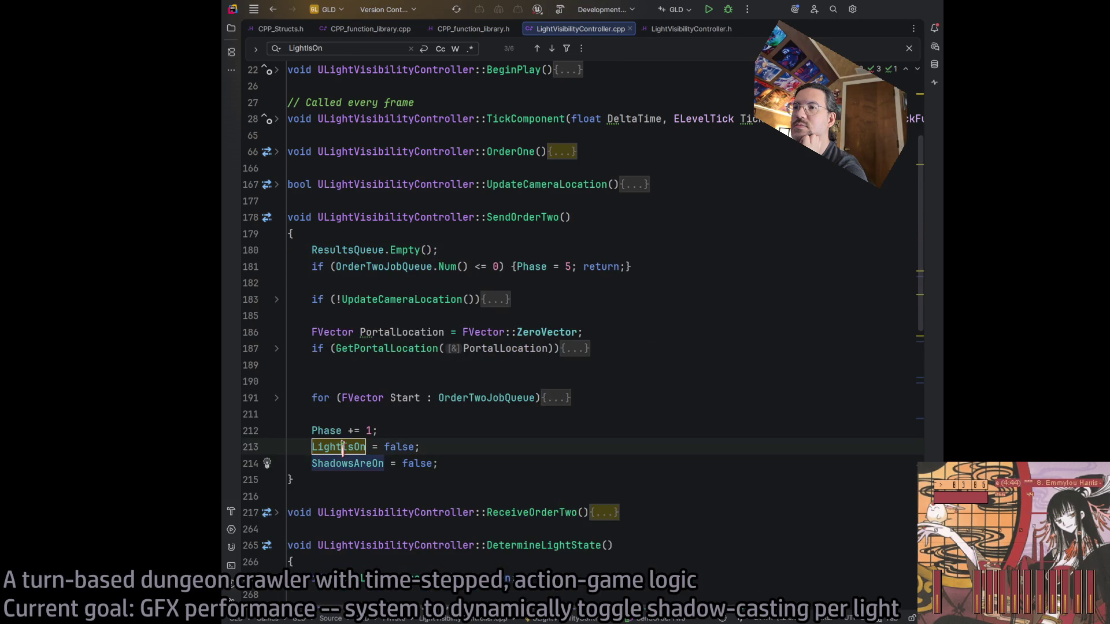
click(278, 218)
click(278, 251)
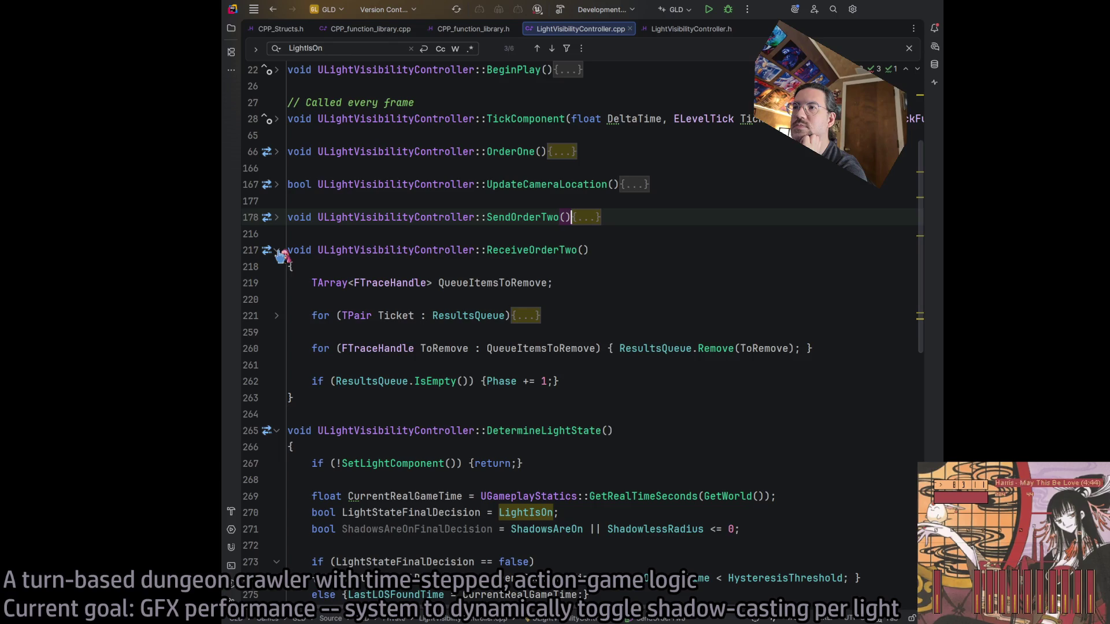
click(278, 252)
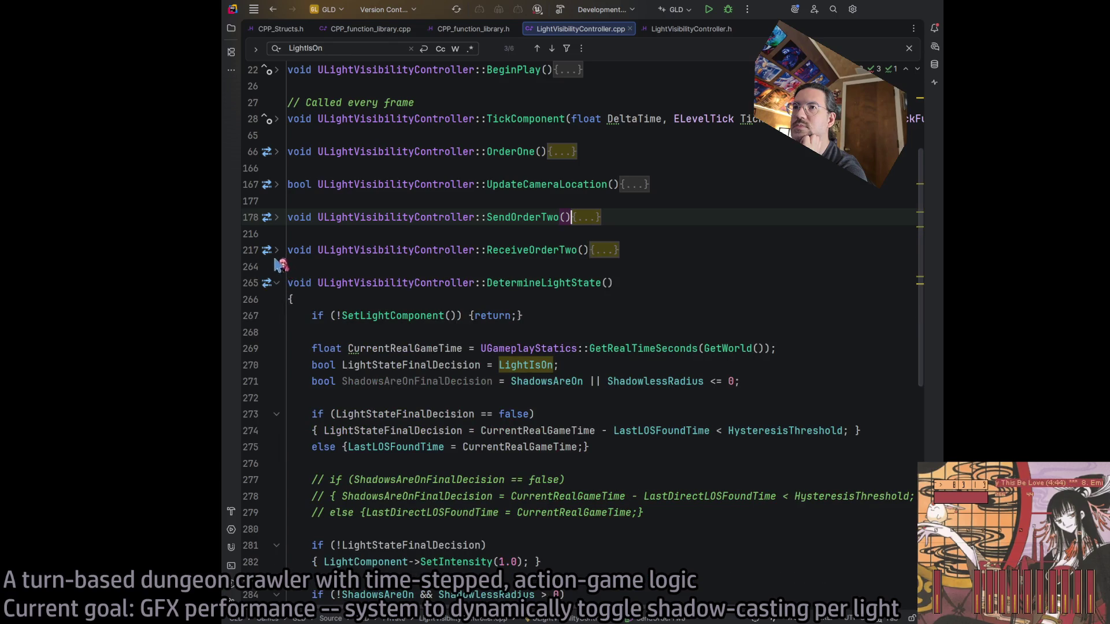
click(278, 252)
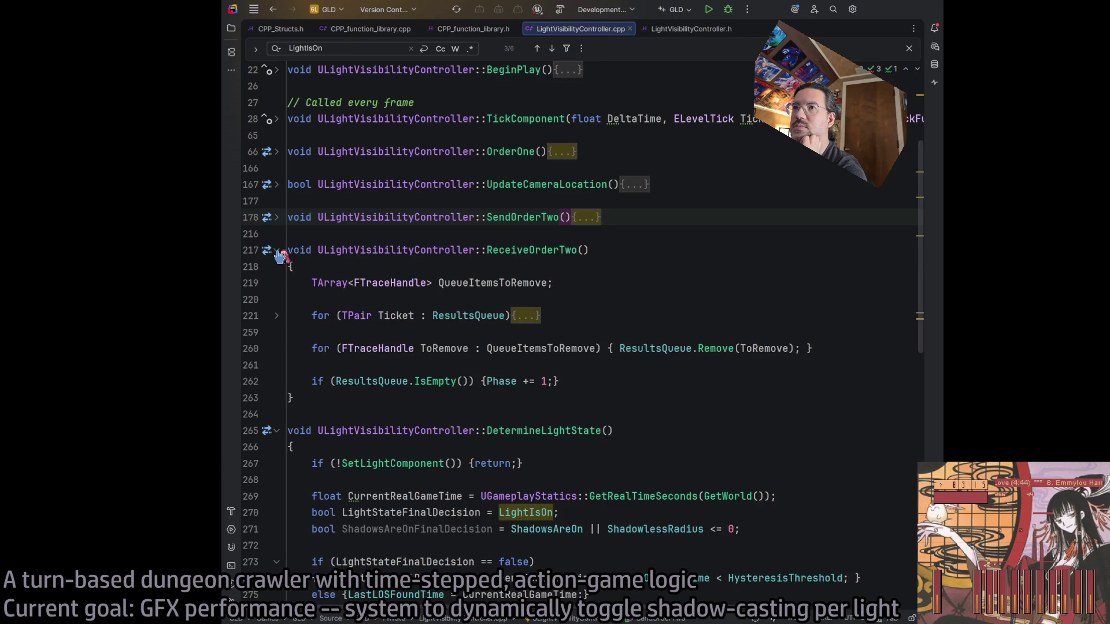
click(277, 250)
scroll(555, 364, down, 3)
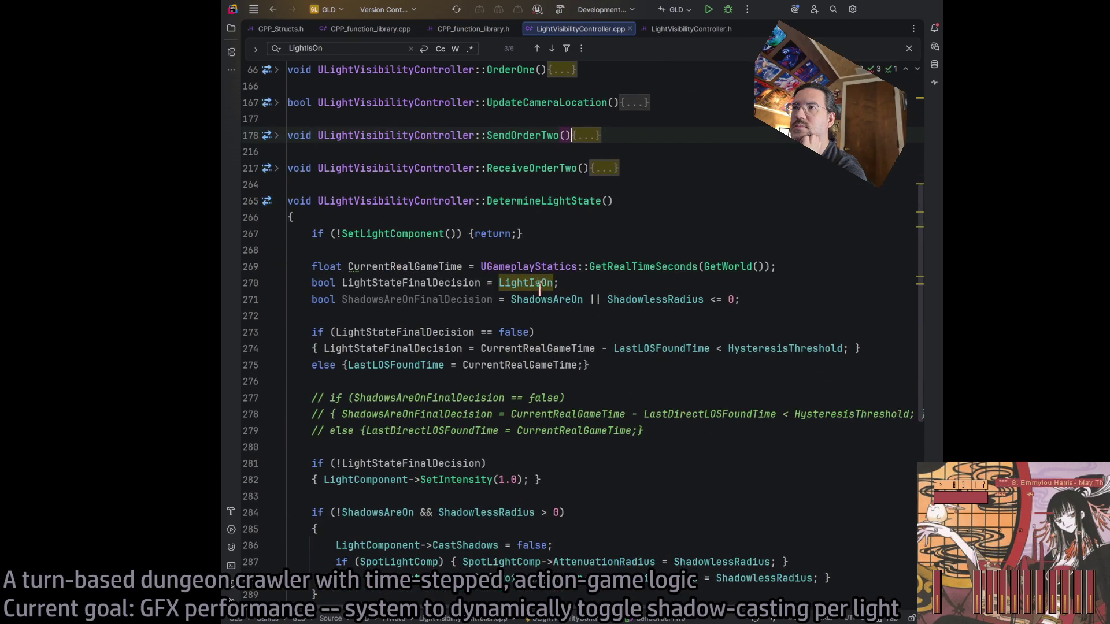
click(537, 283)
double_click(584, 300)
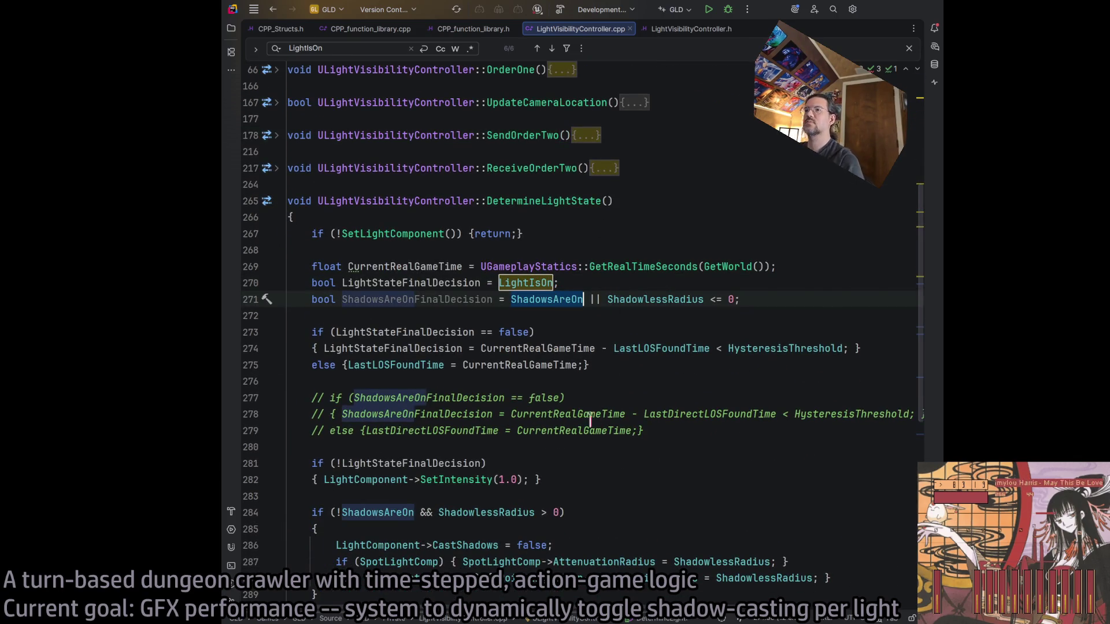
click(515, 282)
key(ctrl+f)
key(Return)
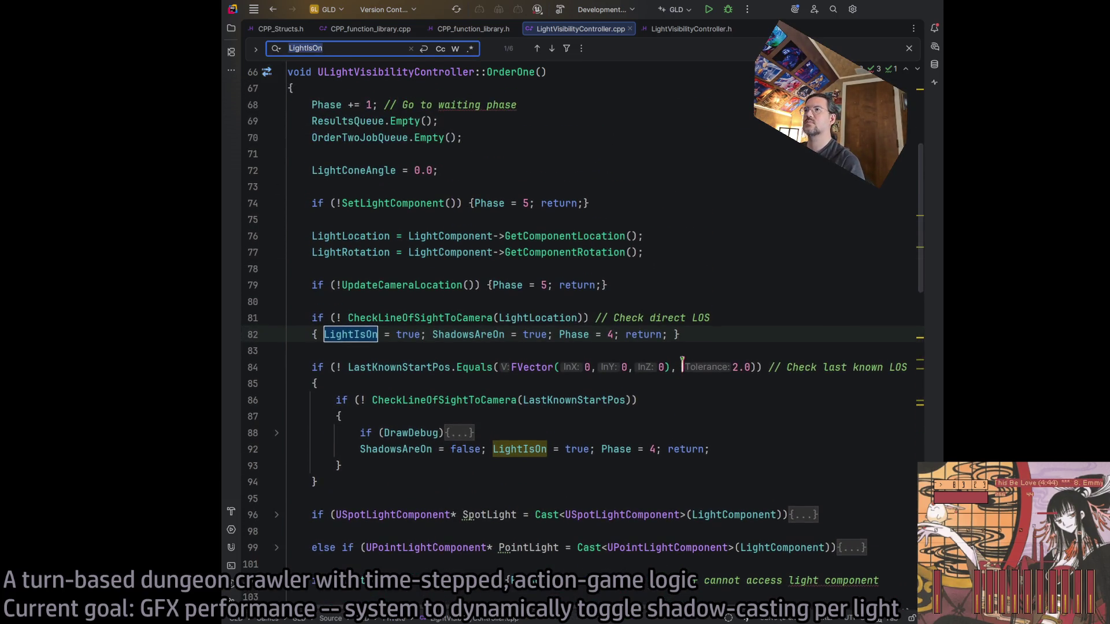
key(Return)
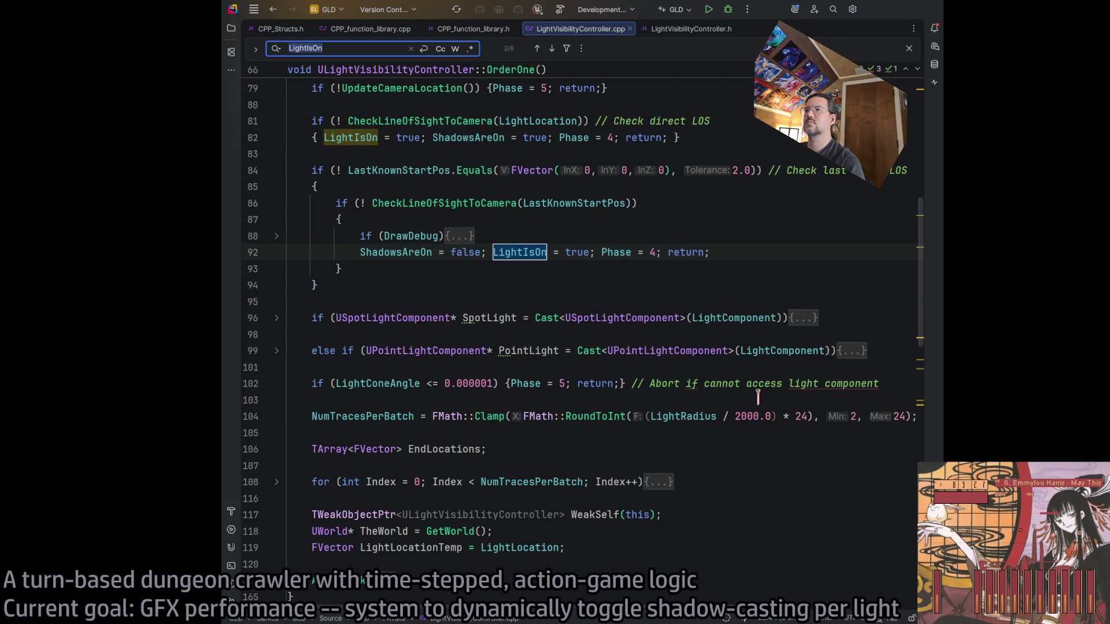
key(Return)
key(Return)
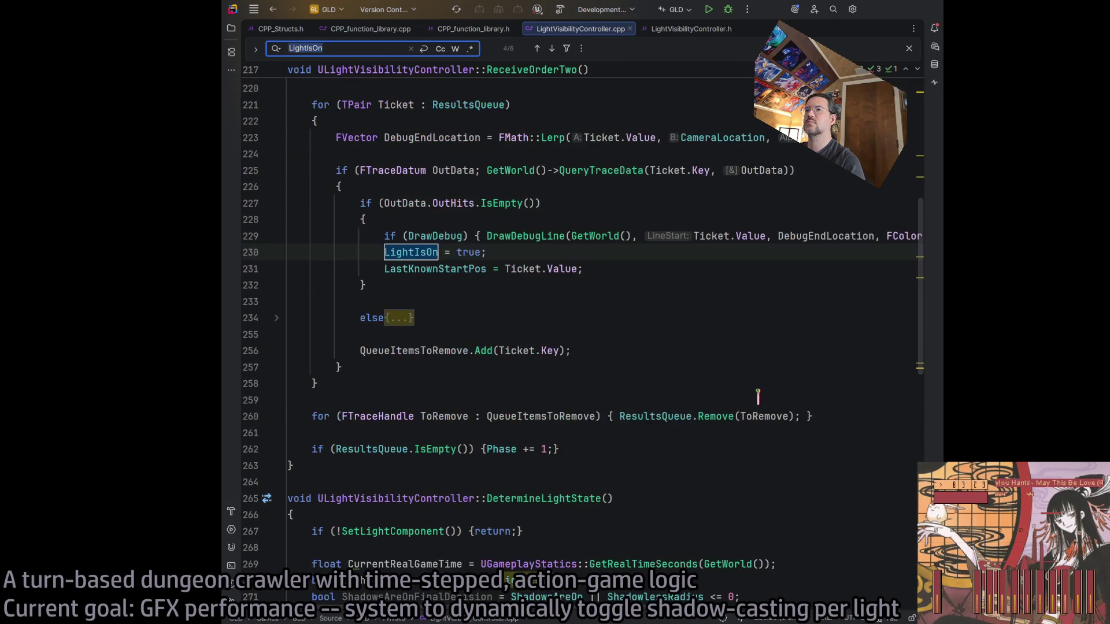
scroll(758, 397, up, 3)
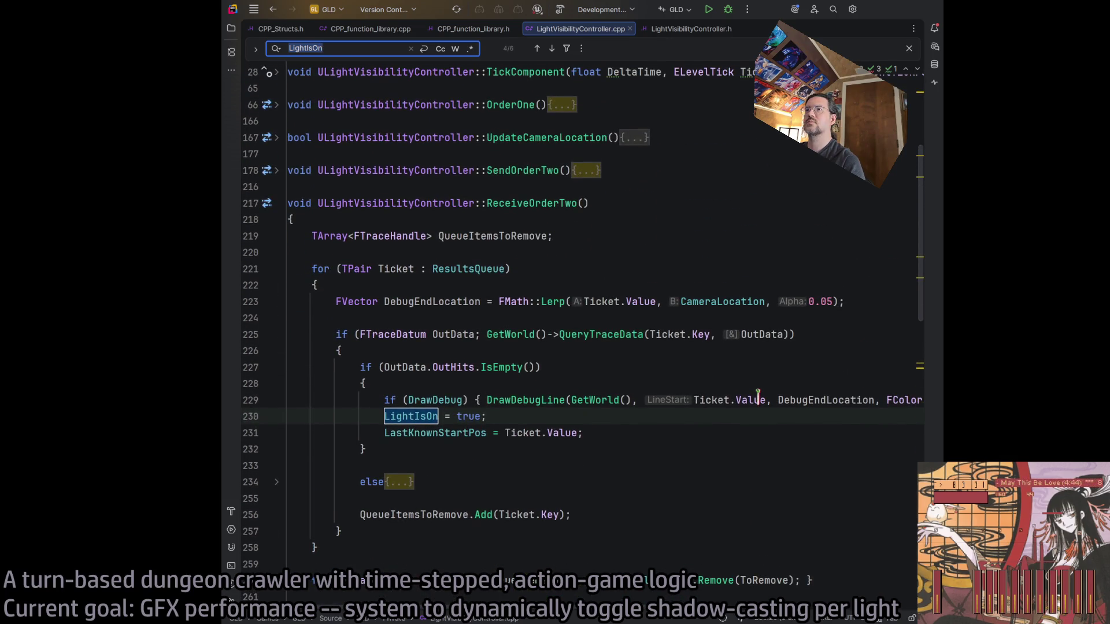
scroll(731, 424, down, 3)
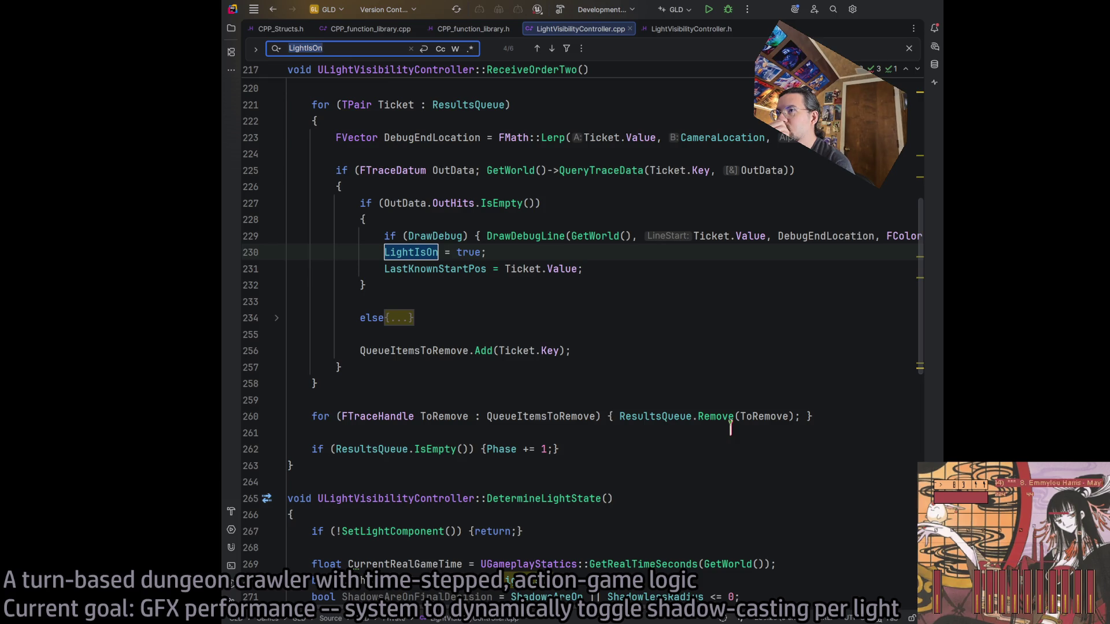
key(Return)
key(Return)
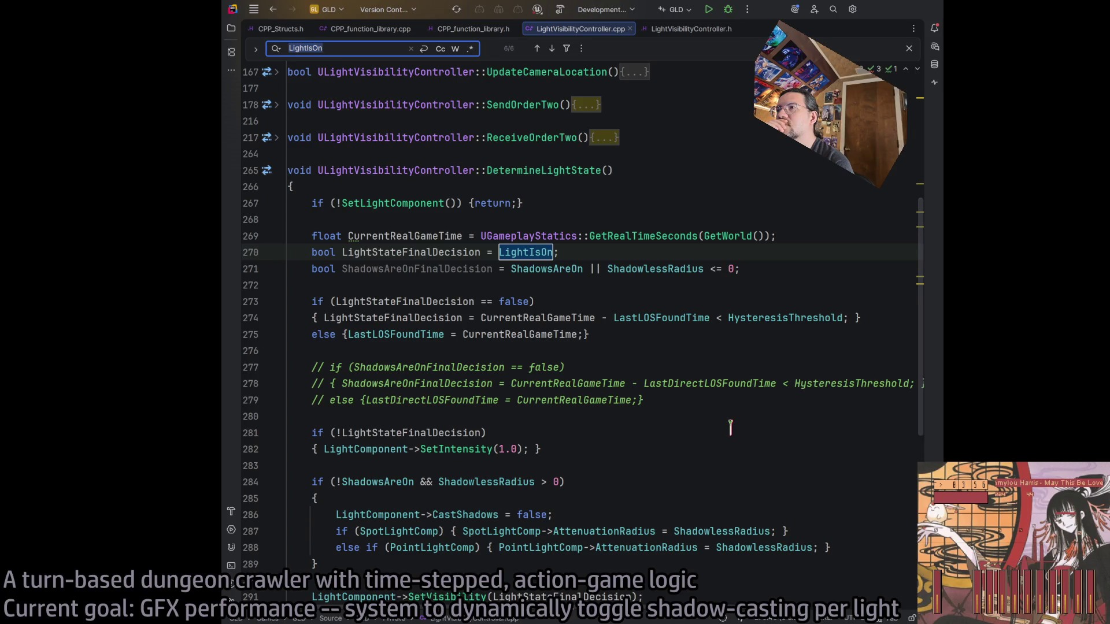
Search the file for ShadowsAreOn and go to line 286
double_click(534, 269)
key(ctrl+f)
scroll(636, 324, down, 1)
key(Return)
key(Return)
key(Return)
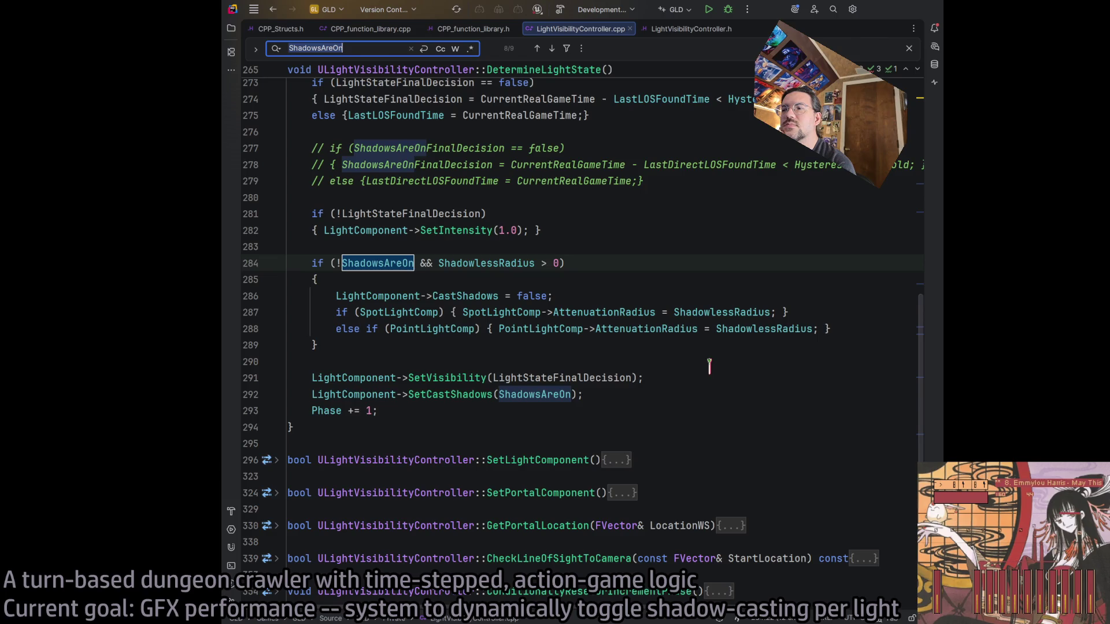
key(alt+Tab)
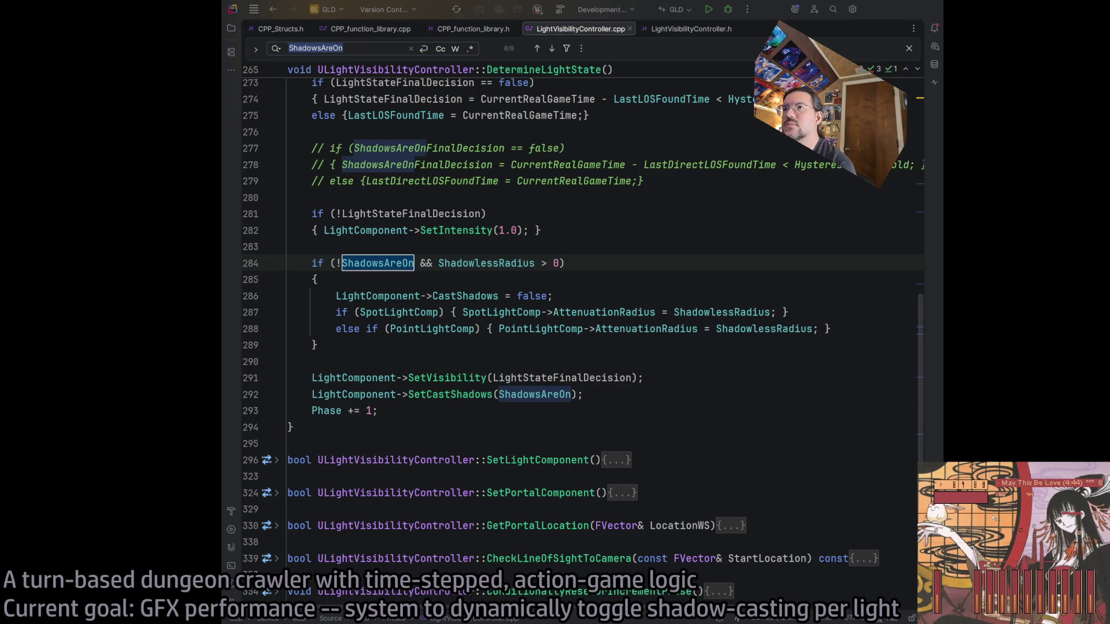
click(506, 295)
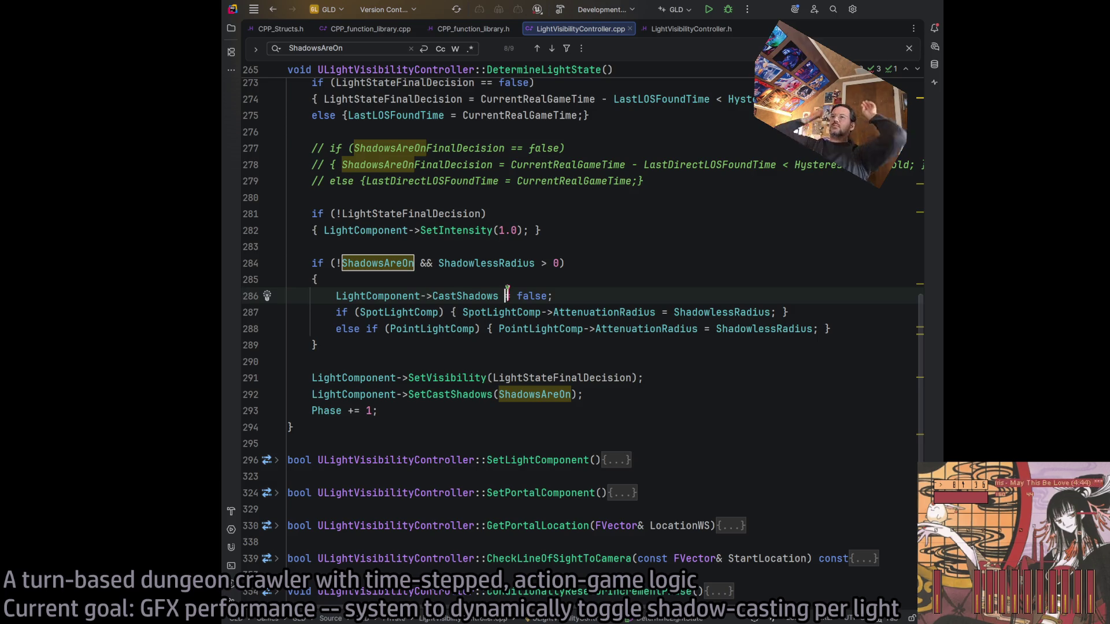
Replace 'CastShadows = false' on line 286 with LightComponent->SetCastShadows(false)
double_click(446, 296)
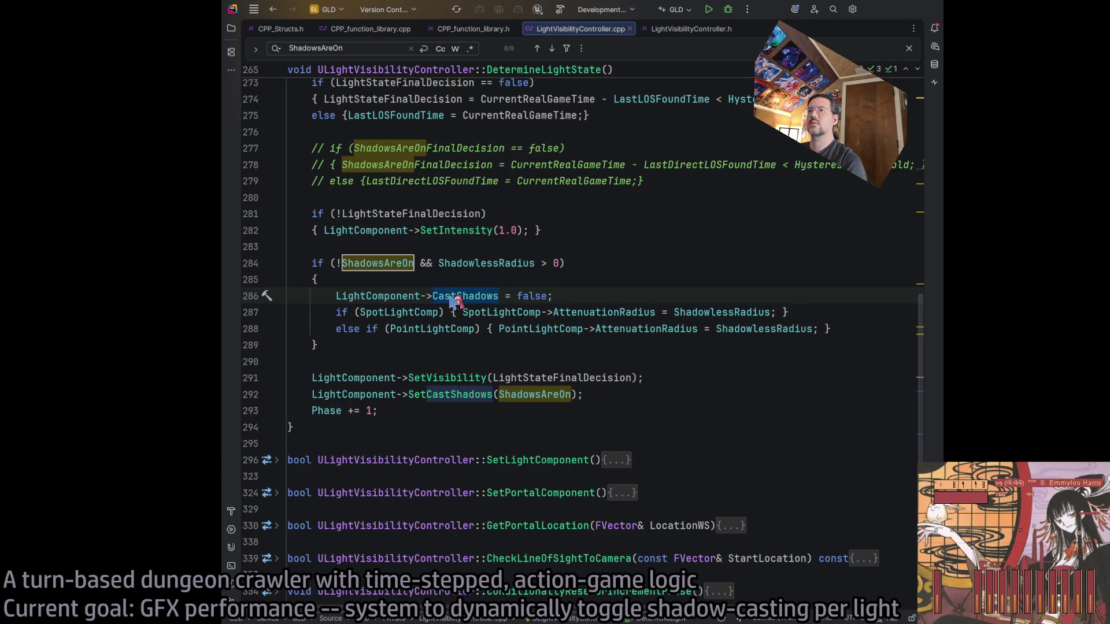
click(368, 400)
click(492, 394)
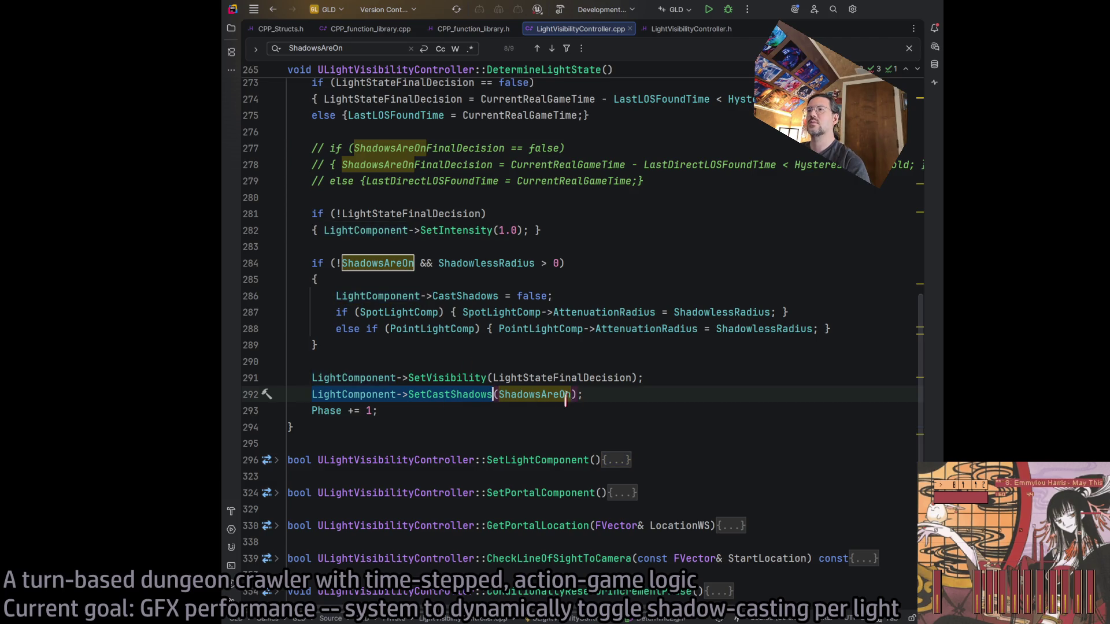
click(543, 296)
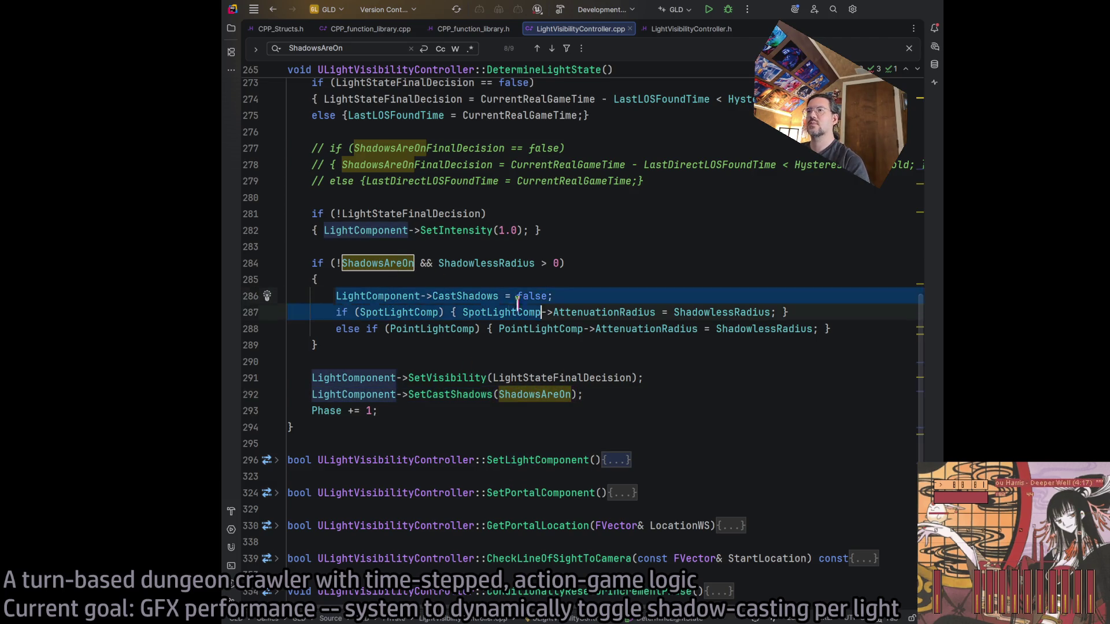
text(LightComponent->SetCastShadows(ShadowsAreOn))
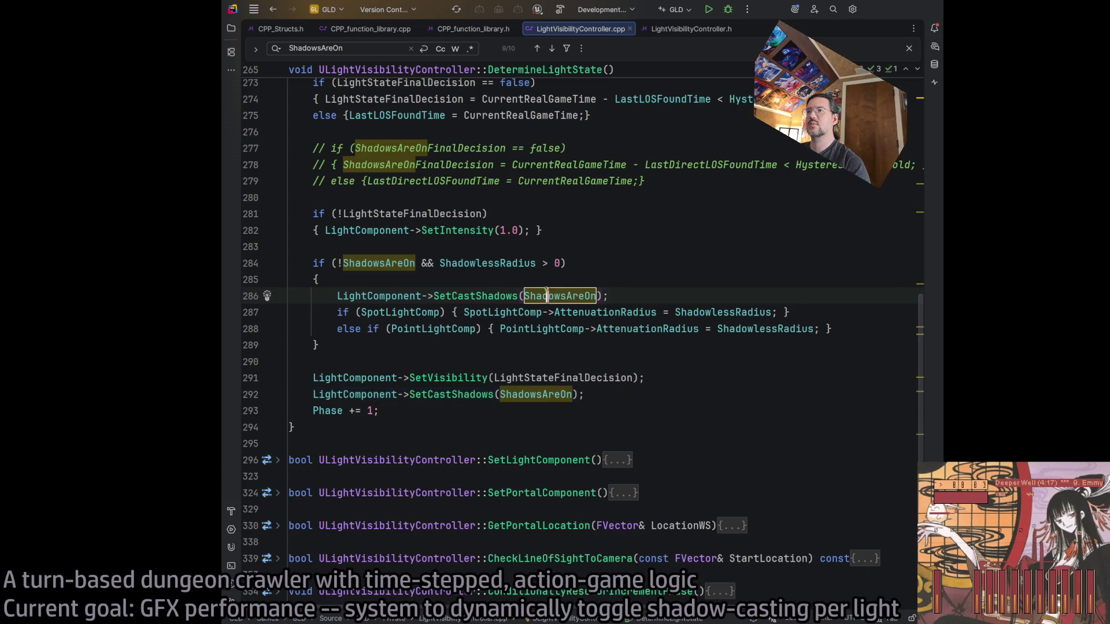
text(false)
key(End)
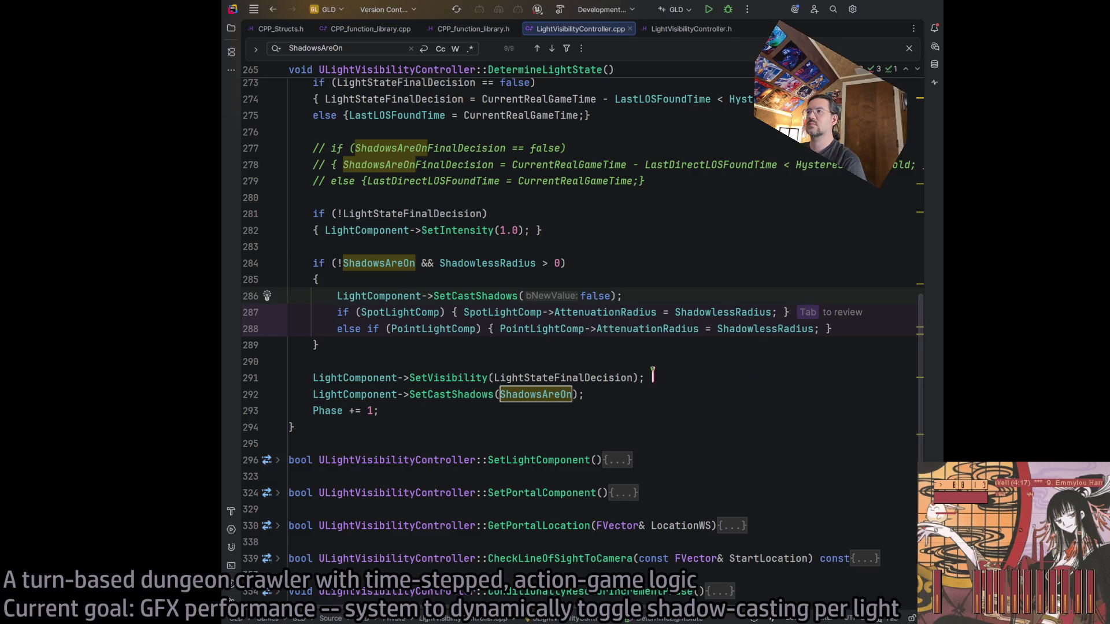
click(673, 361)
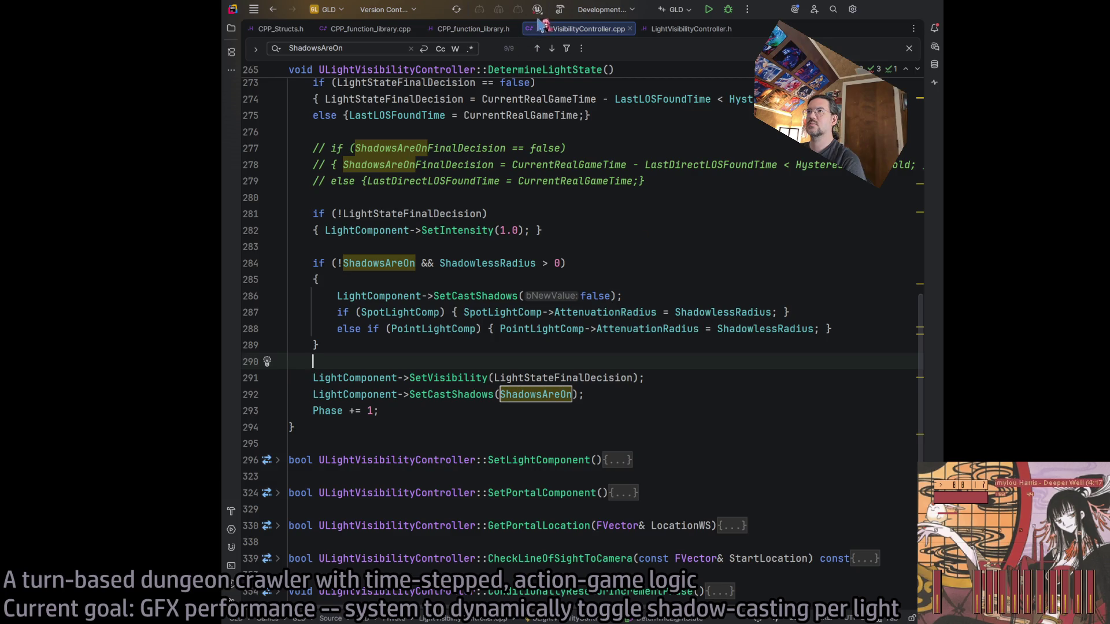
Rebuild the revised code, then start a Play-in-Editor session of level 1-17 with Alt+P
click(560, 9)
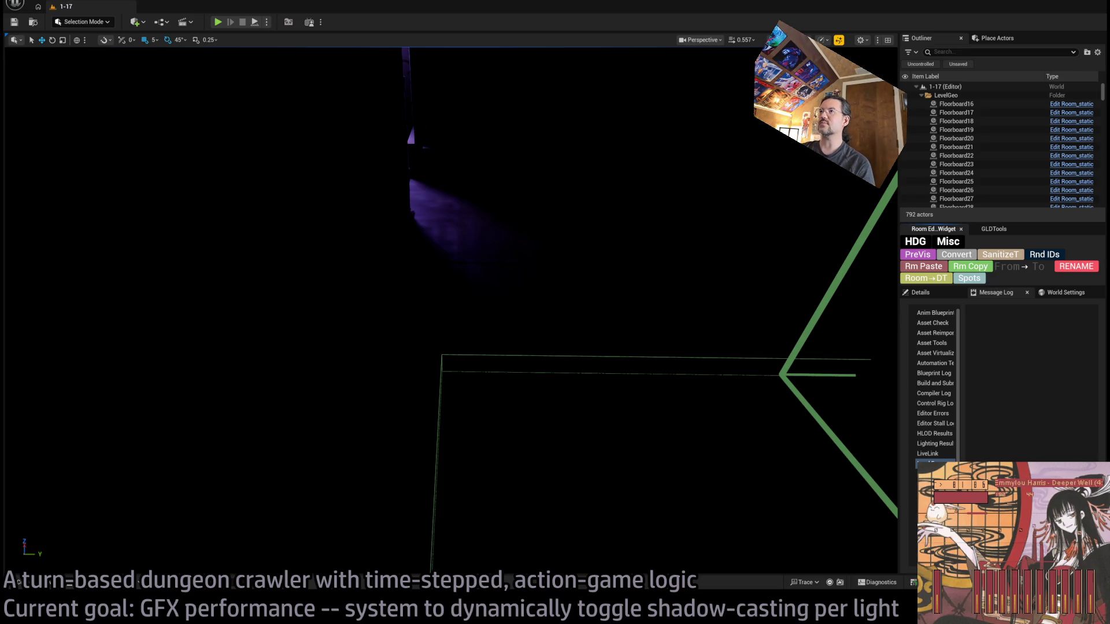
key(alt+p)
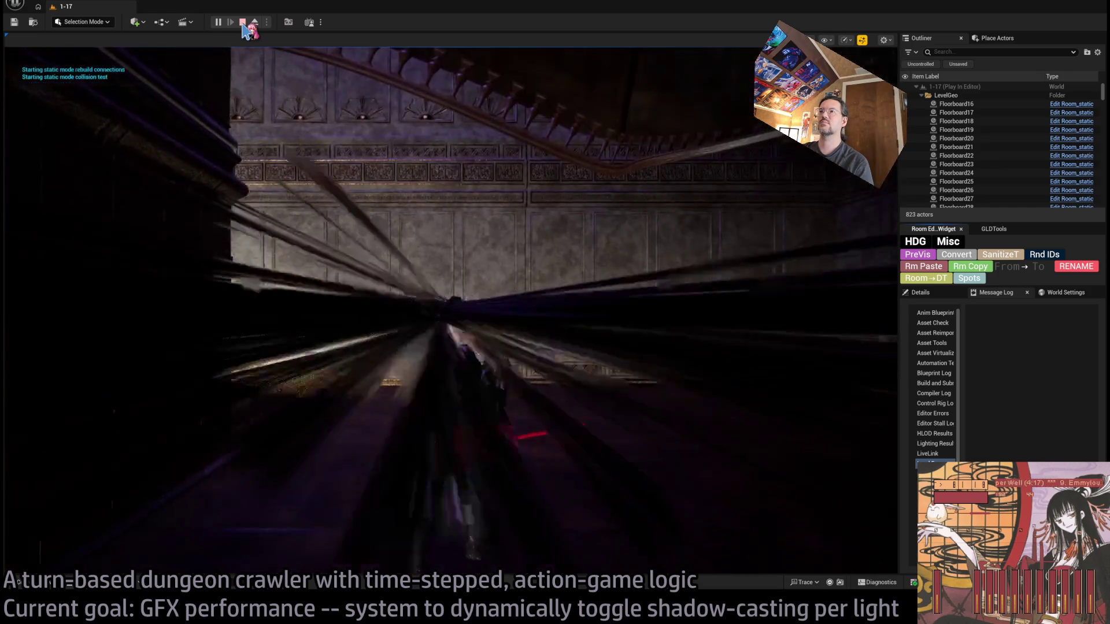
Restart the level 1-17 playtest, play out two queued turns, then stop the session
click(242, 23)
key(alt+p)
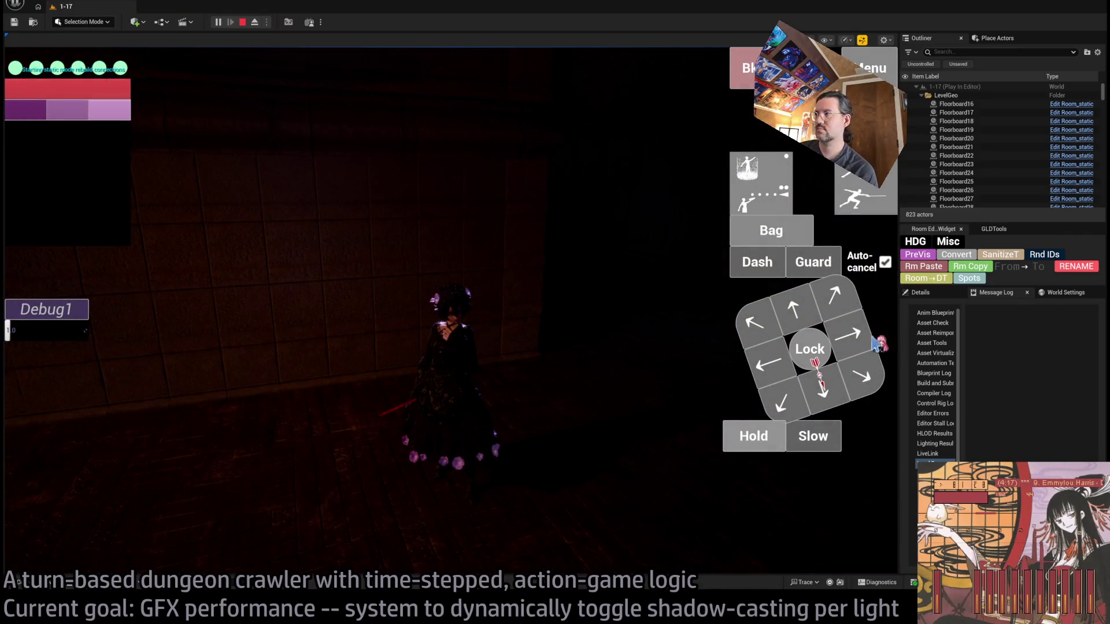
click(51, 417)
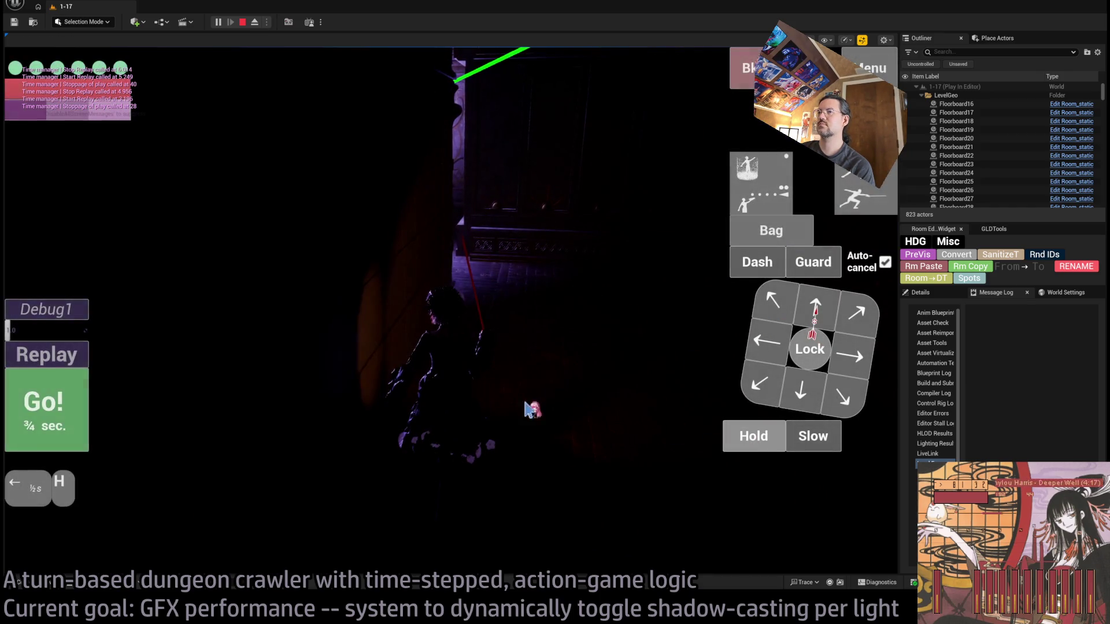
click(687, 399)
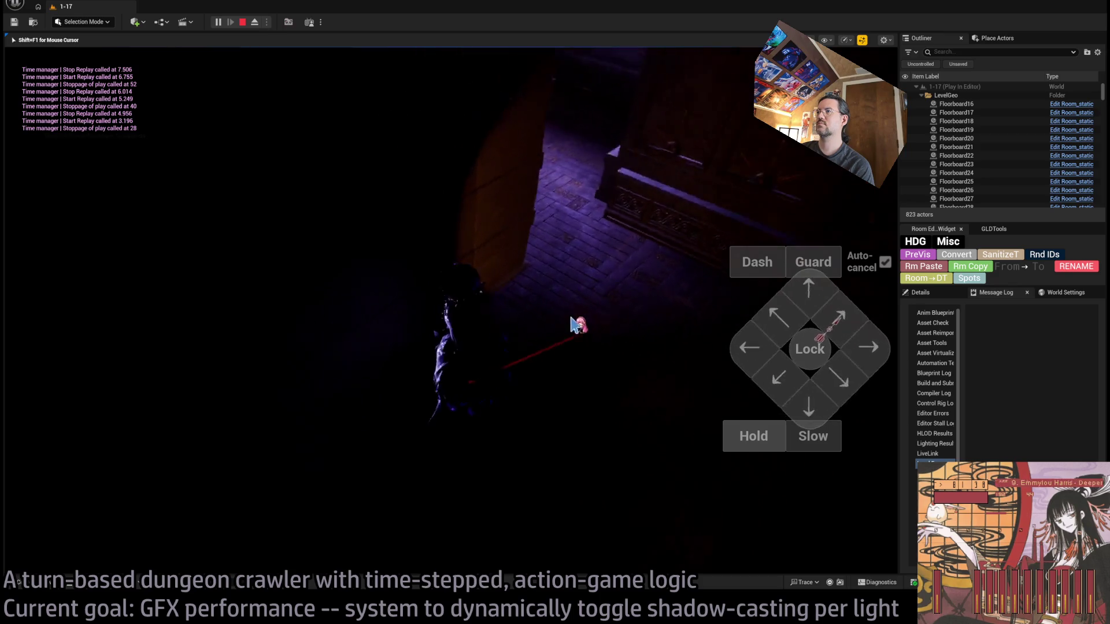
click(242, 22)
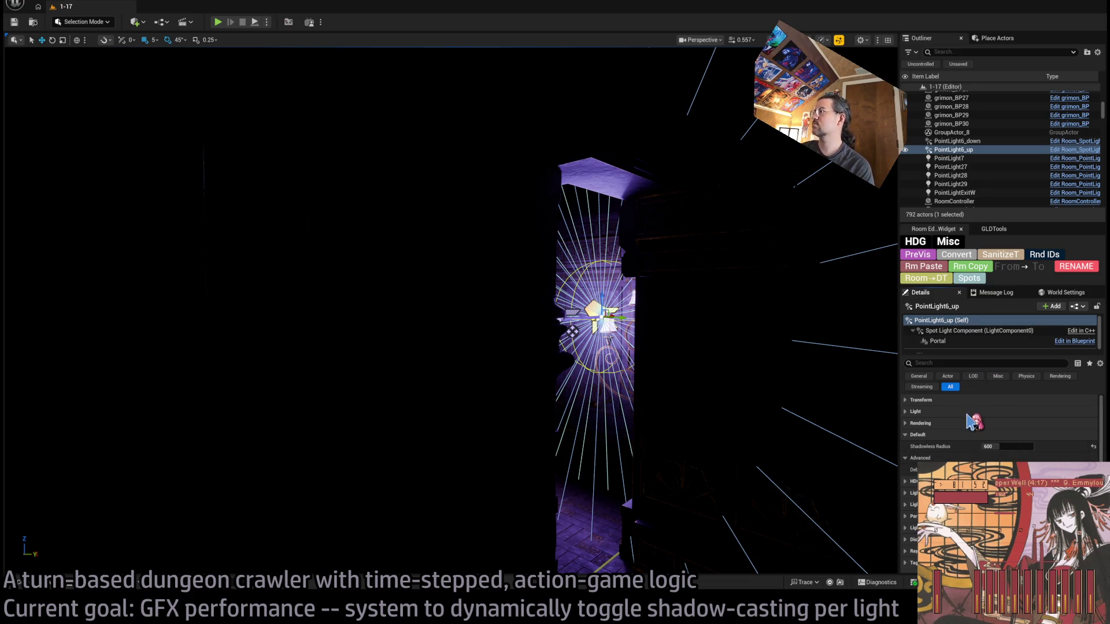
Set PointLight6_up's Shadowless Radius to 400 and start a new playtest
click(951, 411)
click(953, 412)
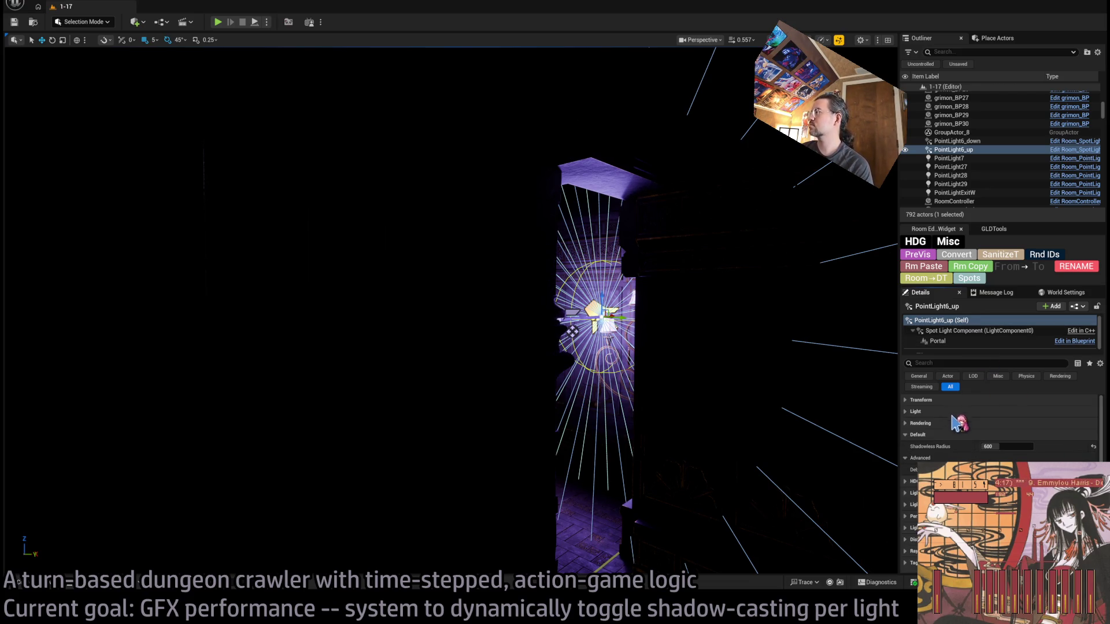
click(1006, 447)
text(400)
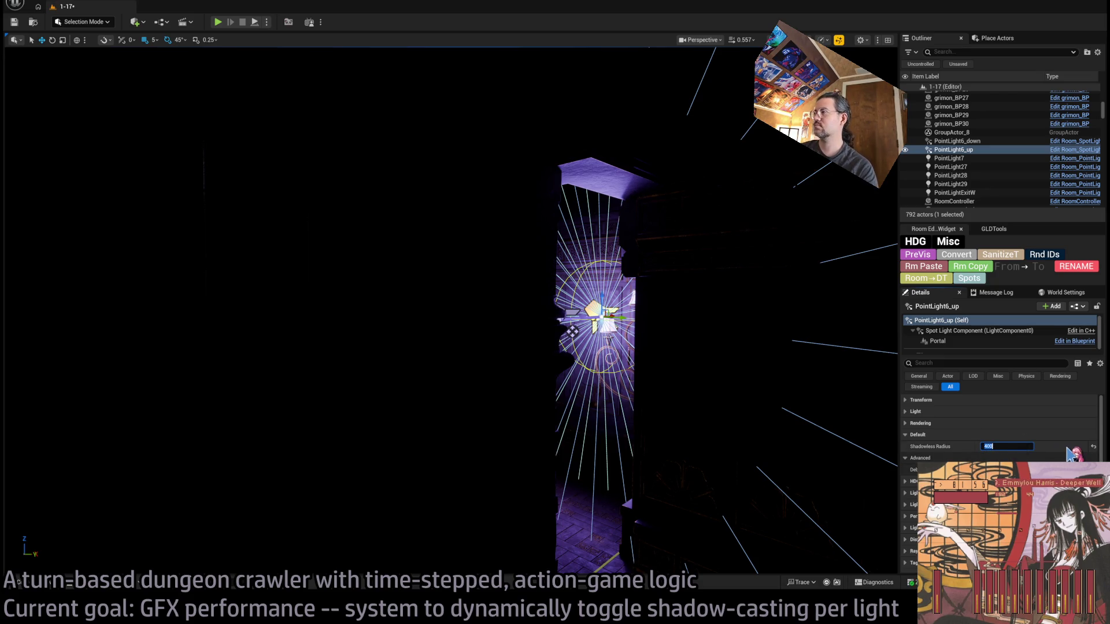
key(Return)
key(alt+p)
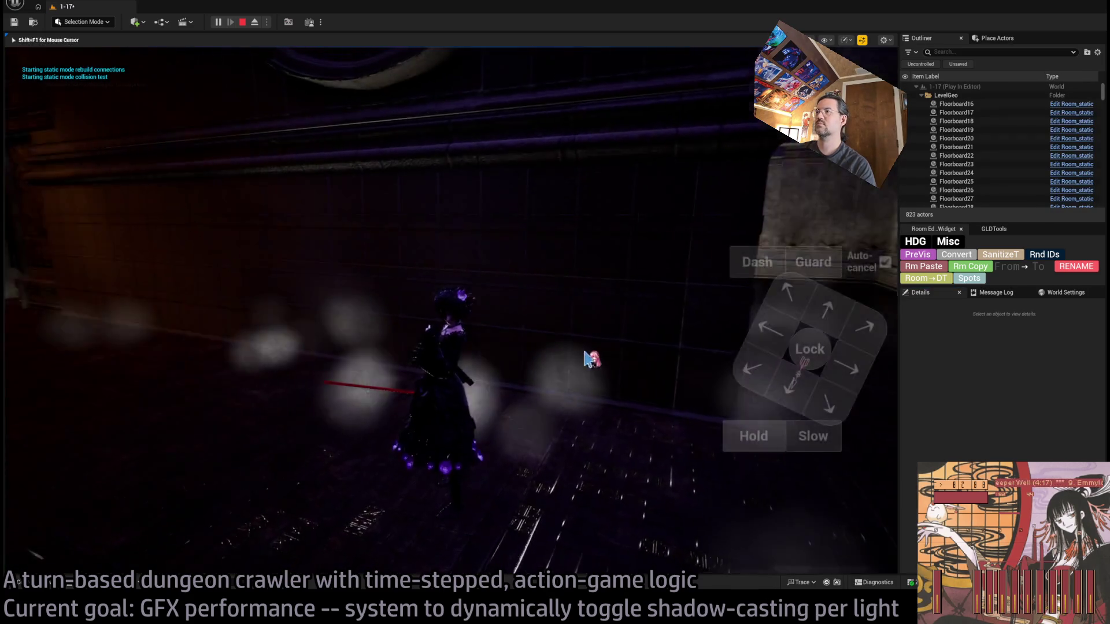
click(819, 323)
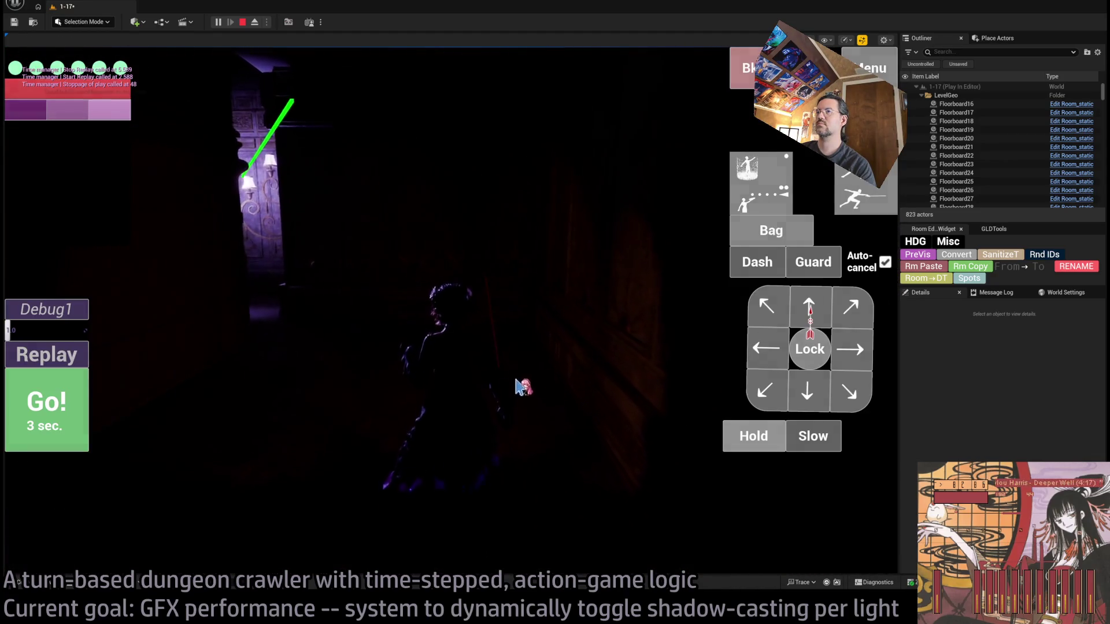
click(749, 348)
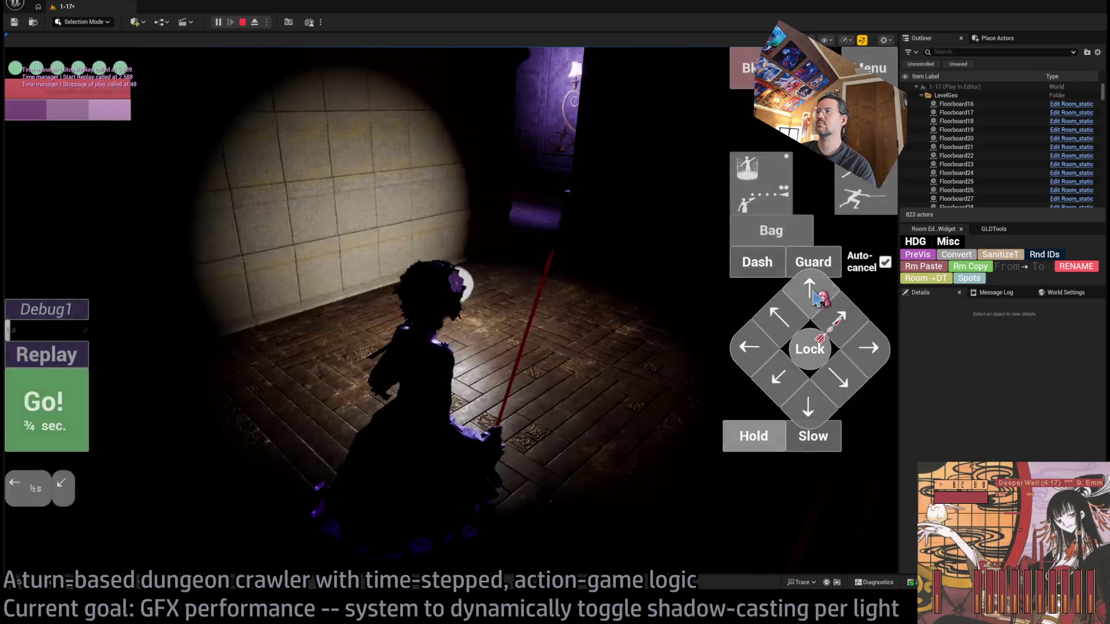
click(779, 377)
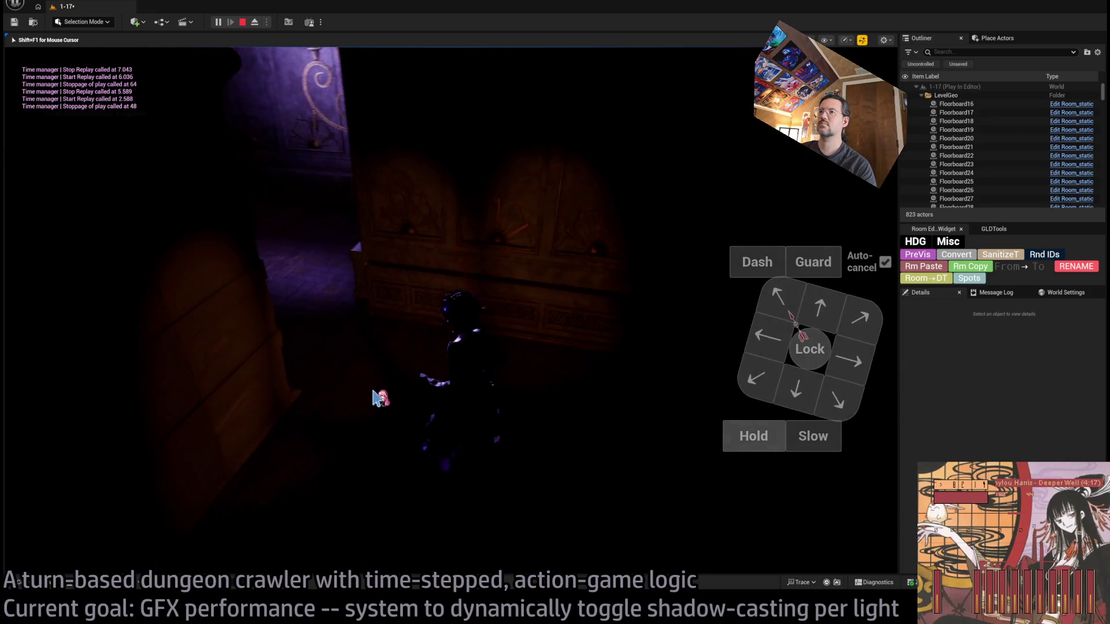
key(Escape)
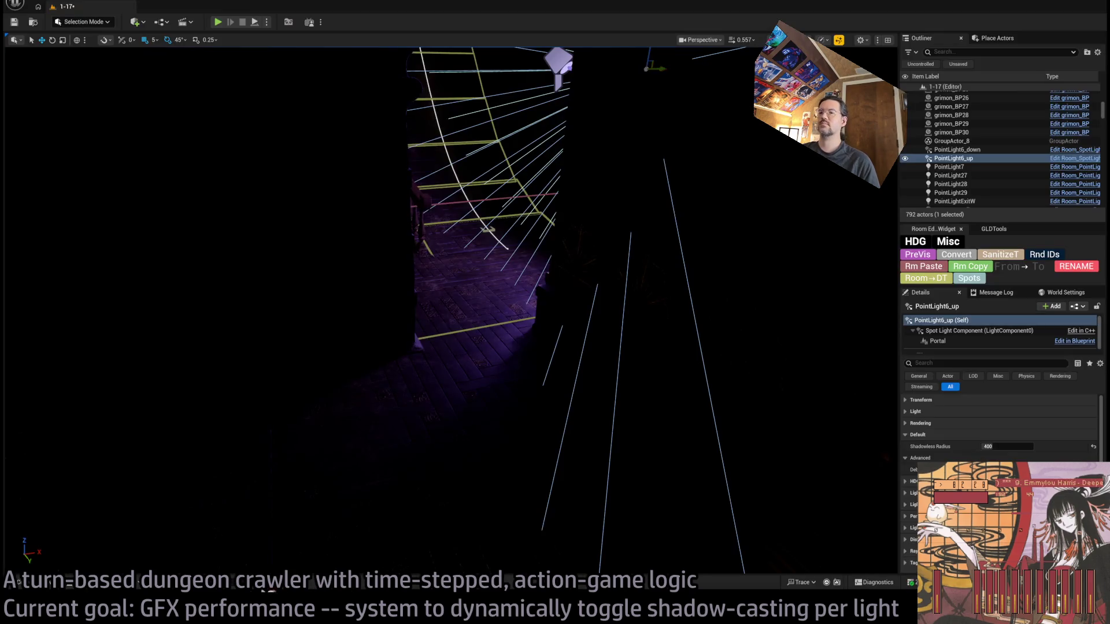
Switch to Rider and scroll to DetermineLightState's shadow hysteresis lines
key(alt+Tab)
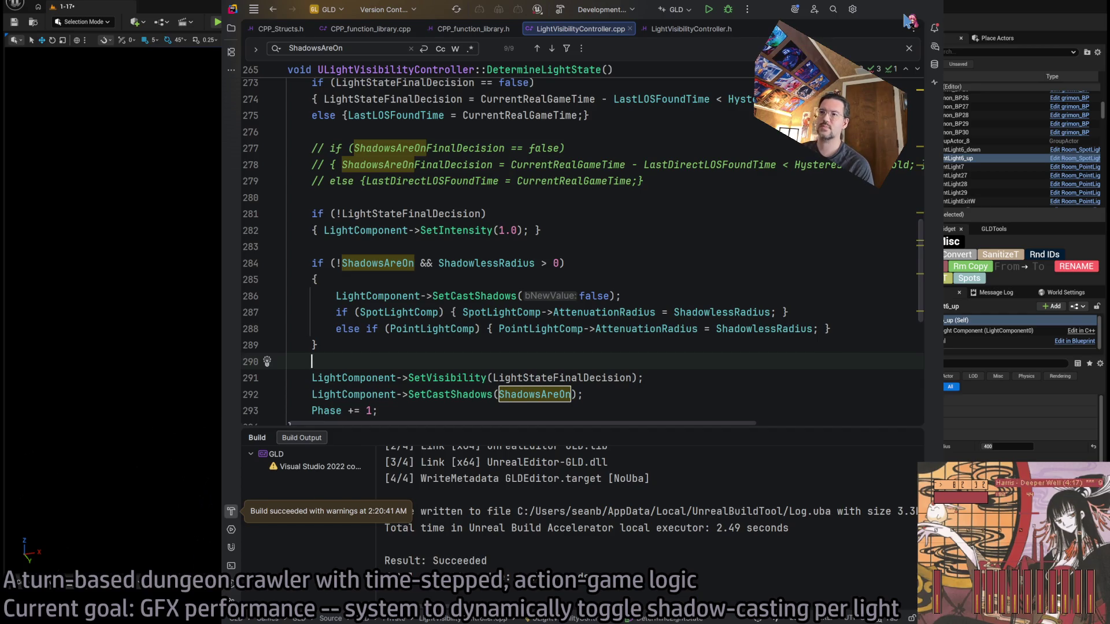
scroll(606, 265, down, 2)
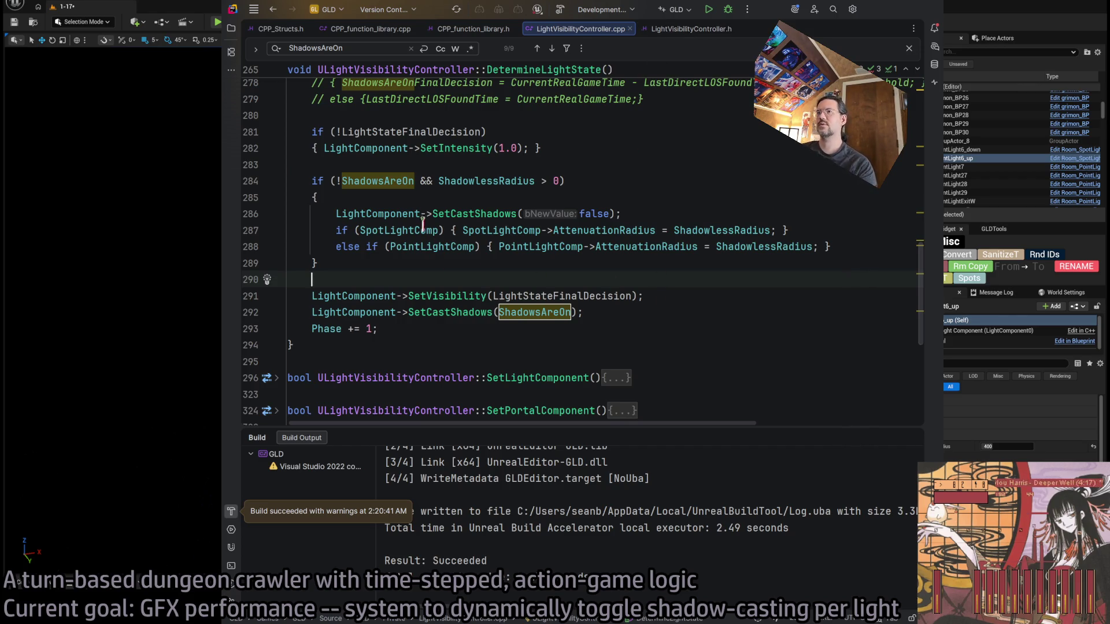
scroll(665, 315, up, 3)
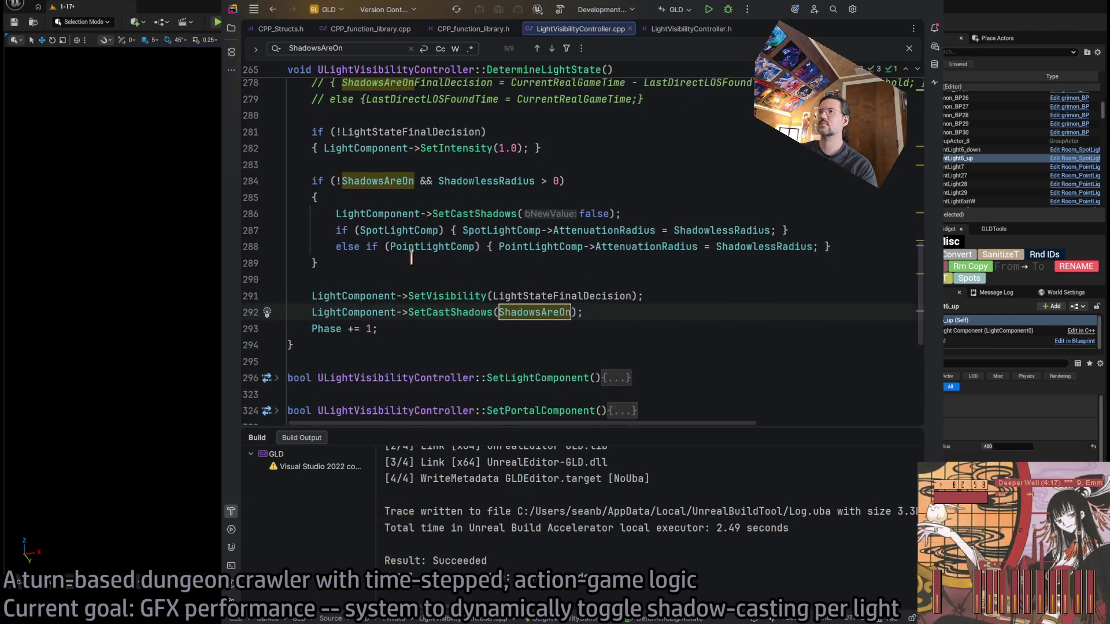
scroll(441, 256, up, 1)
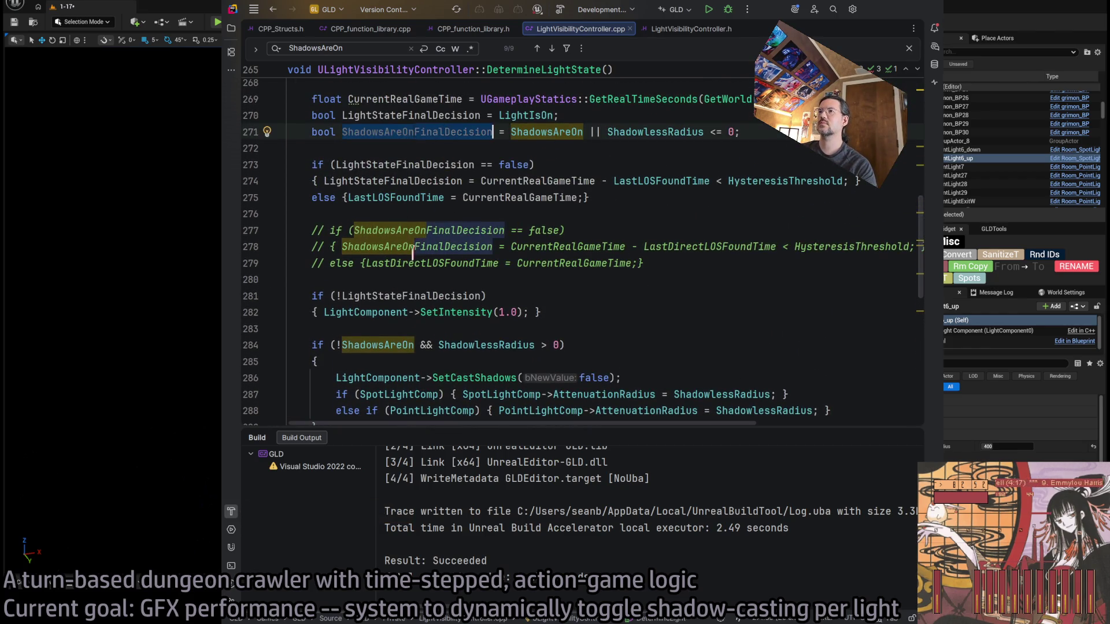
Uncomment lines 277–279, then comment them back out so they stay unchanged
mouse_move(644, 264)
mouse_down()
mouse_move(462, 248)
mouse_move(450, 226)
mouse_up()
key(ctrl+slash)
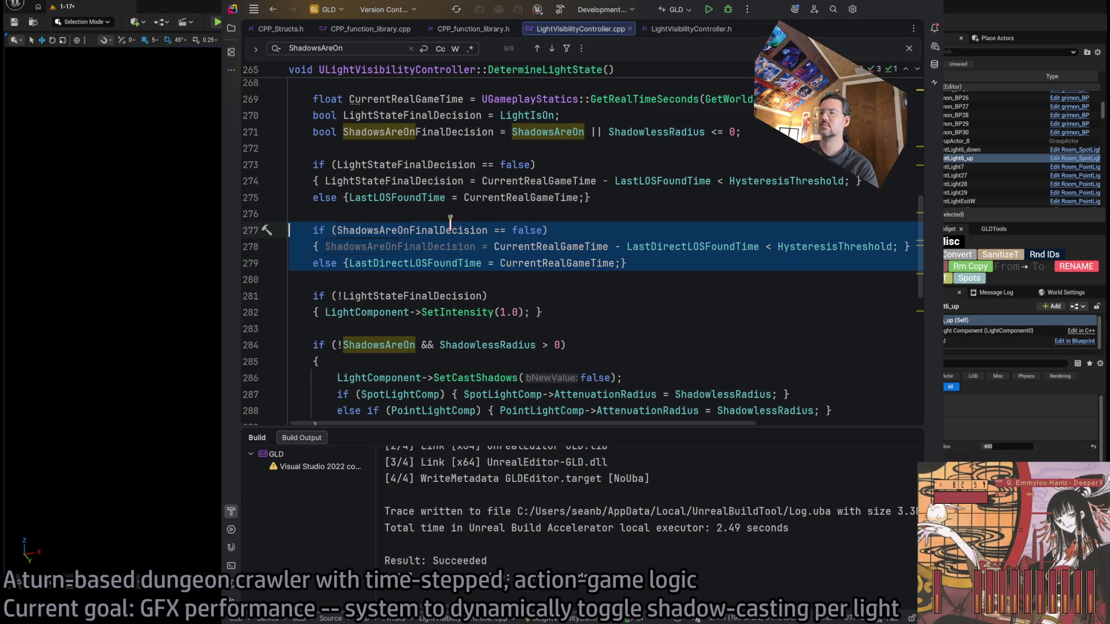
scroll(636, 356, down, 2)
key(ctrl+slash)
click(636, 356)
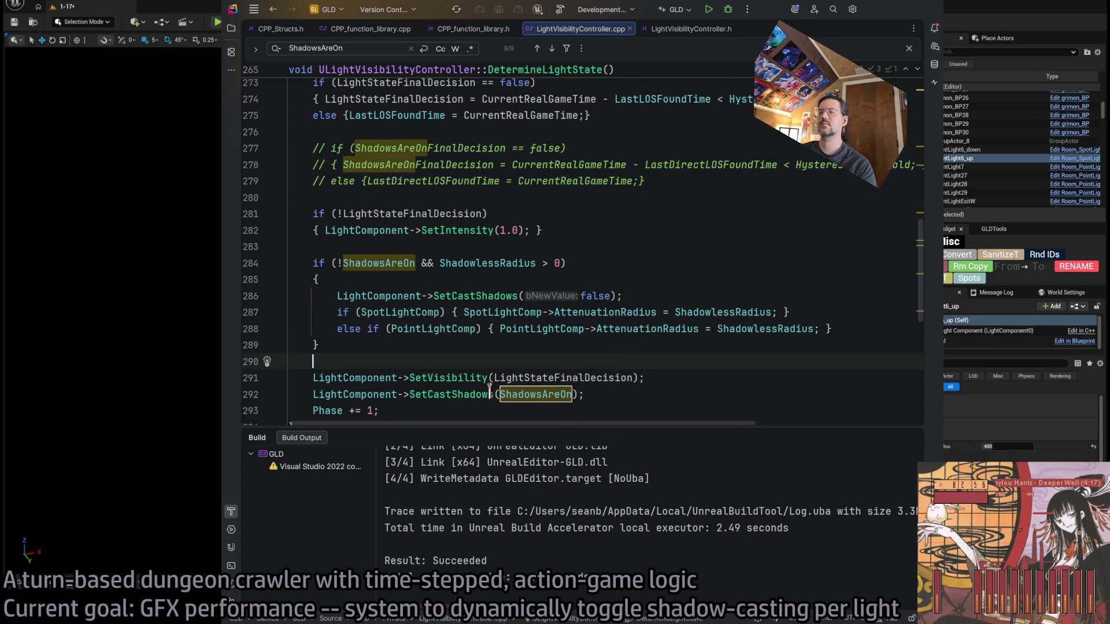
scroll(540, 359, down, 2)
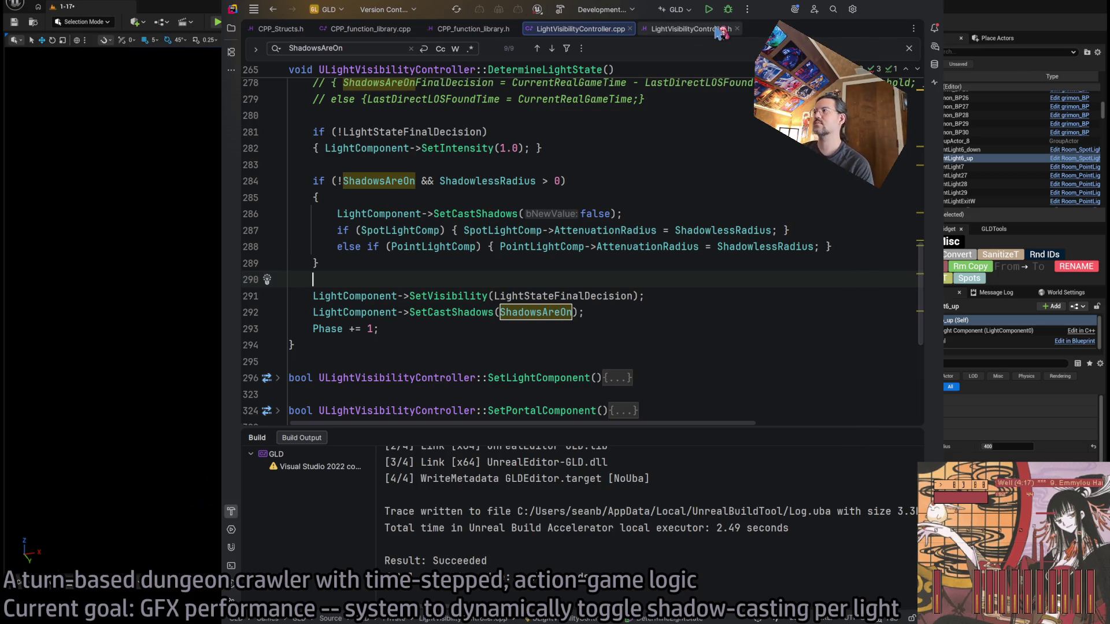
scroll(633, 69, up, 3)
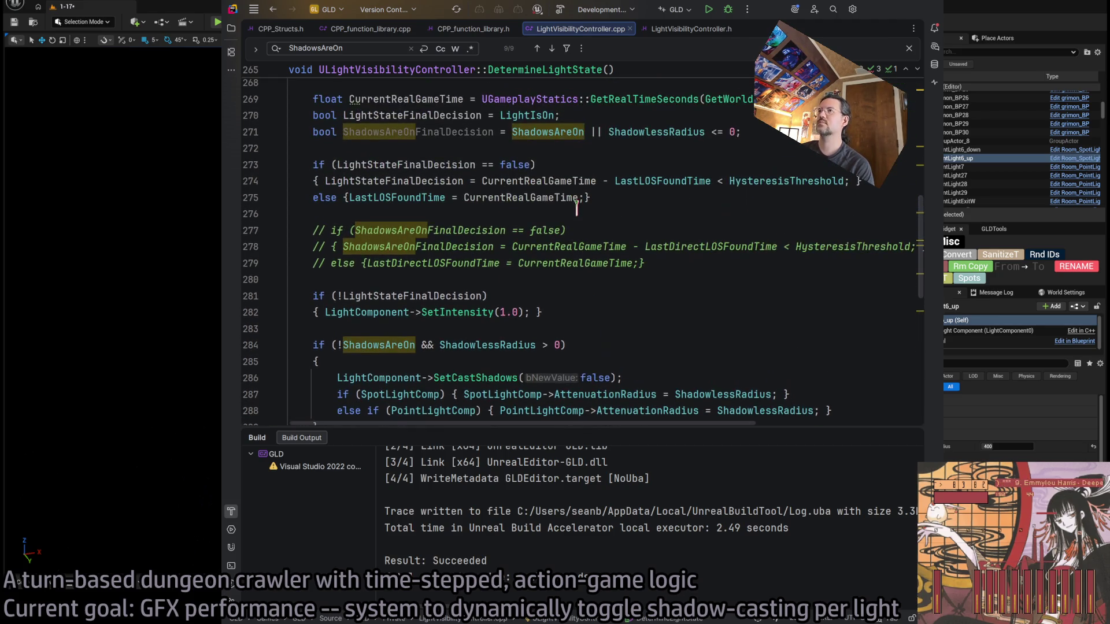
click(691, 29)
scroll(512, 282, down, 2)
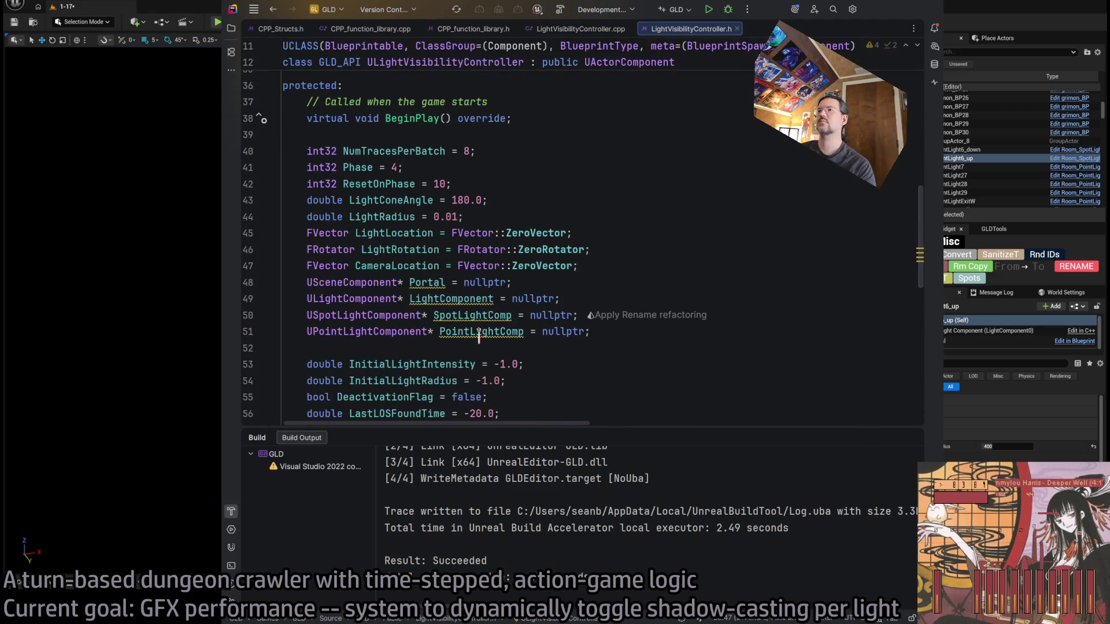
scroll(473, 324, down, 4)
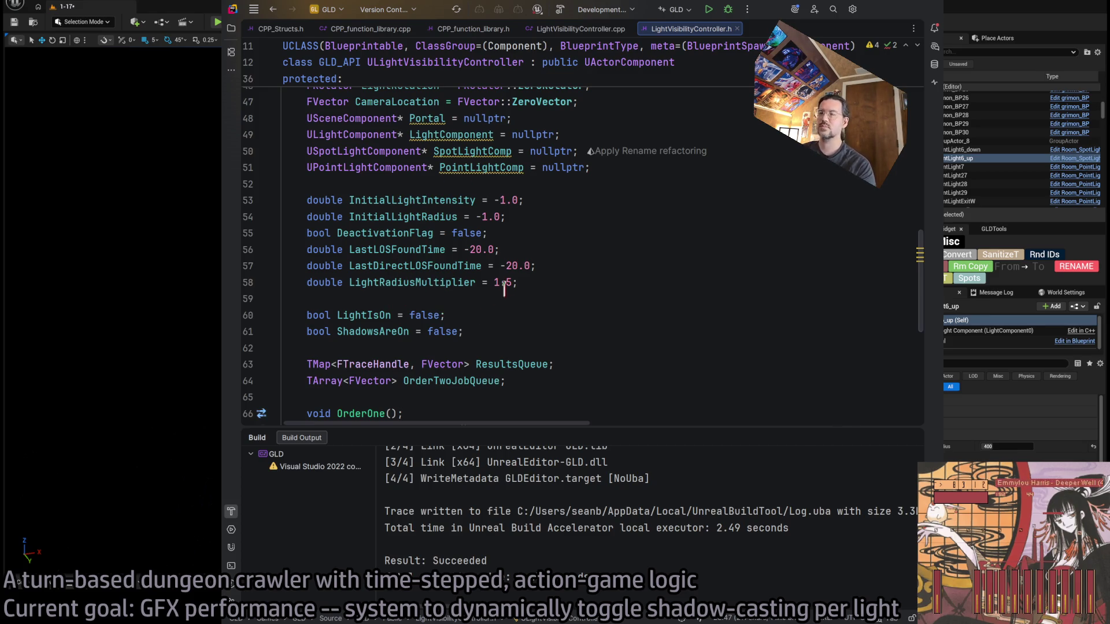
double_click(425, 281)
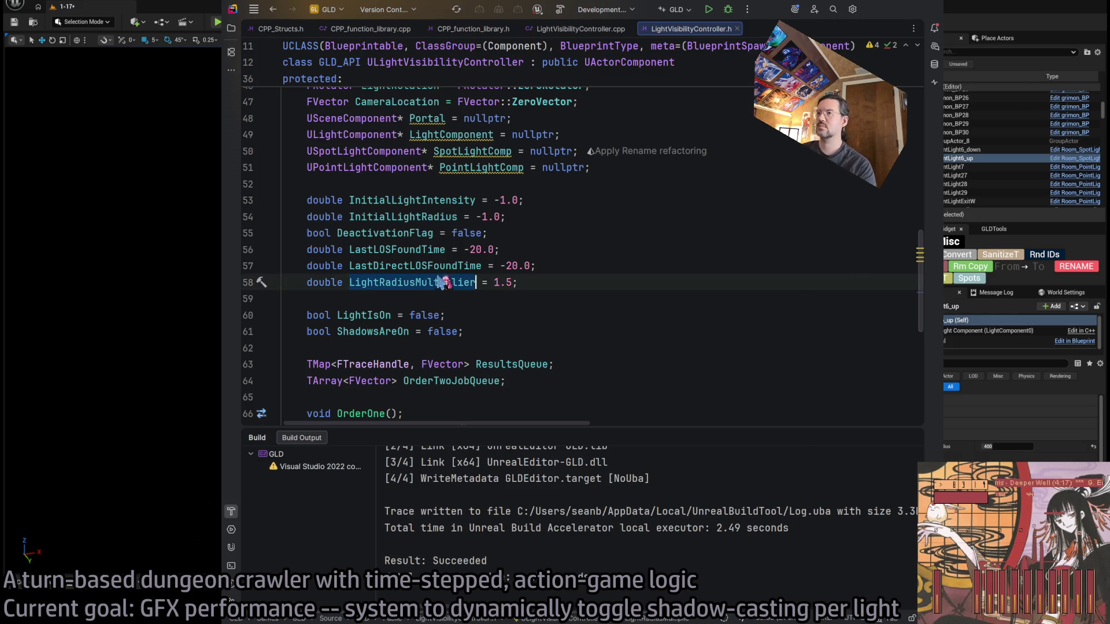
click(560, 282)
scroll(493, 270, up, 2)
click(443, 217)
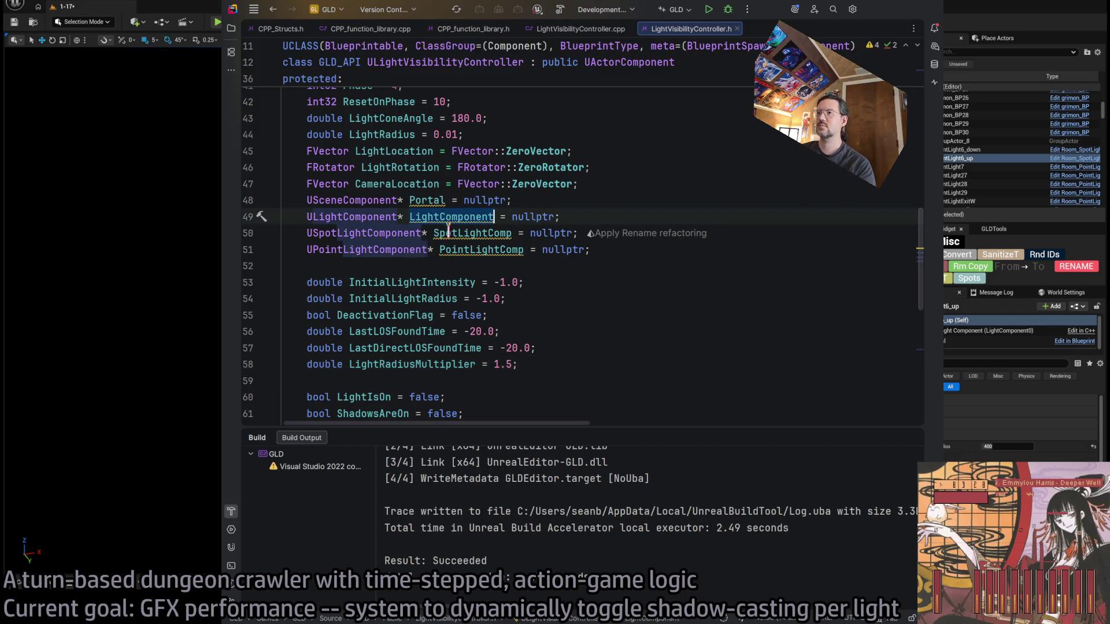
scroll(509, 282, down, 2)
scroll(509, 282, down, 4)
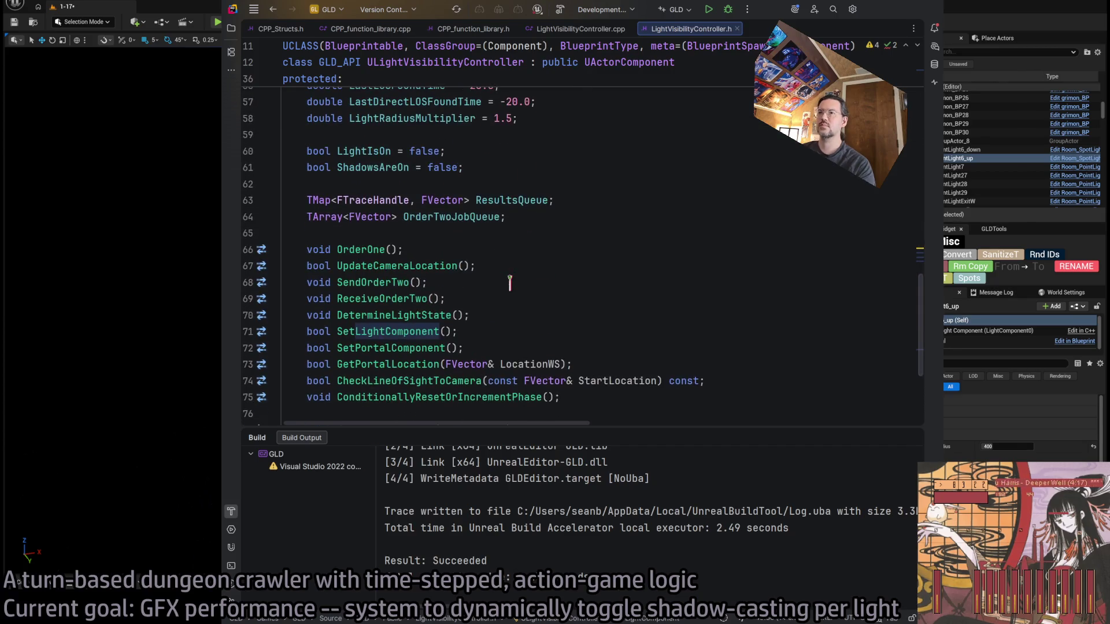
scroll(488, 219, up, 2)
scroll(403, 250, up, 4)
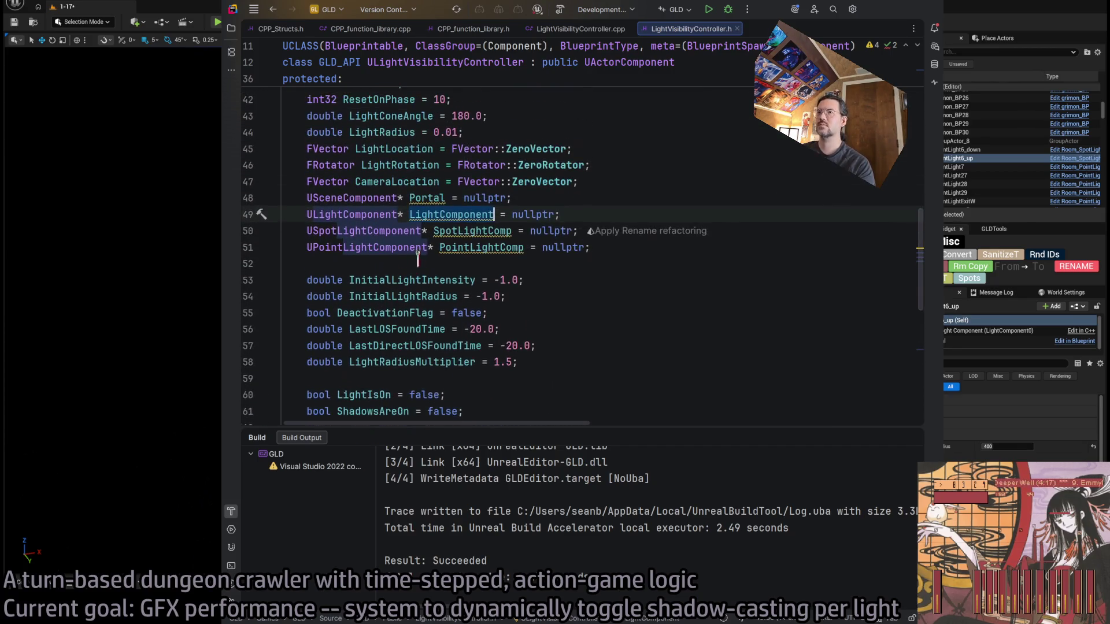
scroll(585, 320, up, 2)
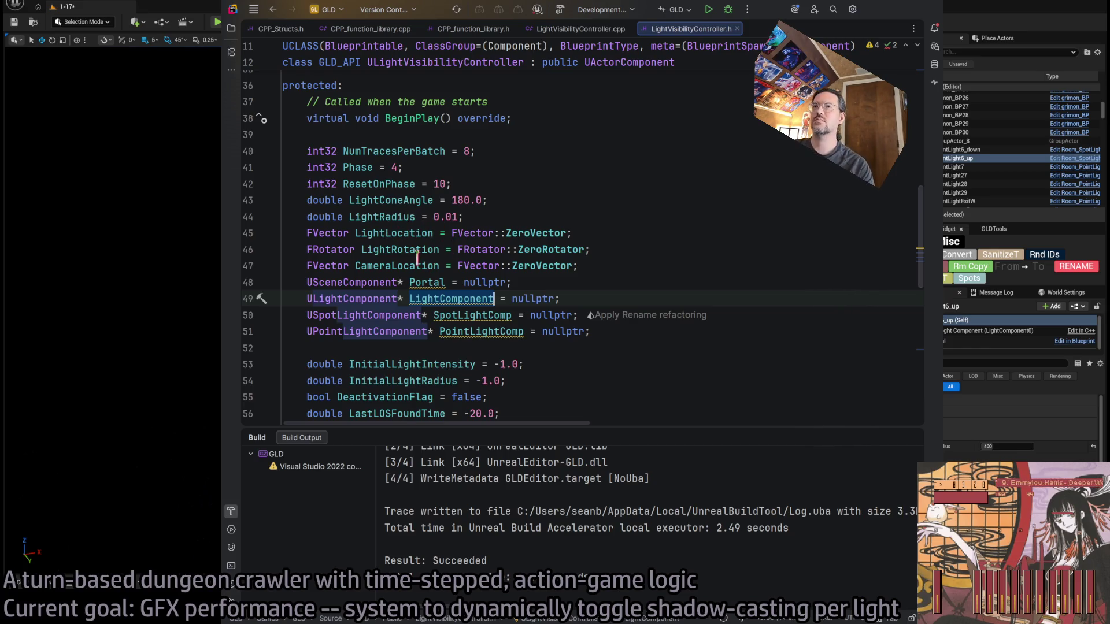
double_click(392, 217)
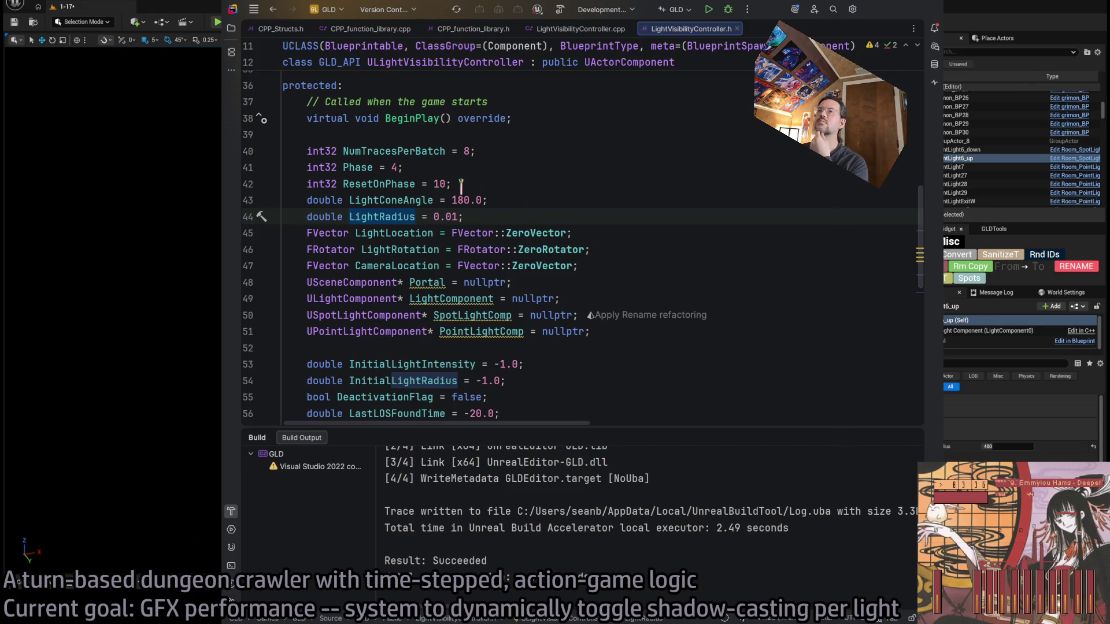
click(581, 32)
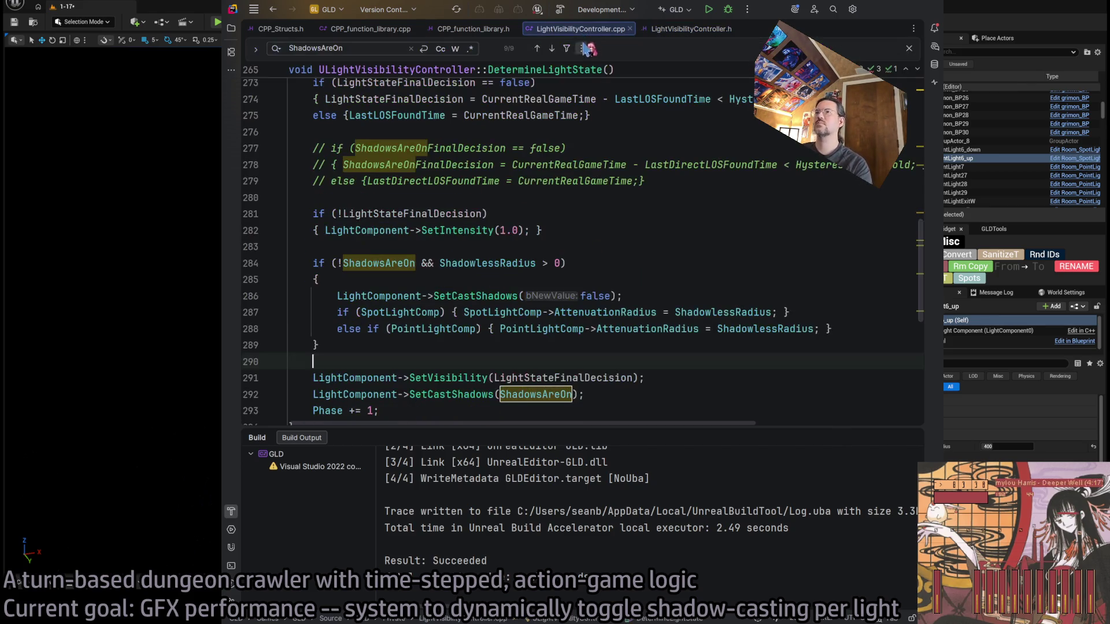
Search the .cpp for LightRadius and step through matches to its uses in OrderOne
key(ctrl+f)
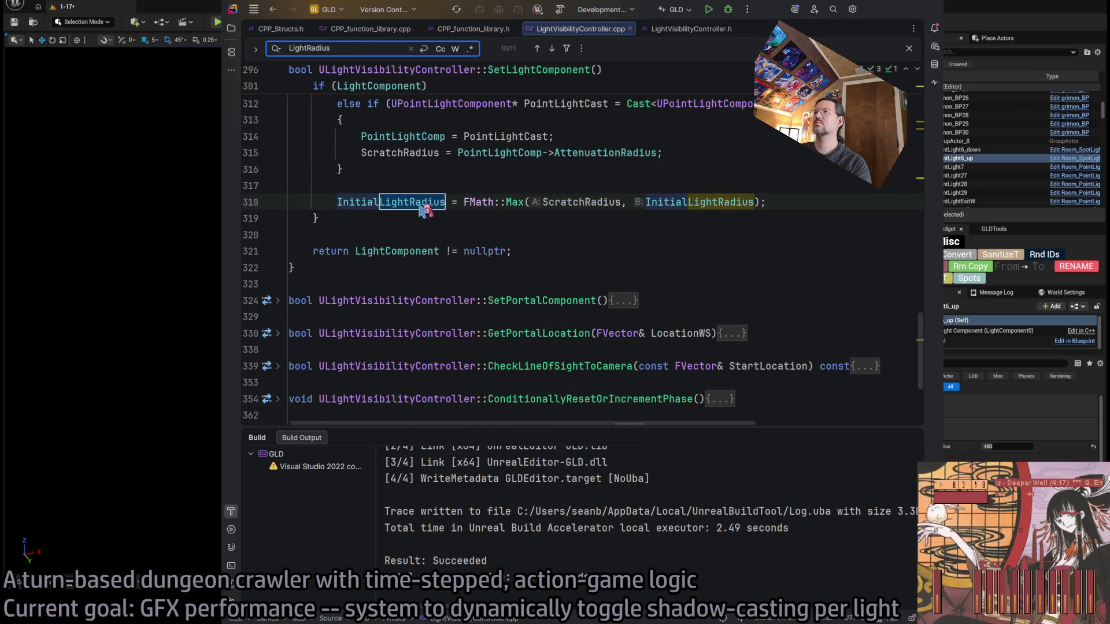
key(Return)
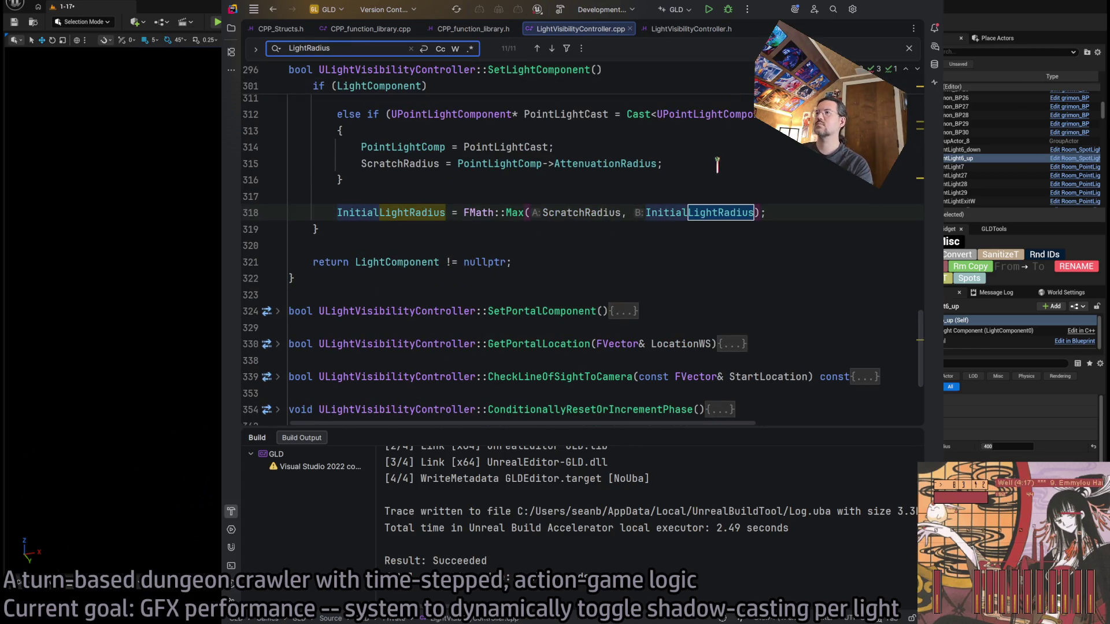
scroll(573, 222, up, 5)
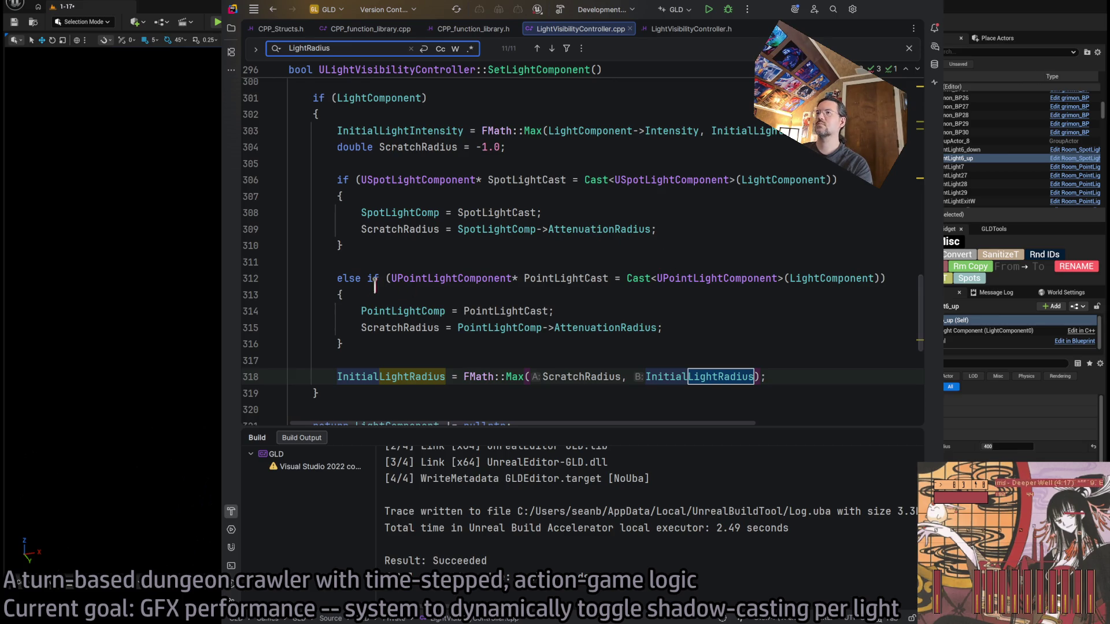
scroll(663, 218, up, 3)
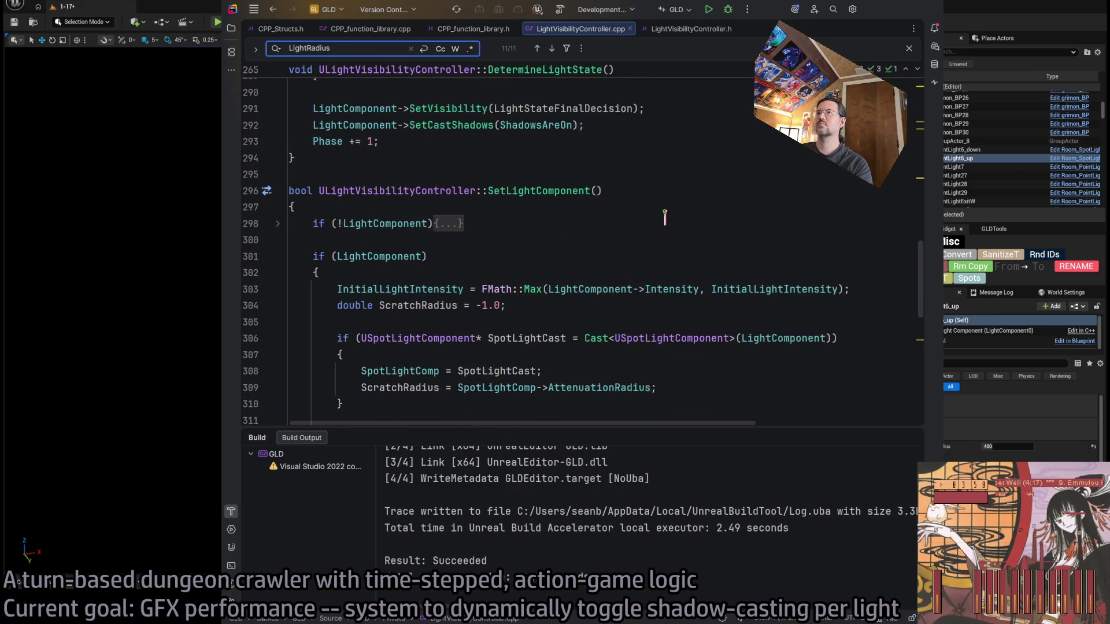
scroll(677, 272, down, 3)
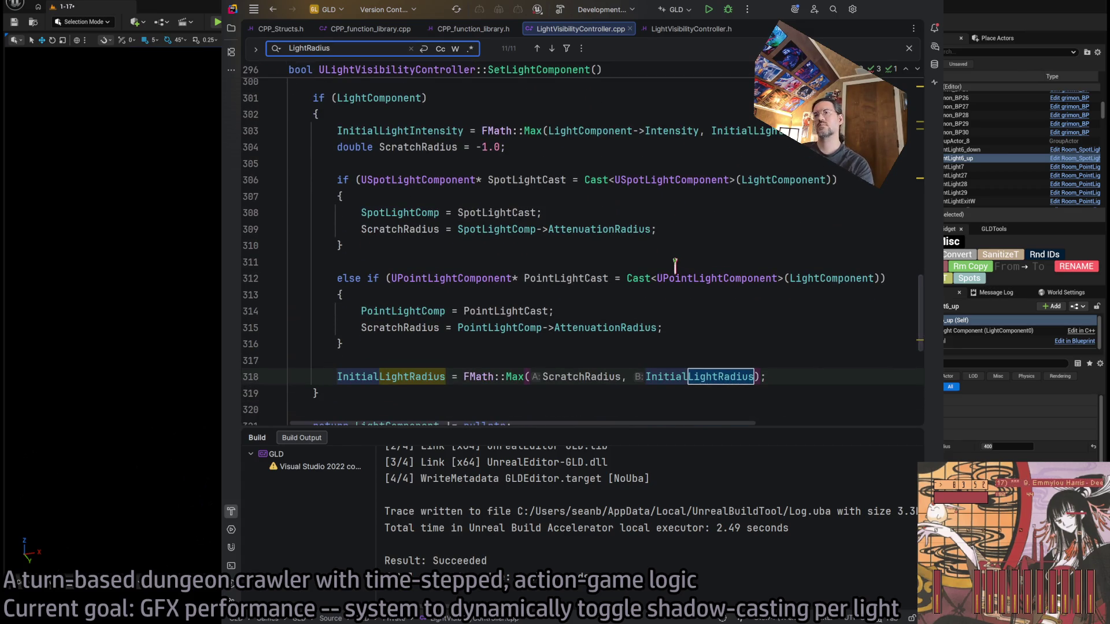
key(Return)
key(Return)
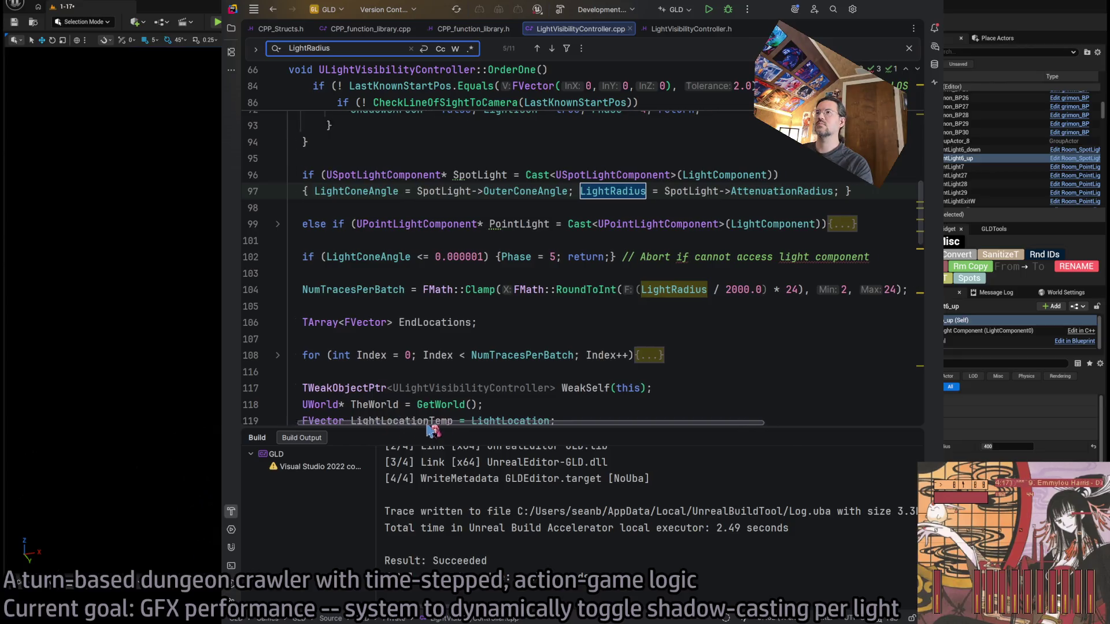
scroll(651, 236, up, 8)
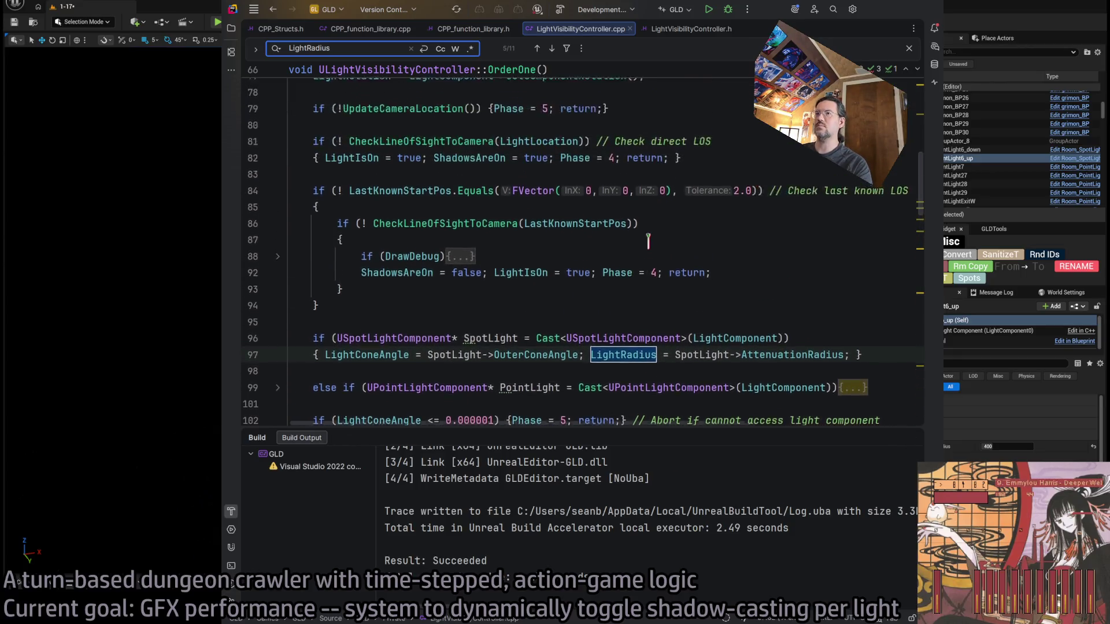
scroll(660, 272, down, 8)
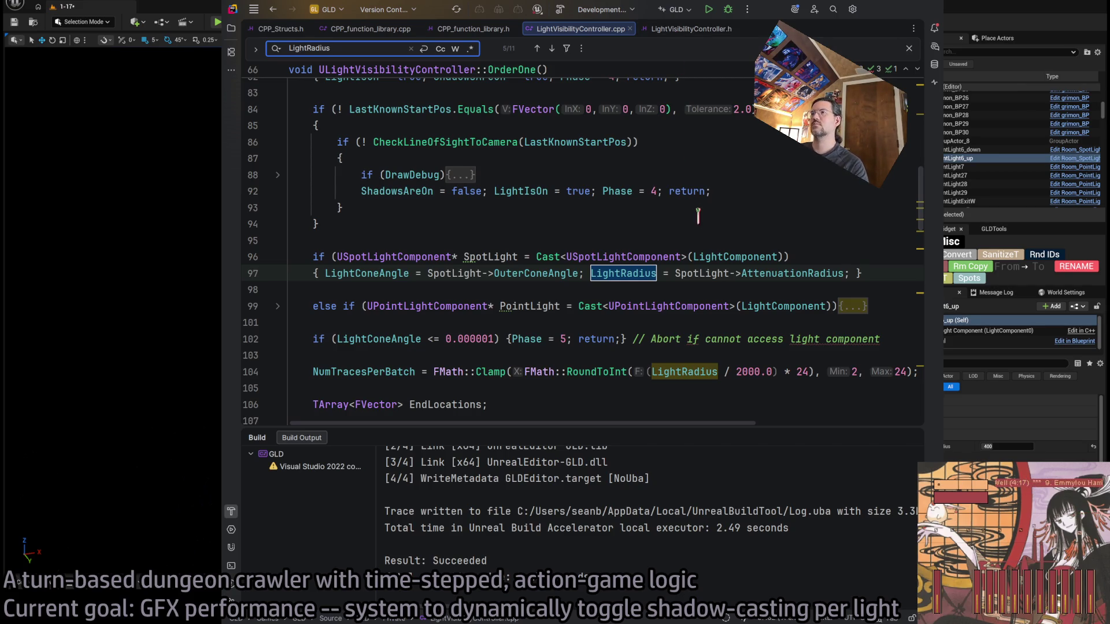
key(Return)
key(Return)
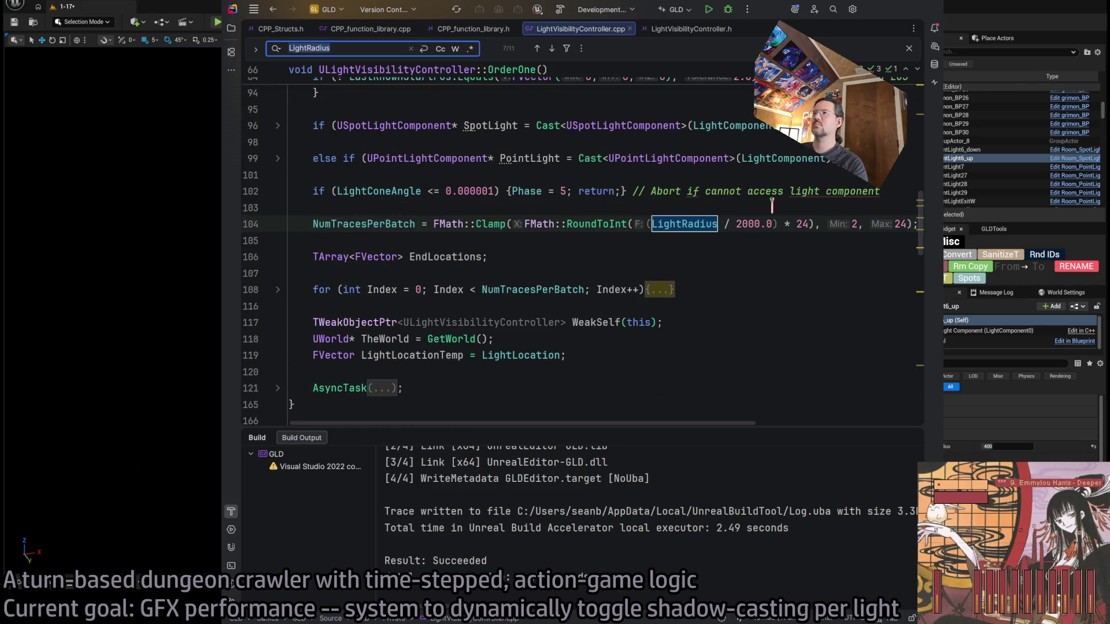
Step through LightRadius matches on lines 114 and 318, returning to line 97
key(Return)
key(Return)
key(Return)
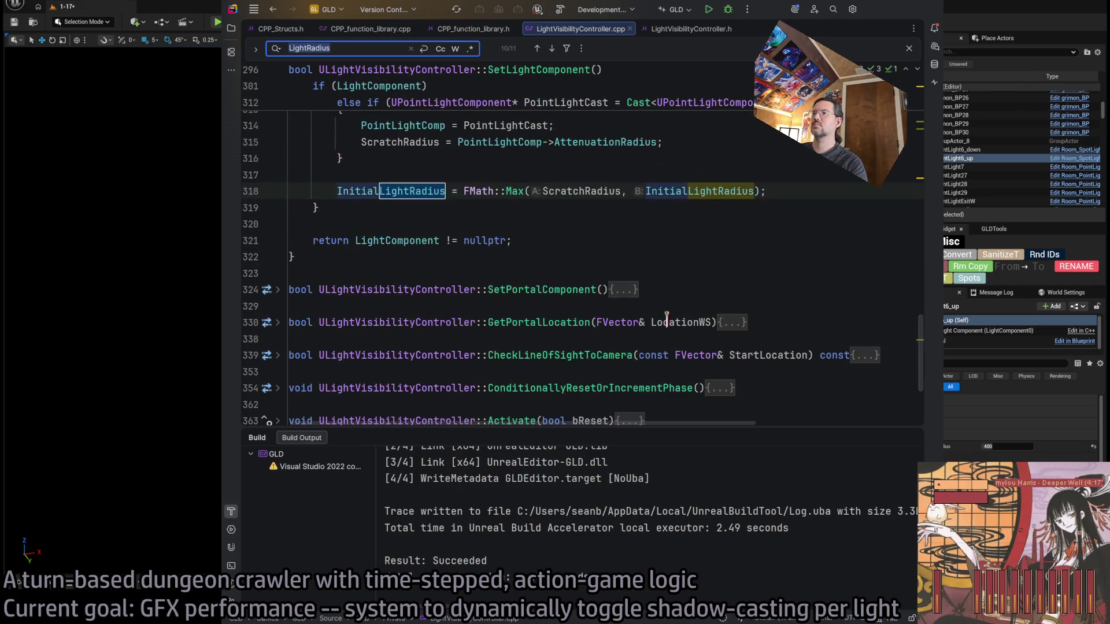
key(Return)
key(Return)
key(Return)
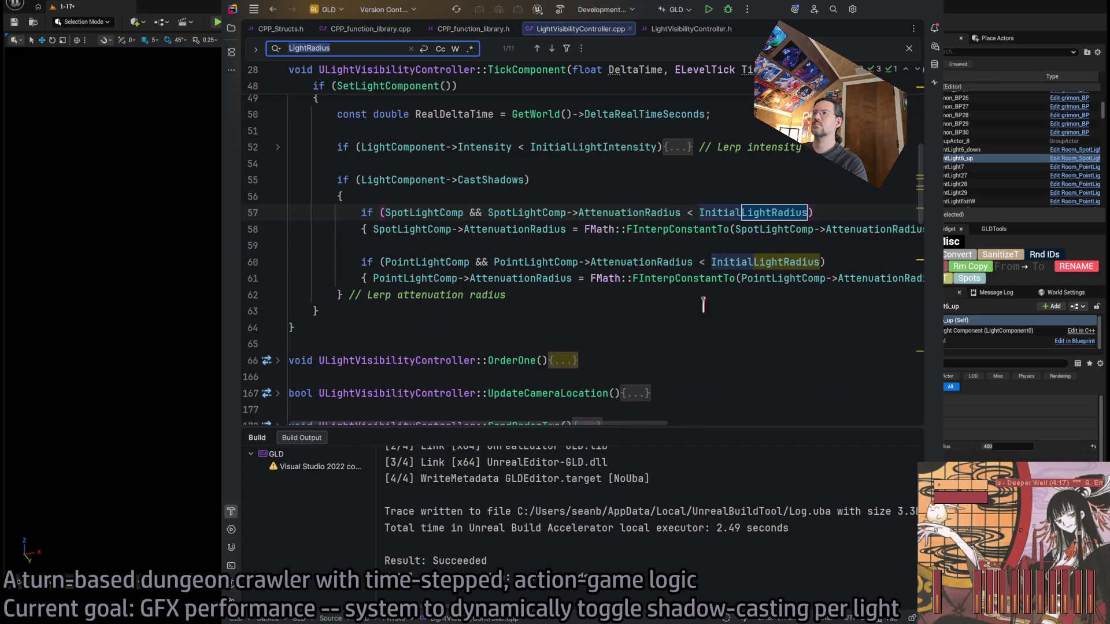
key(Return)
key(Return)
key(Return)
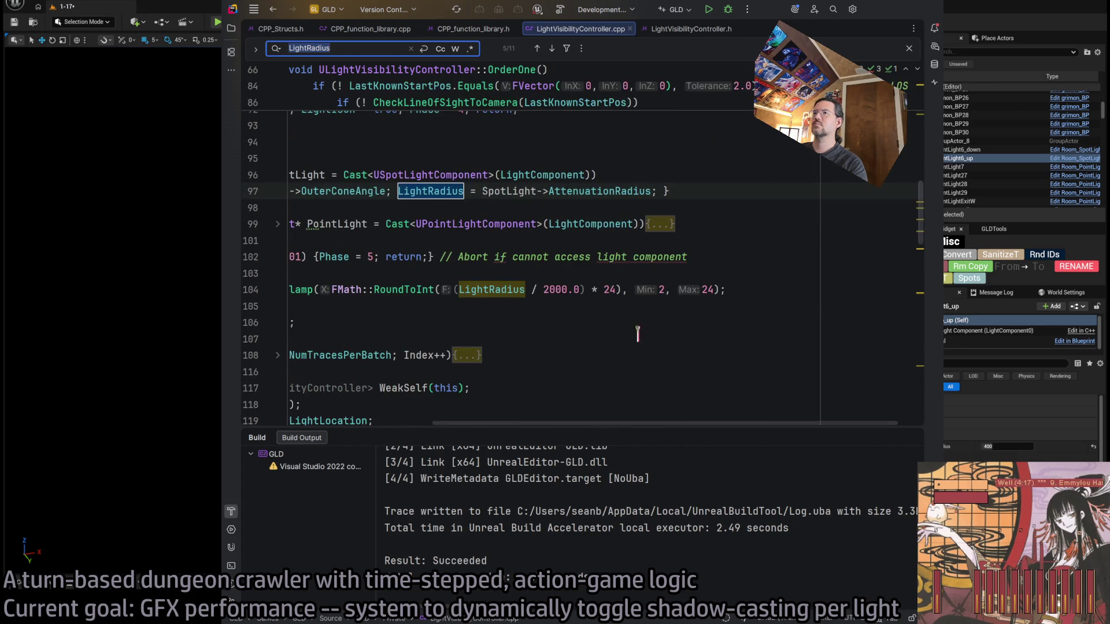
drag(601, 424, 458, 424)
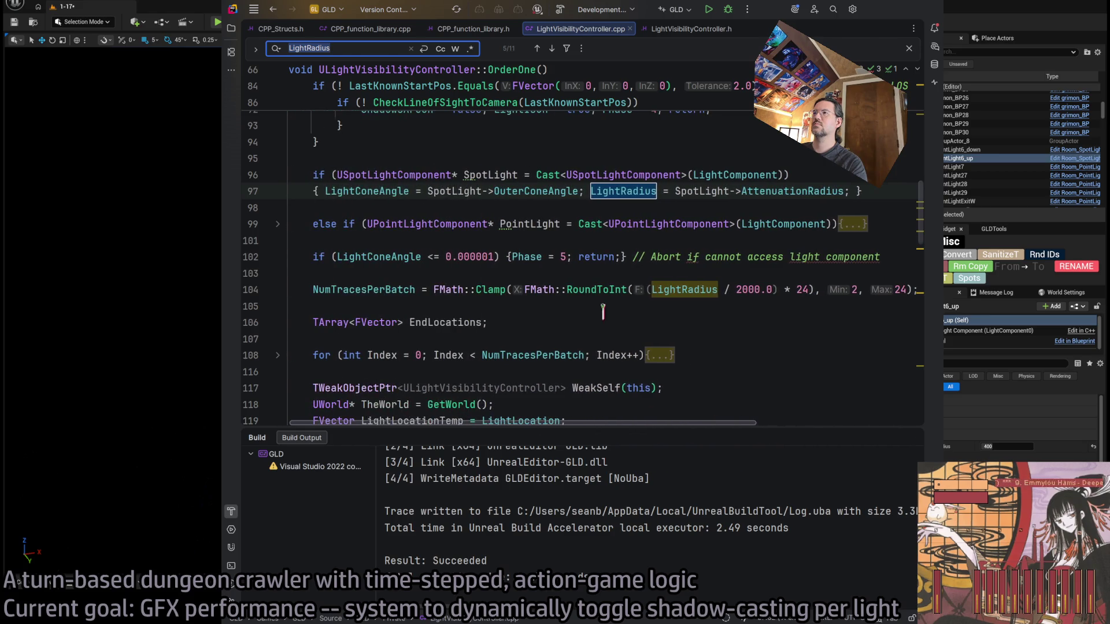
scroll(603, 312, up, 2)
Fold OrderOne's point-light, spotlight, last-known LOS and direct LOS blocks
click(278, 307)
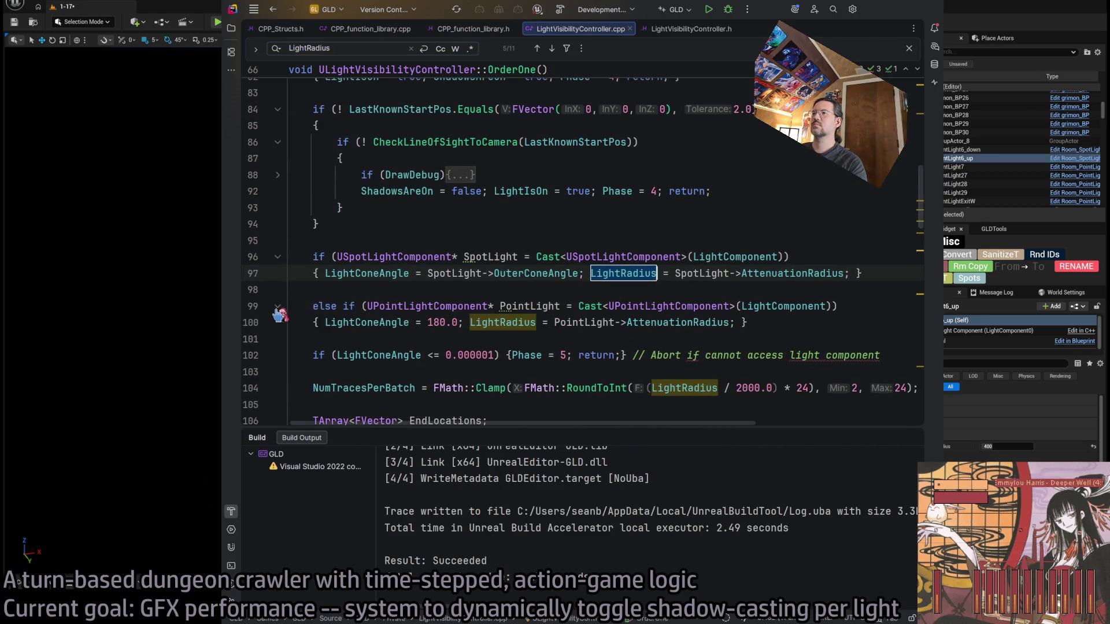
click(277, 307)
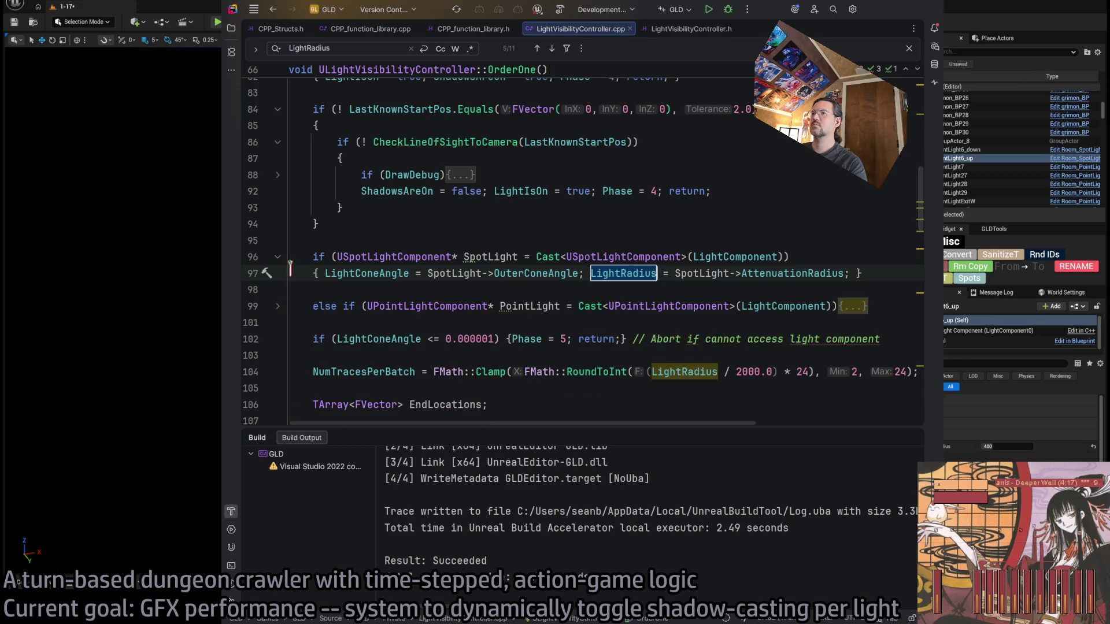
click(278, 256)
scroll(431, 268, up, 4)
click(325, 288)
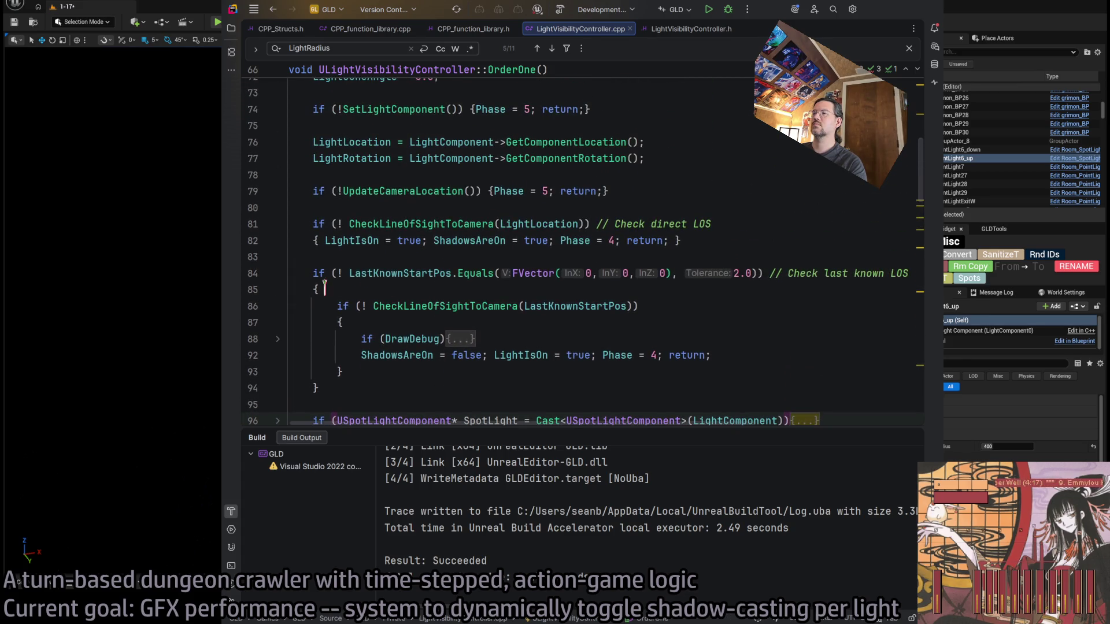
click(278, 273)
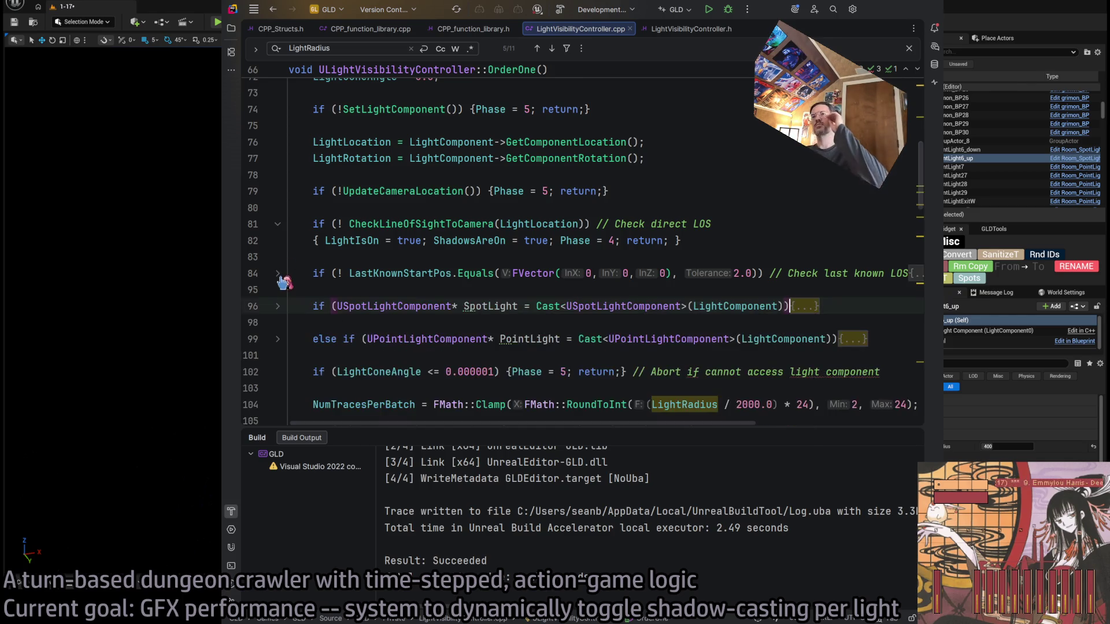
click(277, 224)
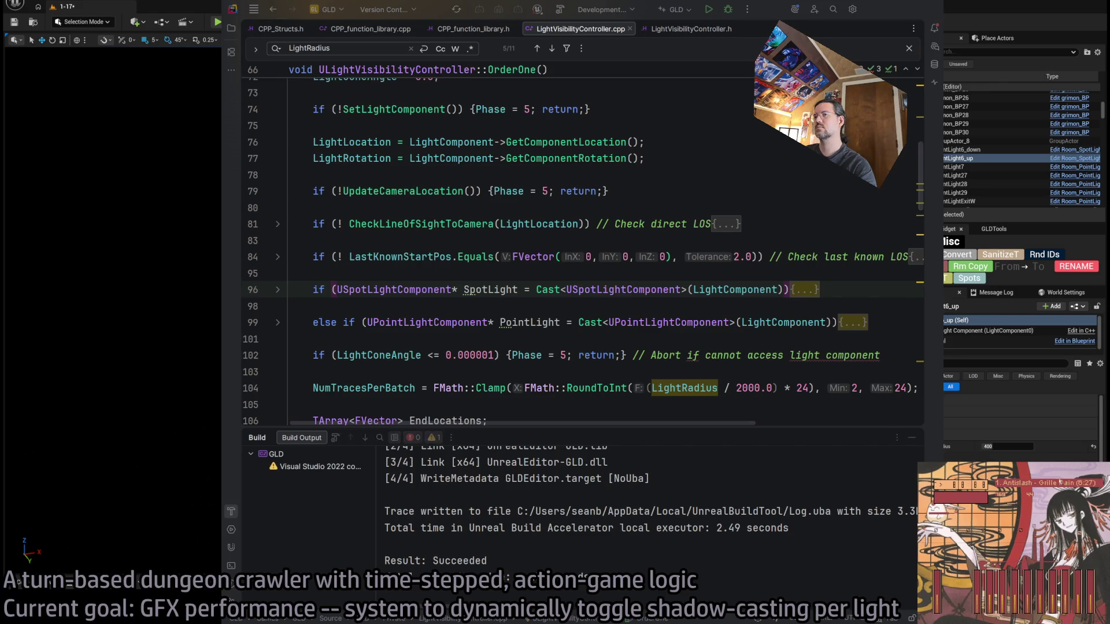
scroll(1059, 471, down, 2)
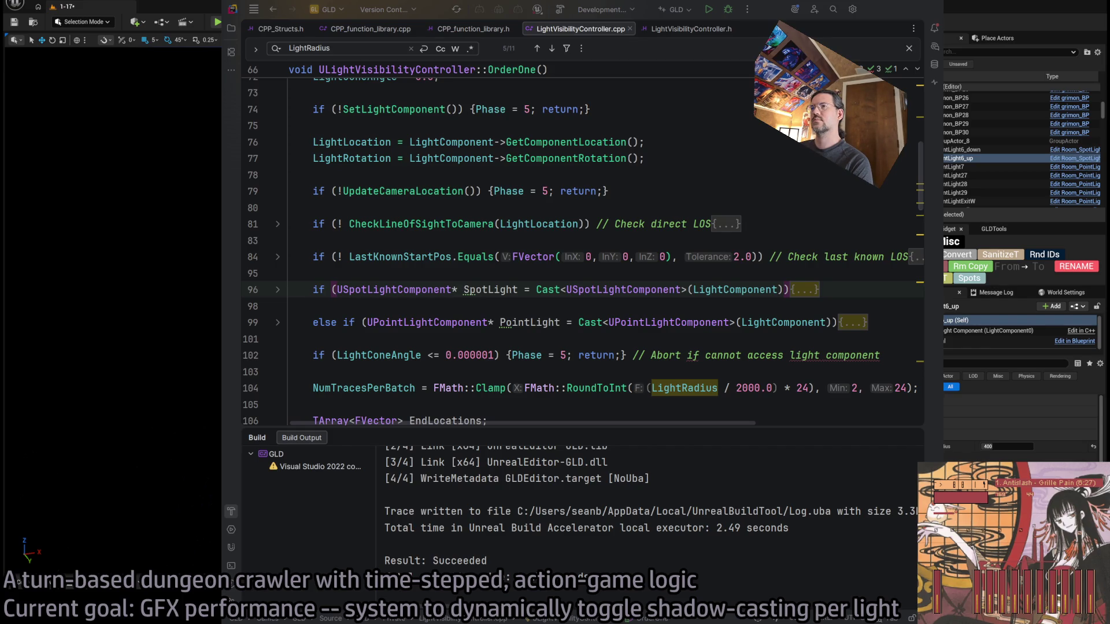
scroll(578, 249, up, 3)
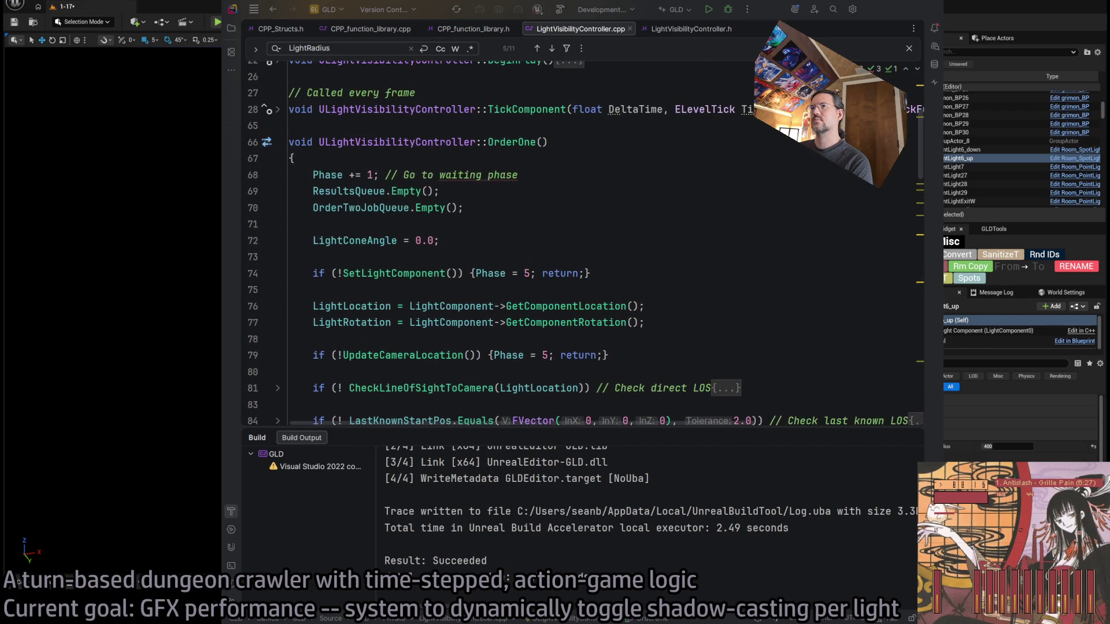
Find the SetLightComponent definition and unfold its body and if (LightComponent) block
double_click(346, 273)
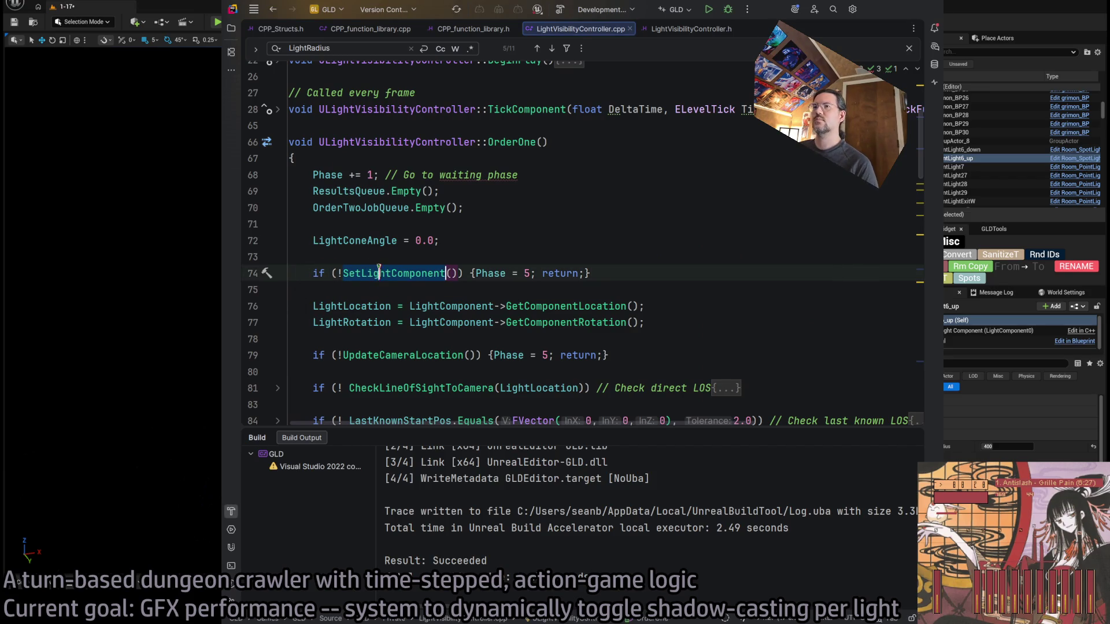
key(ctrl+f)
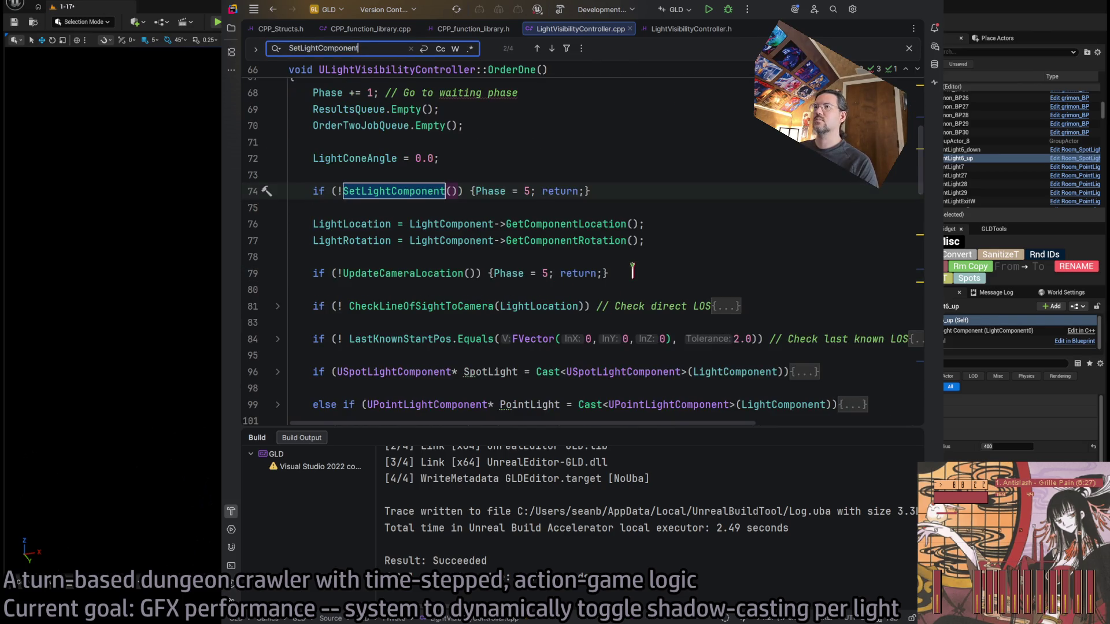
key(Return)
key(Return)
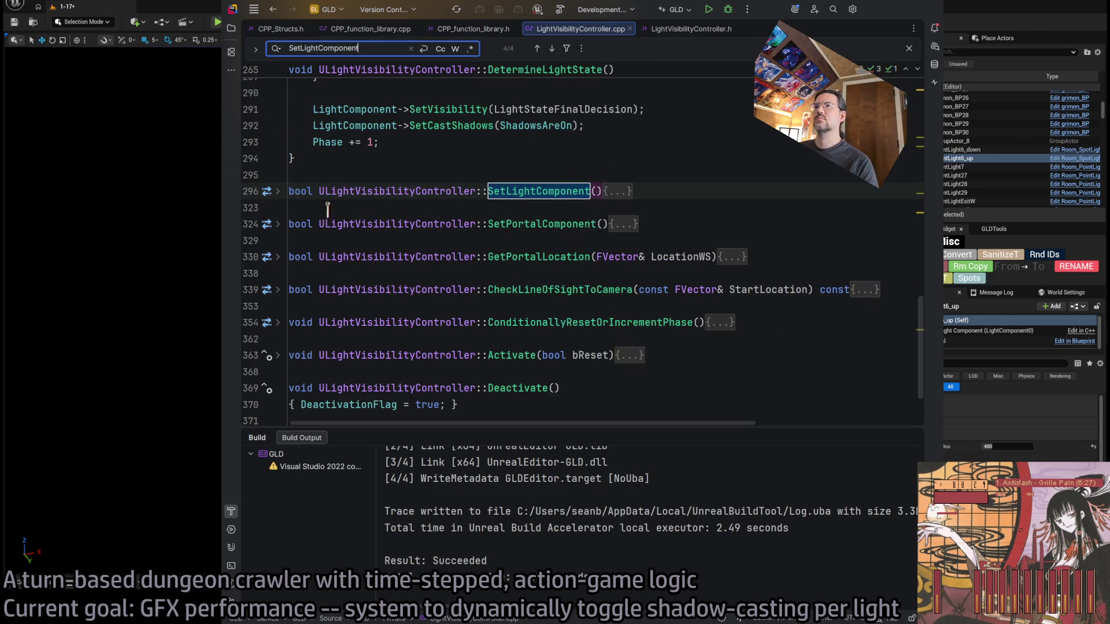
click(277, 192)
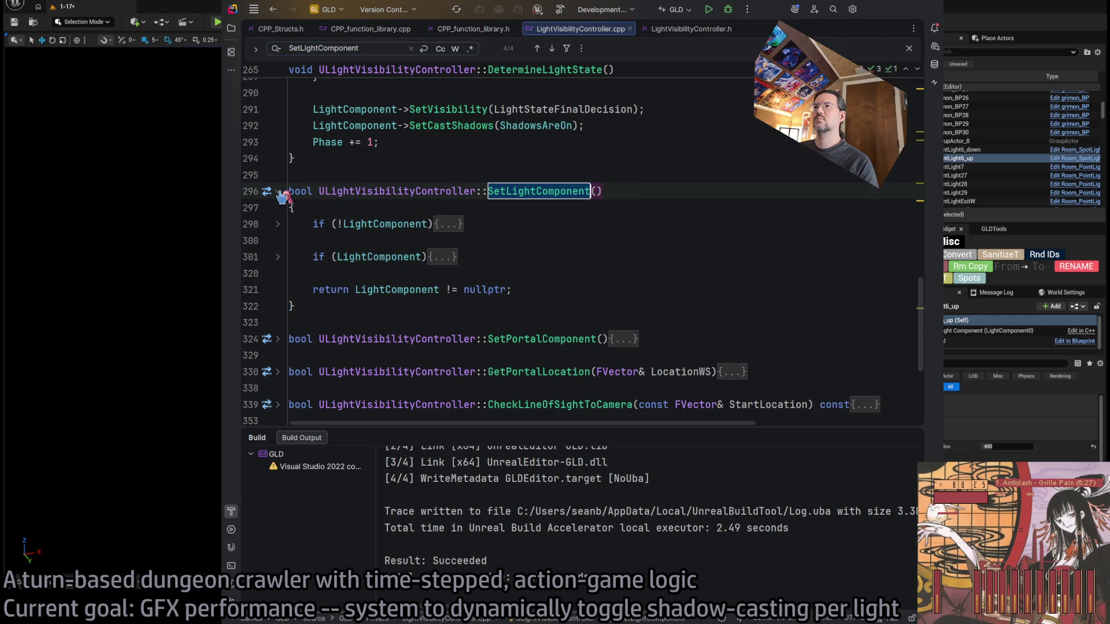
click(277, 257)
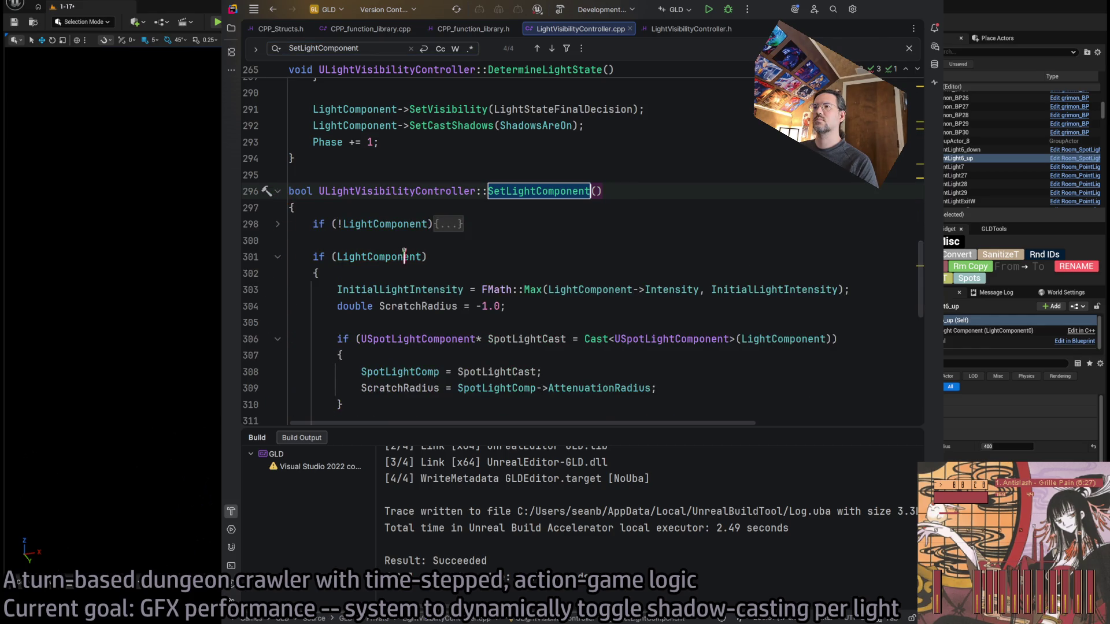
scroll(404, 255, down, 4)
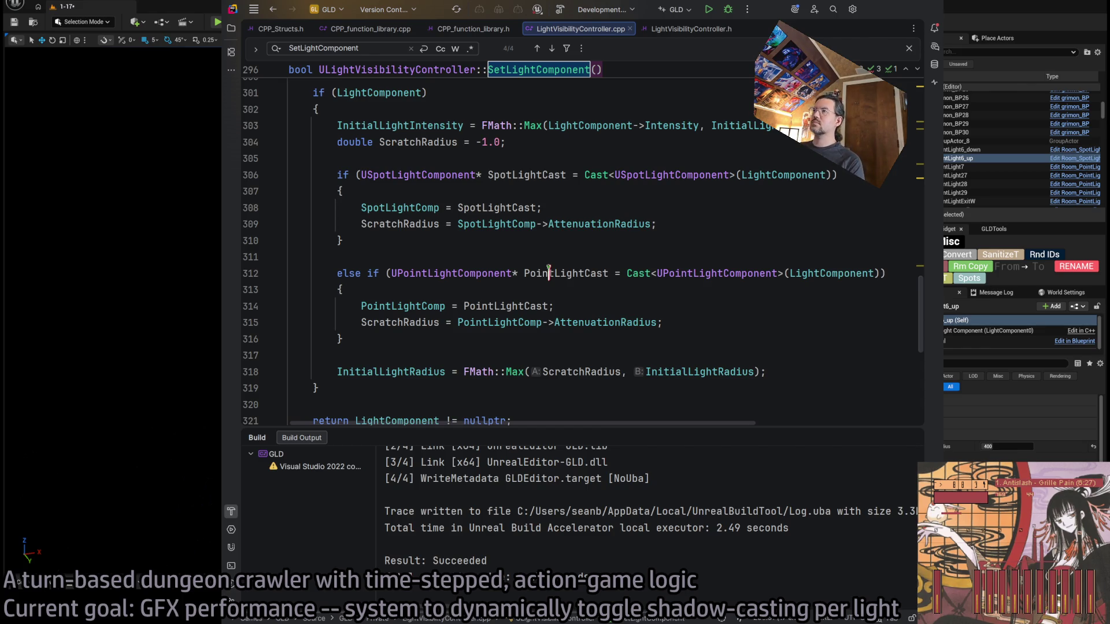
Inspect the SpotLightComp assignment and AttenuationRadius uses on lines 308–315
click(403, 207)
key(ctrl+w)
key(ctrl+w)
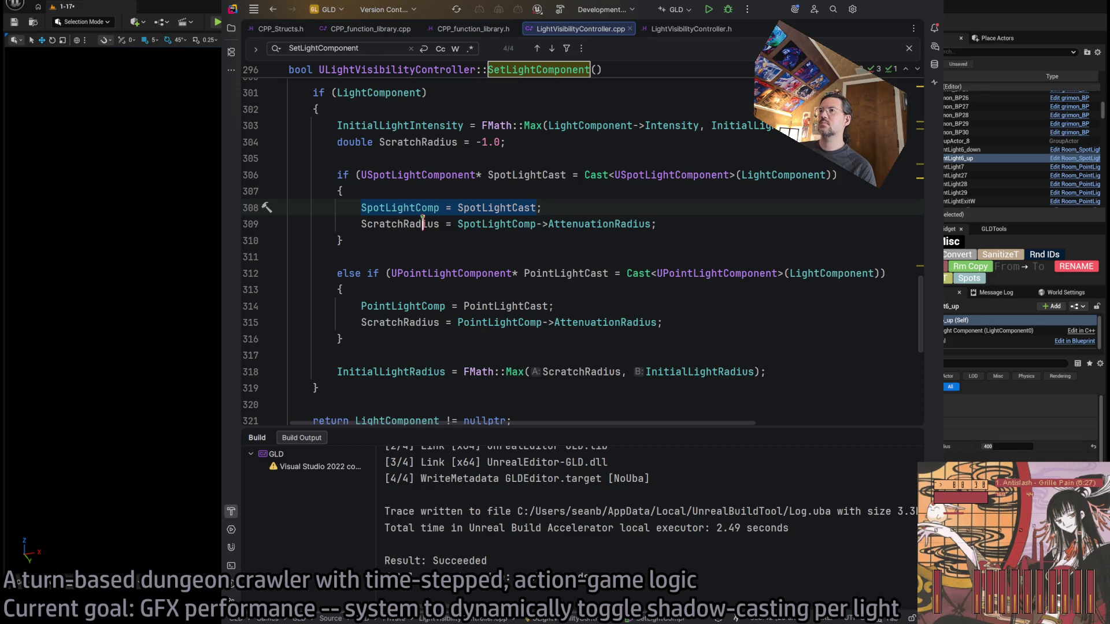
double_click(504, 208)
click(414, 206)
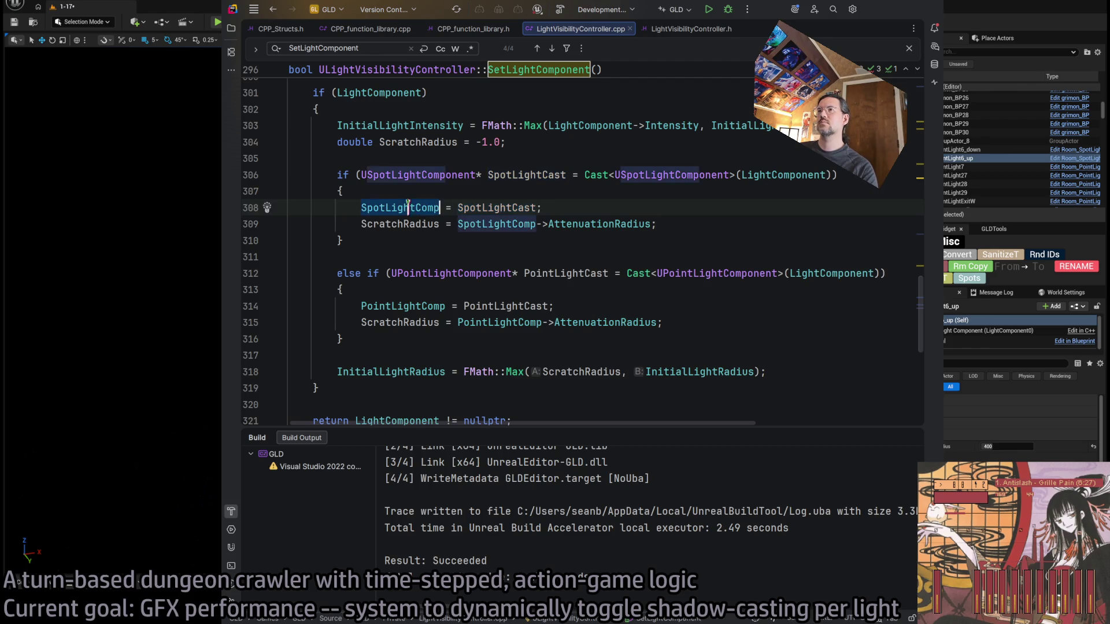
click(506, 224)
double_click(602, 224)
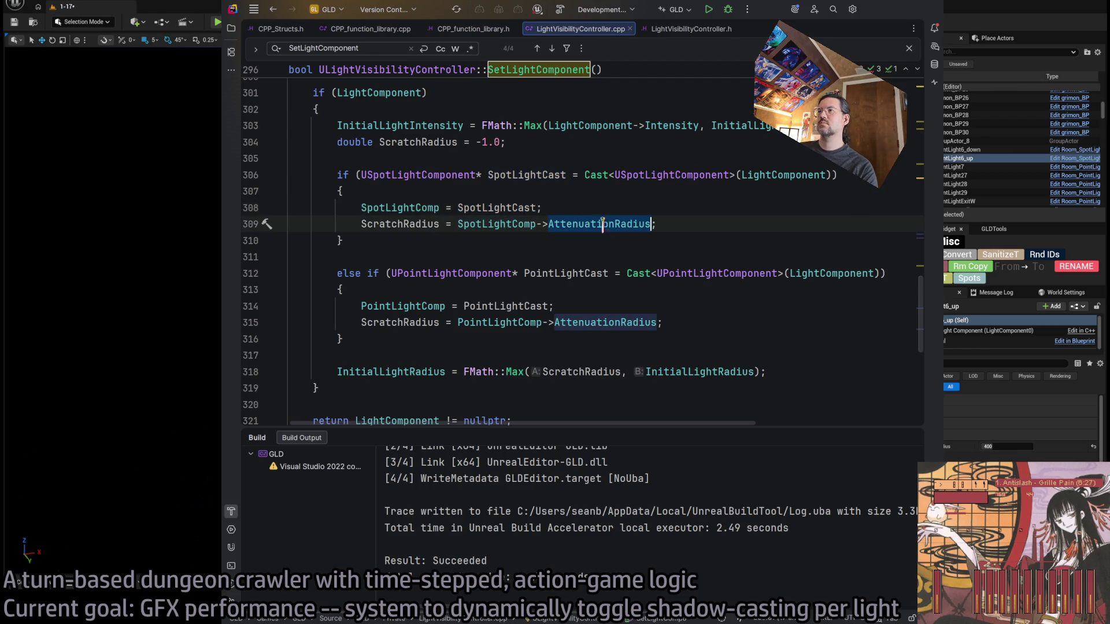
click(406, 306)
click(462, 321)
double_click(604, 322)
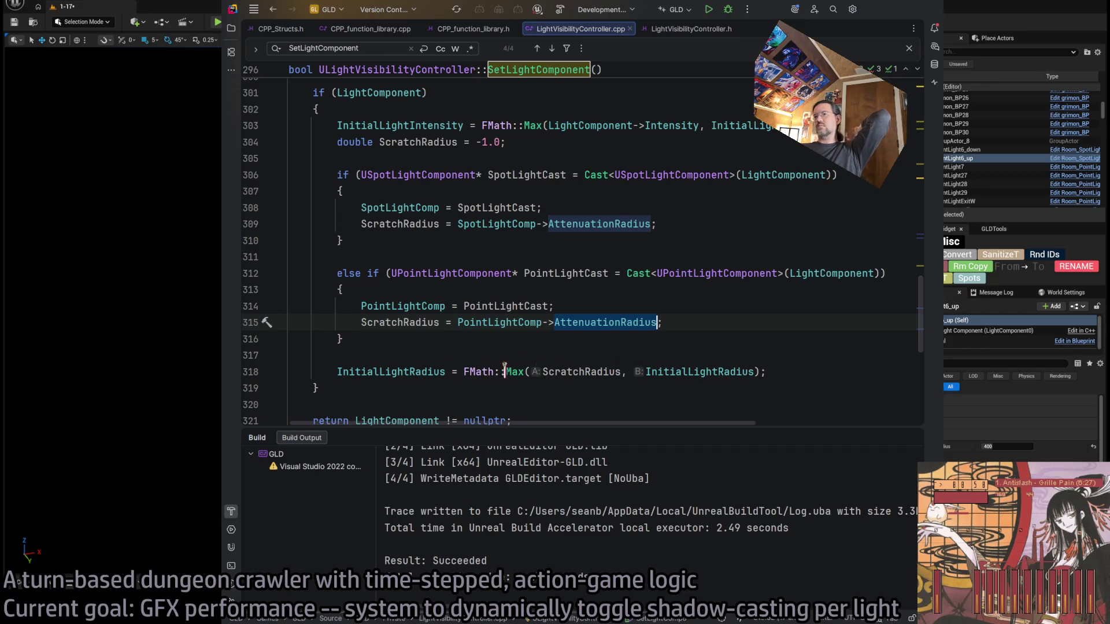
Highlight the InitialLightRadius usages on line 318
click(697, 372)
click(444, 373)
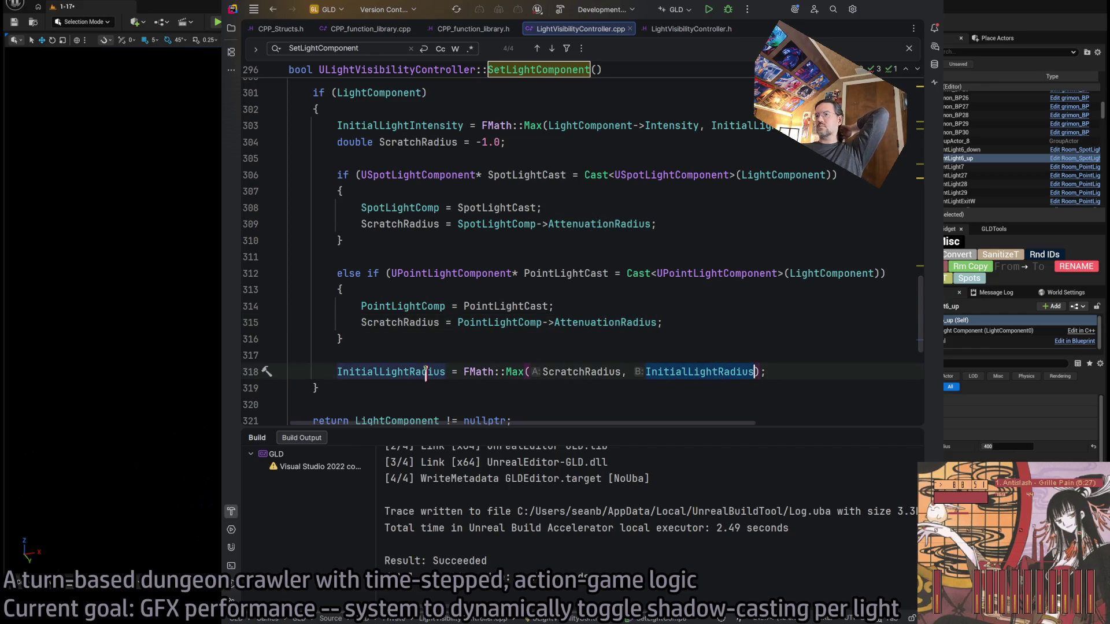
click(769, 369)
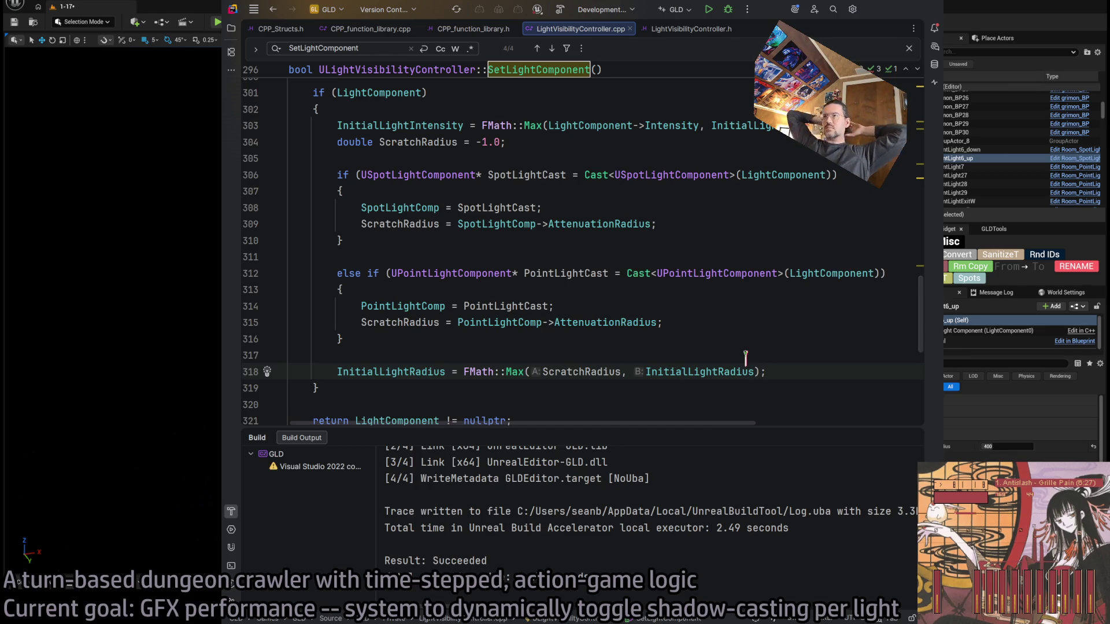
click(717, 372)
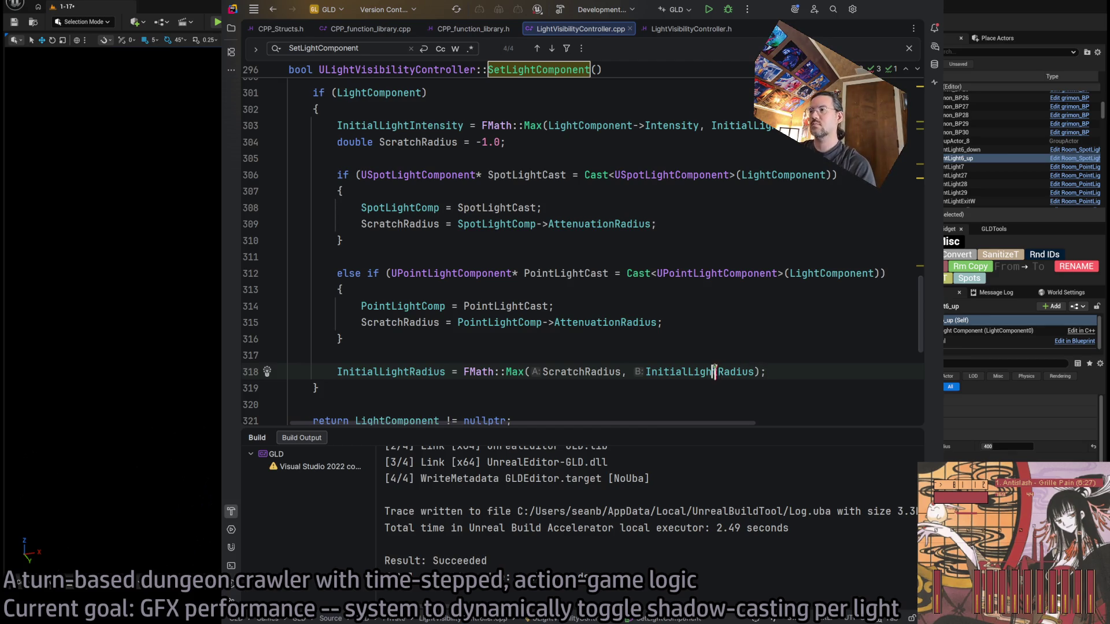
click(691, 28)
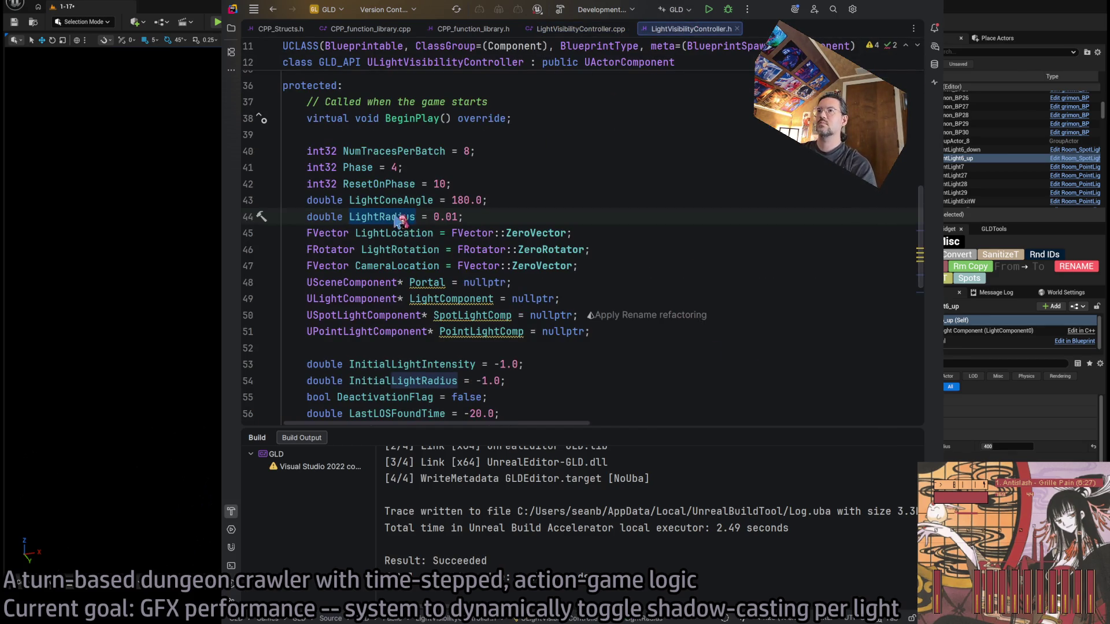
Change InitialLightRadius's default on line 54 from -1.0 to 1.0
scroll(538, 356, down, 2)
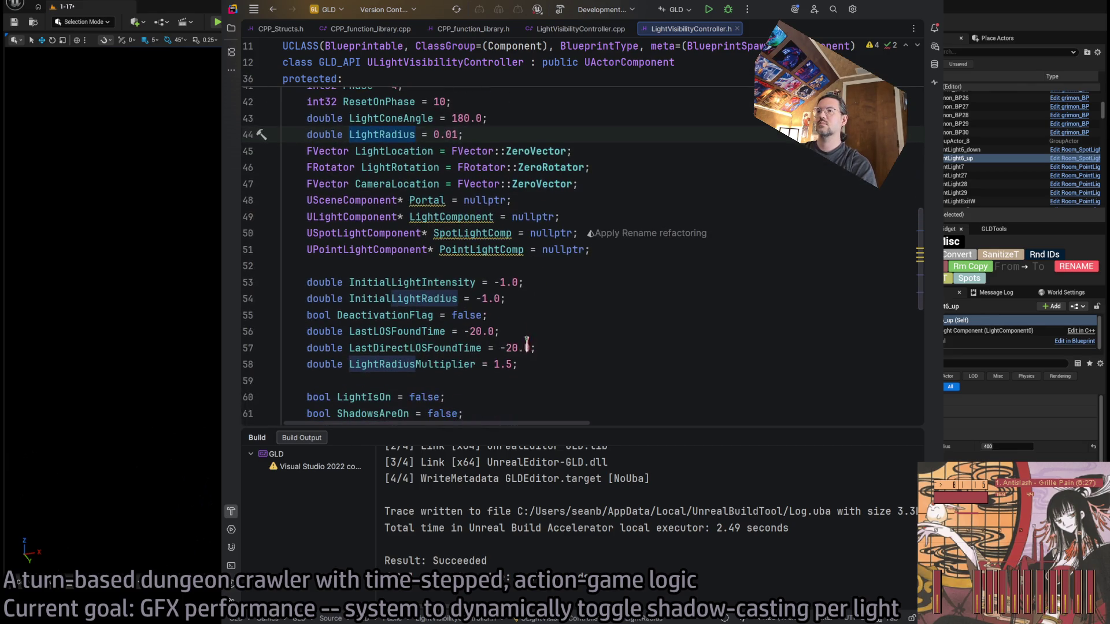
click(481, 298)
key(Delete)
key(Delete)
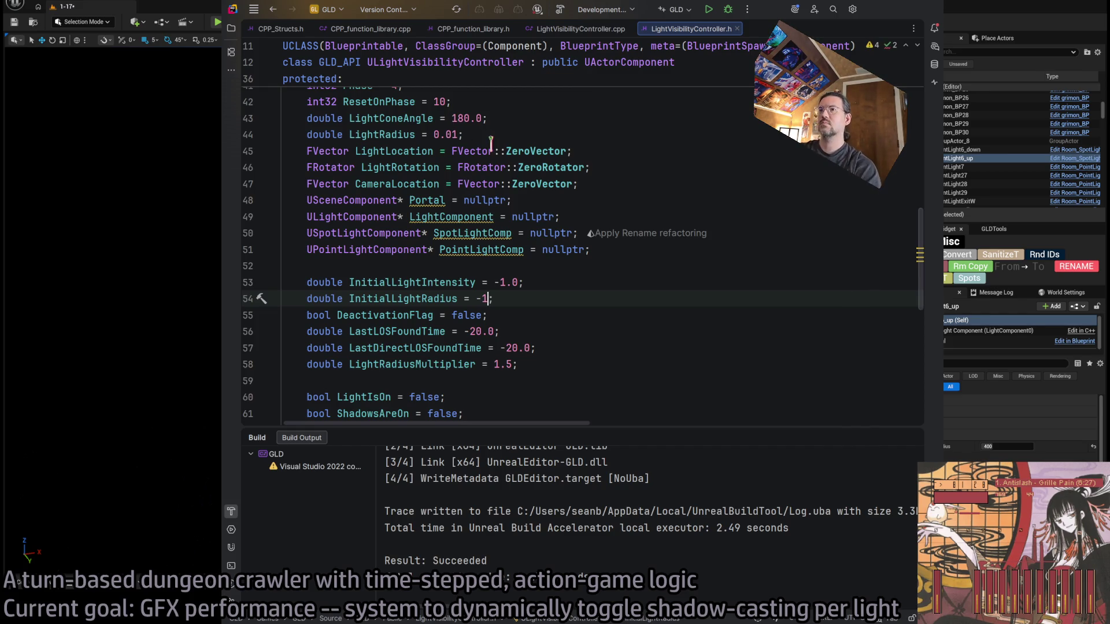
key(BackSpace)
key(BackSpace)
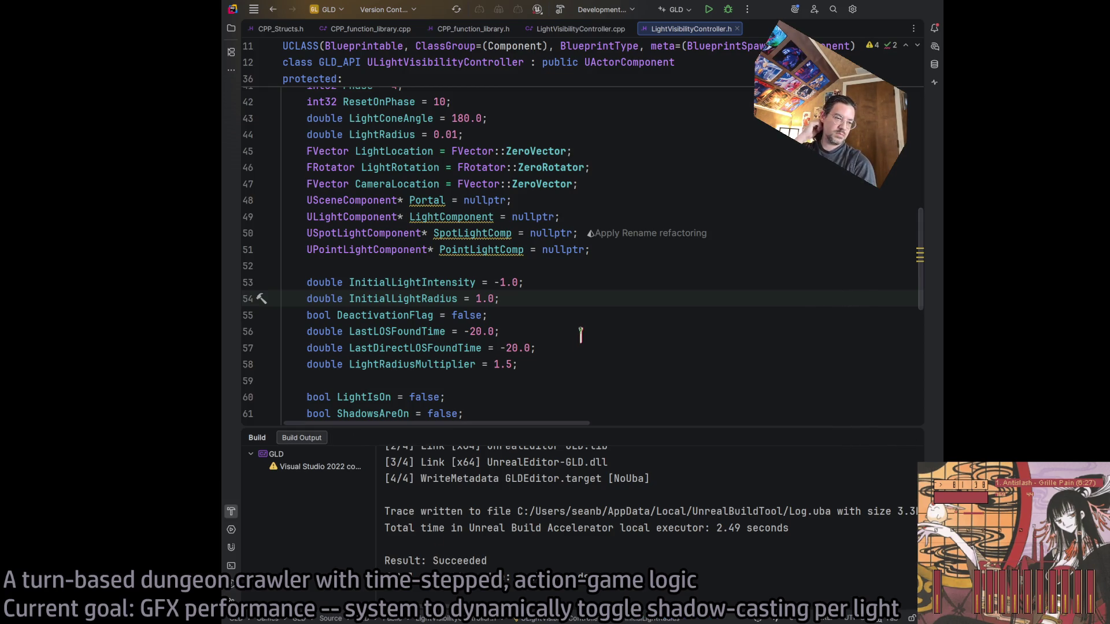
Look up where DeactivationFlag is used in LightVisibilityController.cpp
click(512, 315)
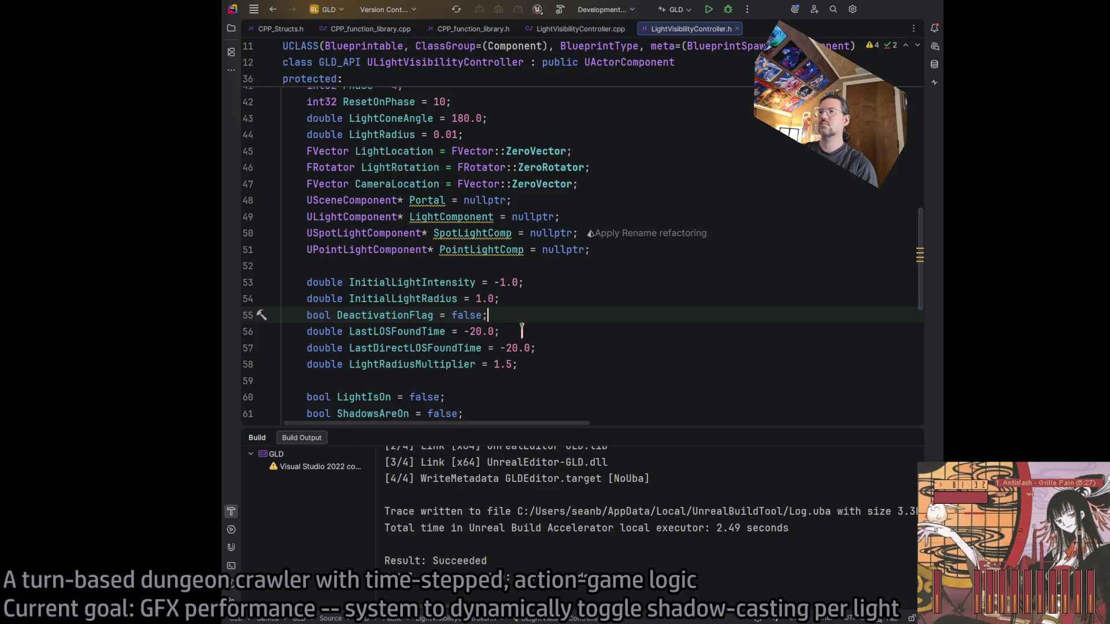
click(380, 315)
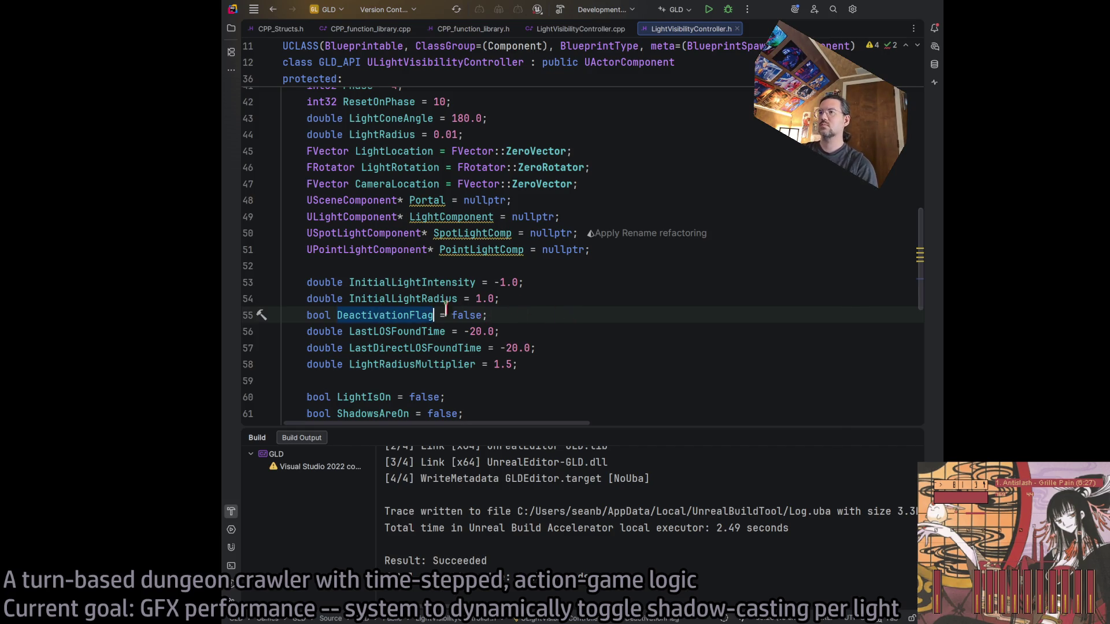
click(580, 29)
key(ctrl+f)
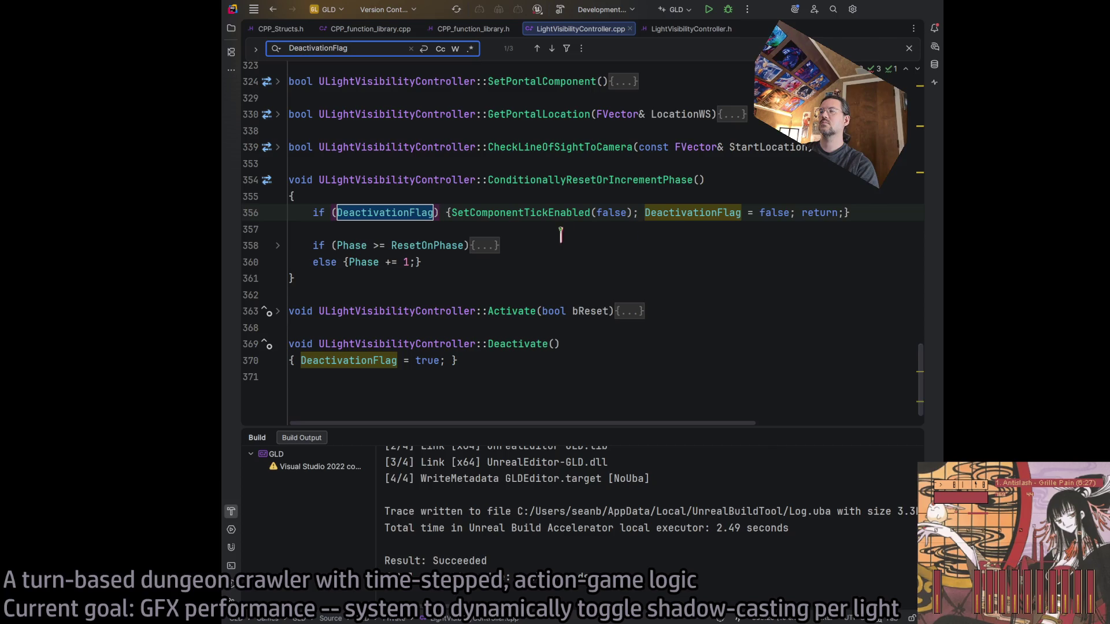
Fold the ConditionallyResetOrIncrementPhase and Deactivate function bodies
scroll(536, 245, up, 2)
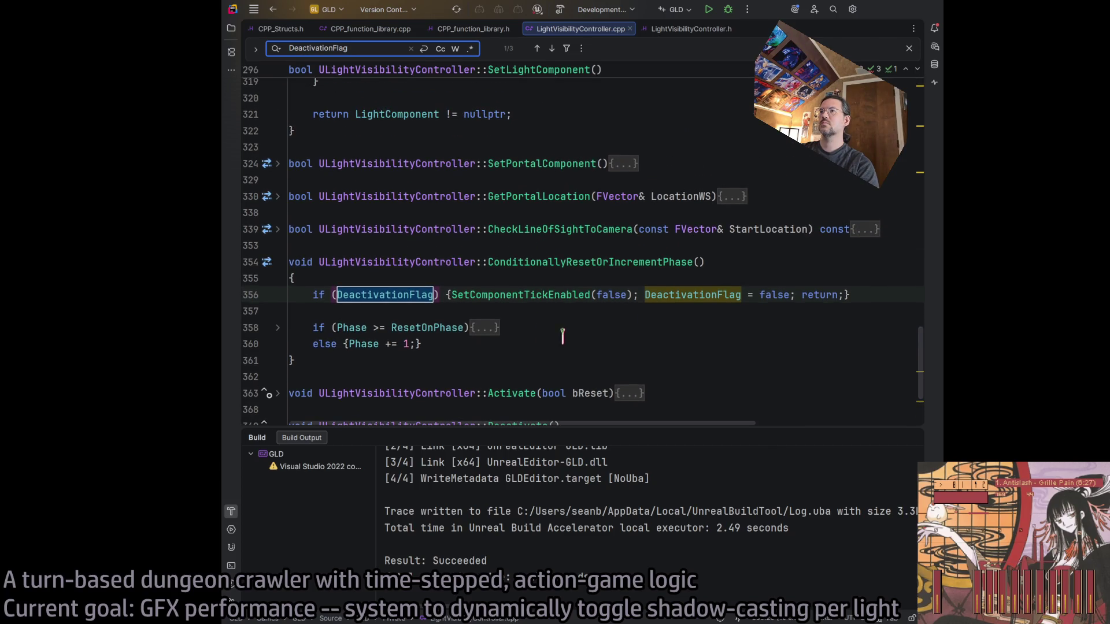
scroll(562, 335, up, 10)
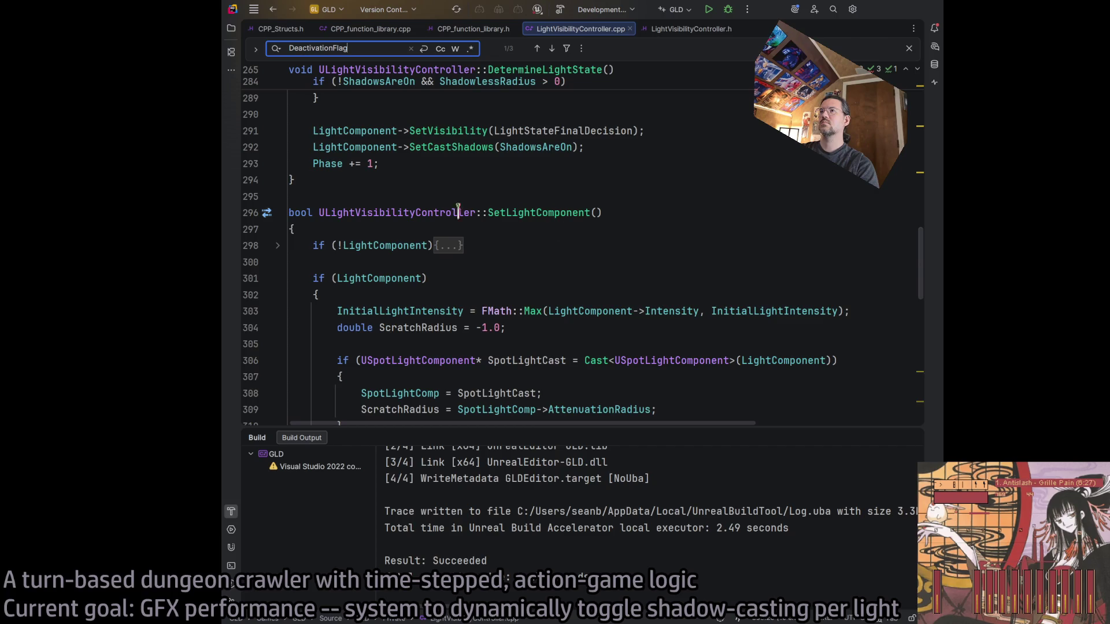
scroll(466, 277, down, 10)
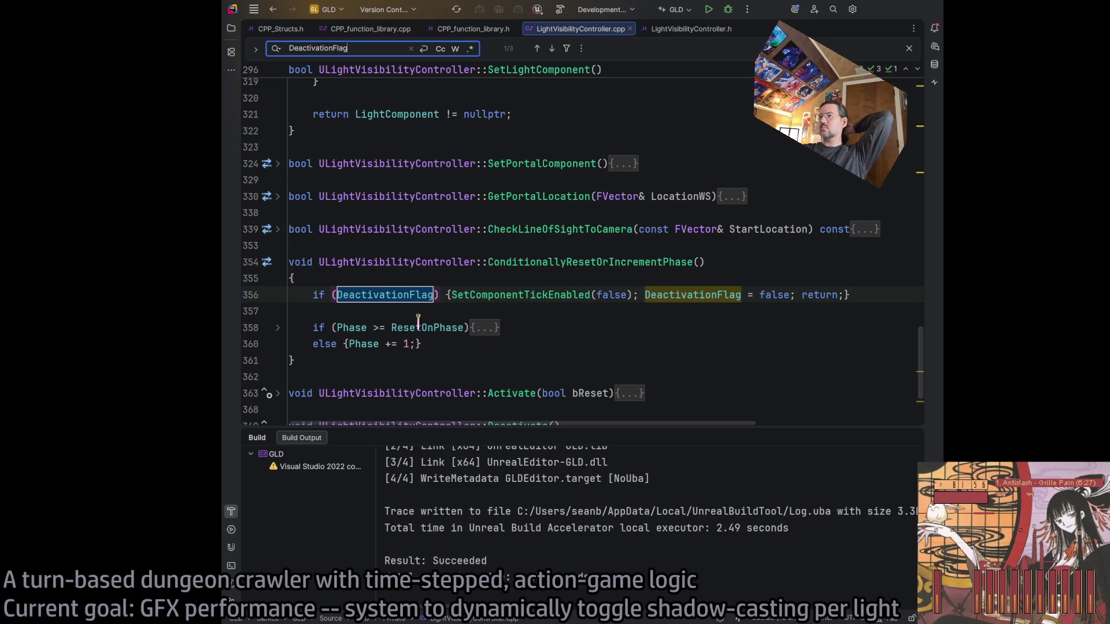
click(278, 327)
click(278, 328)
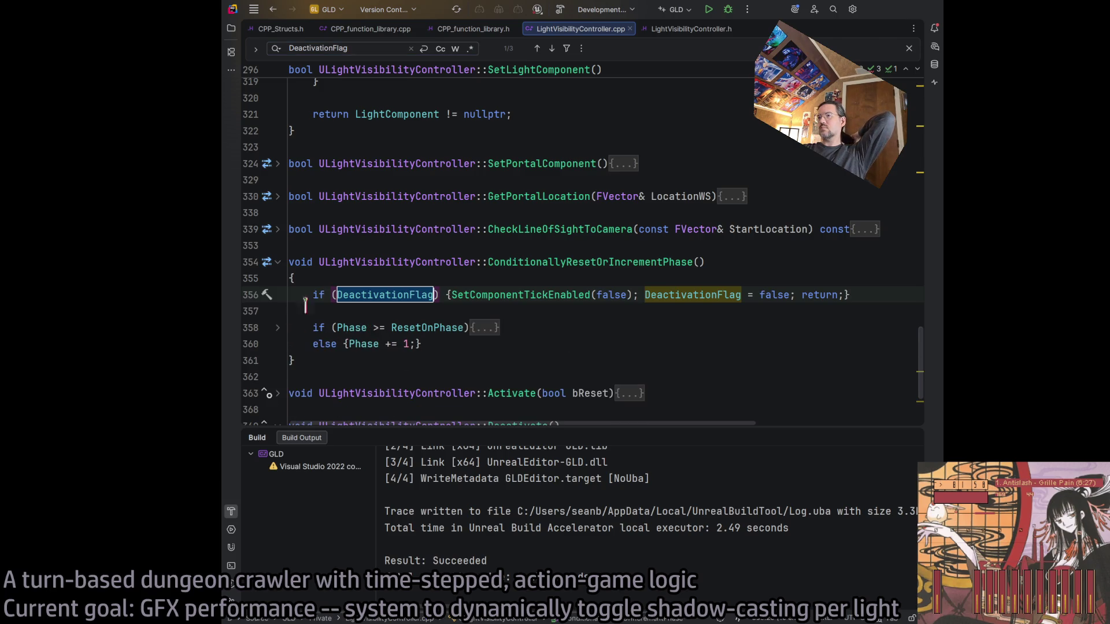
click(278, 263)
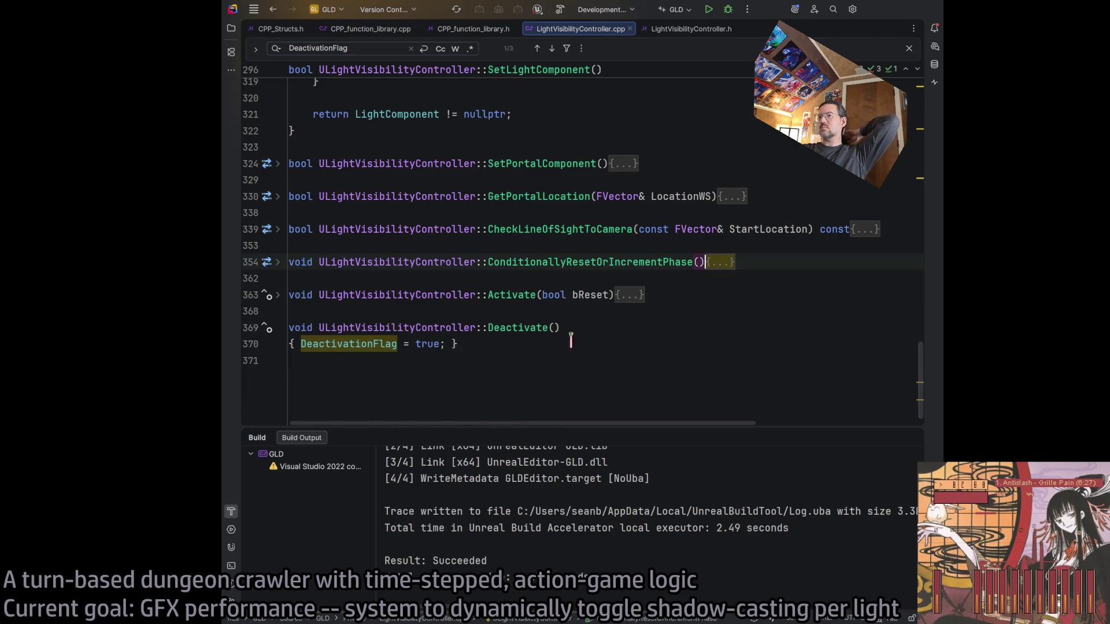
click(278, 328)
click(657, 333)
Briefly unfold and refold Deactivate, then place the caret on blank line 353
scroll(657, 334, up, 3)
scroll(657, 332, up, 3)
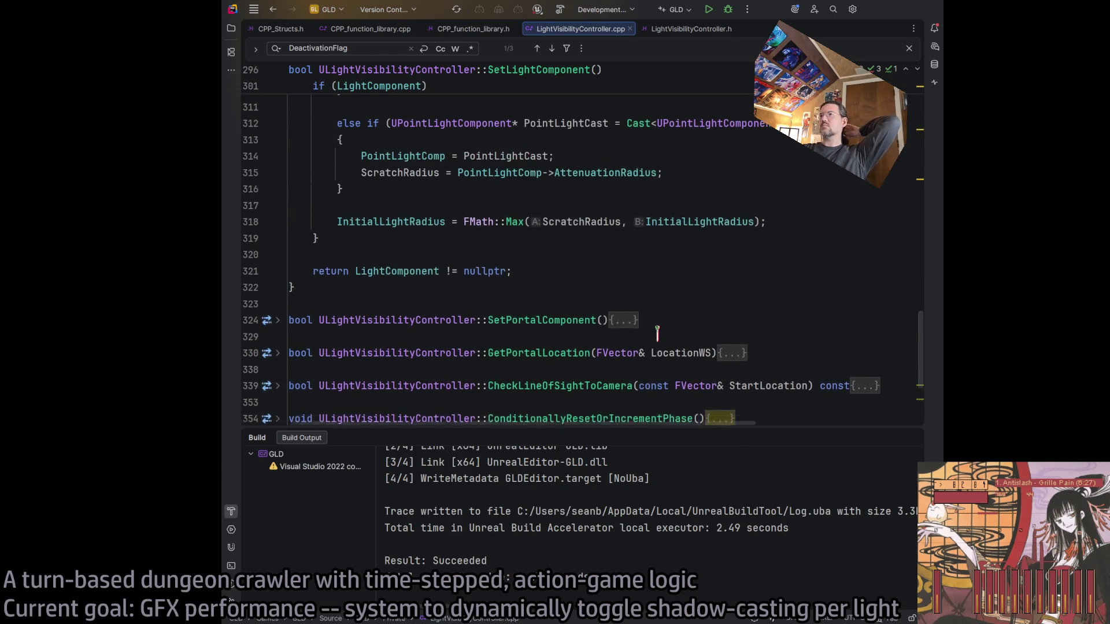
scroll(619, 354, down, 5)
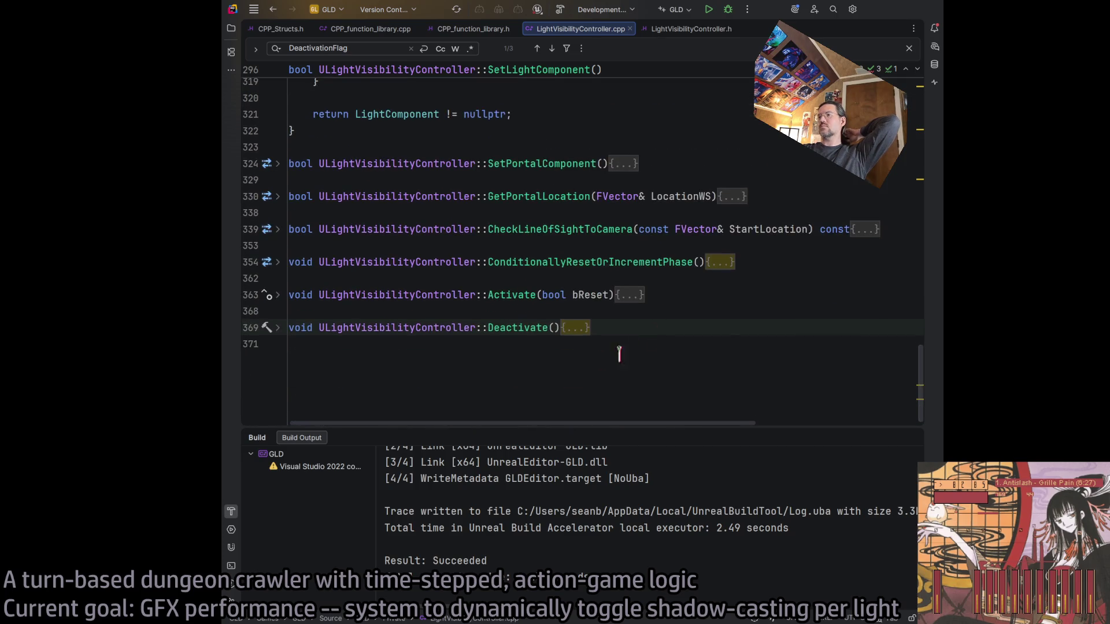
click(278, 328)
click(278, 328)
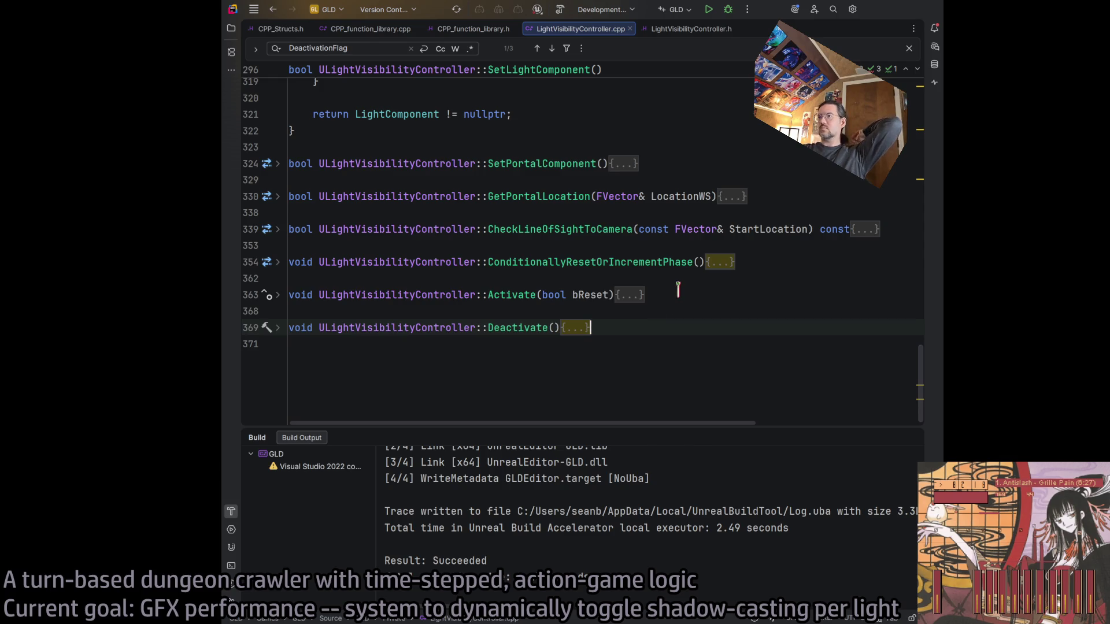
click(742, 261)
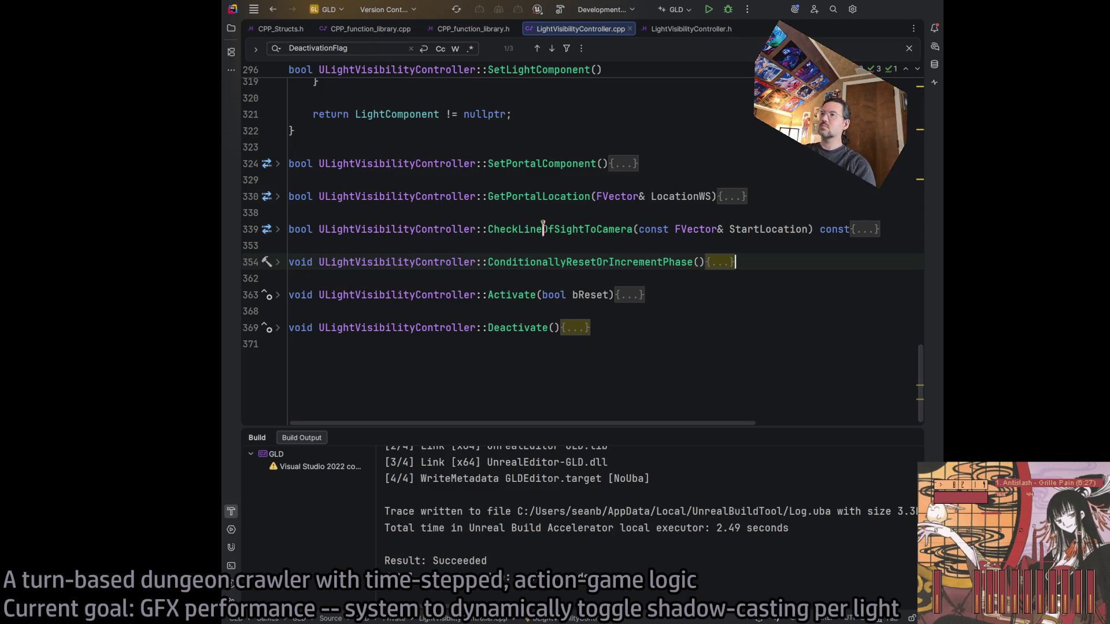
click(609, 247)
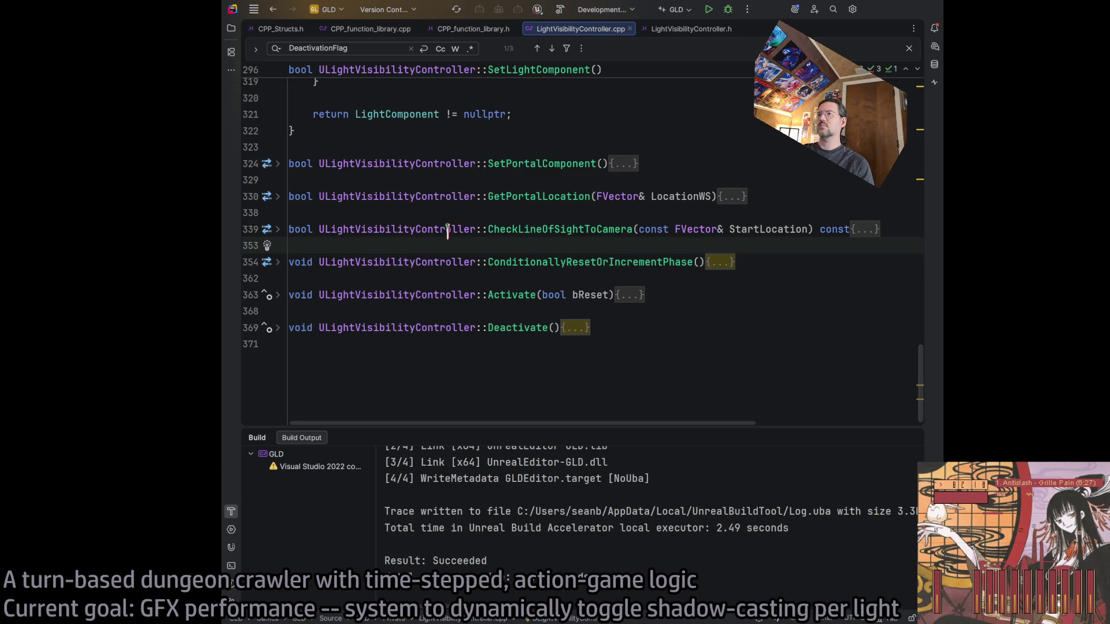
scroll(570, 230, up, 5)
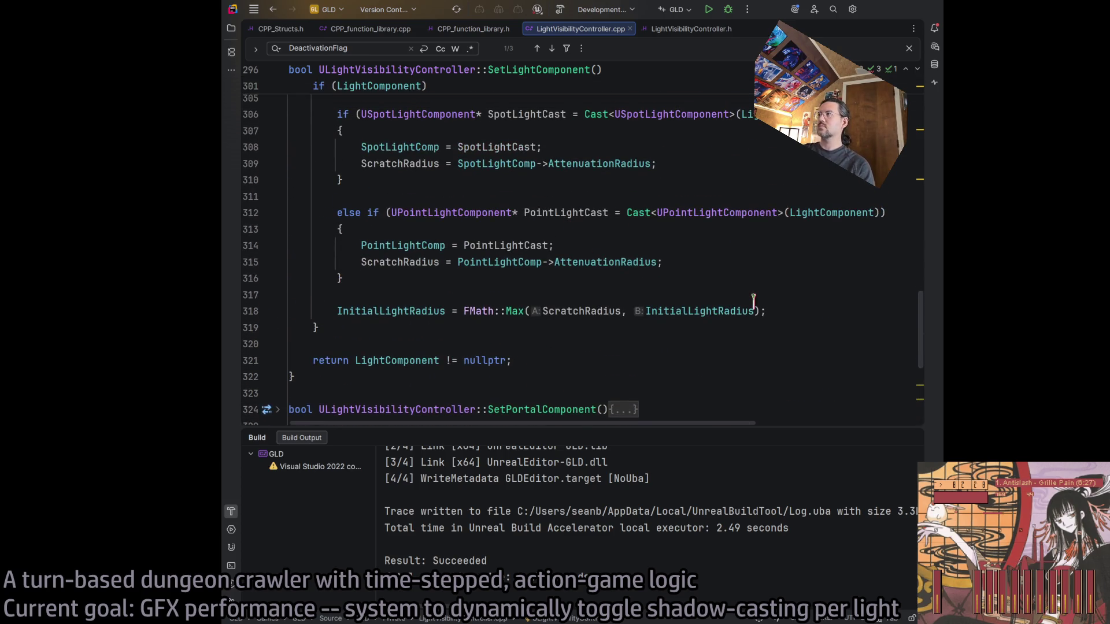
Review ScratchRadius usages in SetLightComponent's radius logic
click(684, 260)
scroll(688, 257, up, 2)
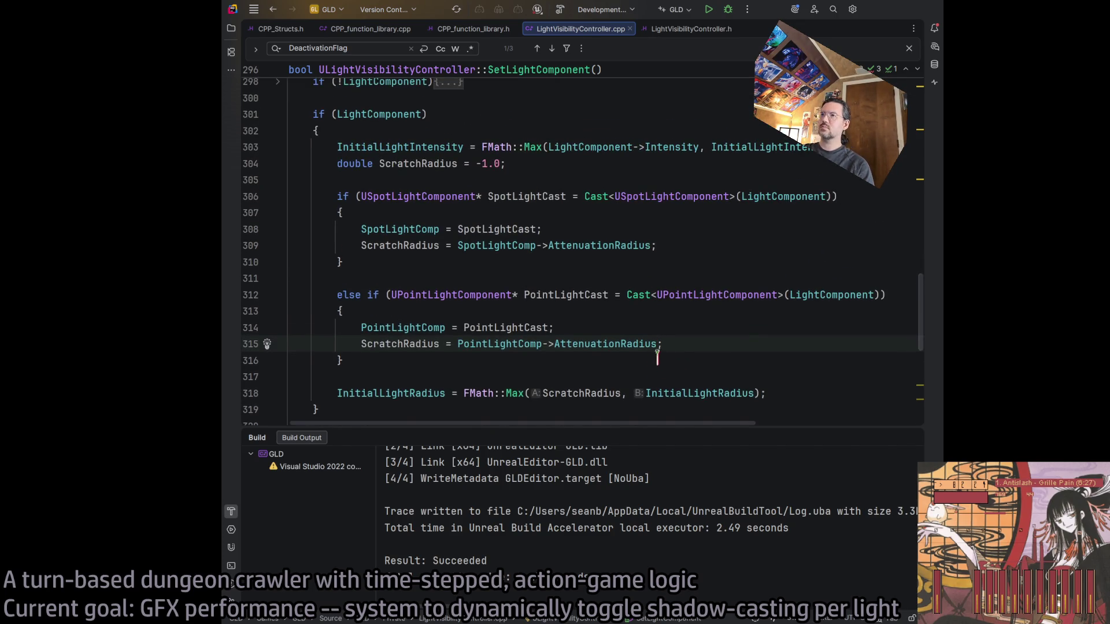
scroll(665, 347, up, 2)
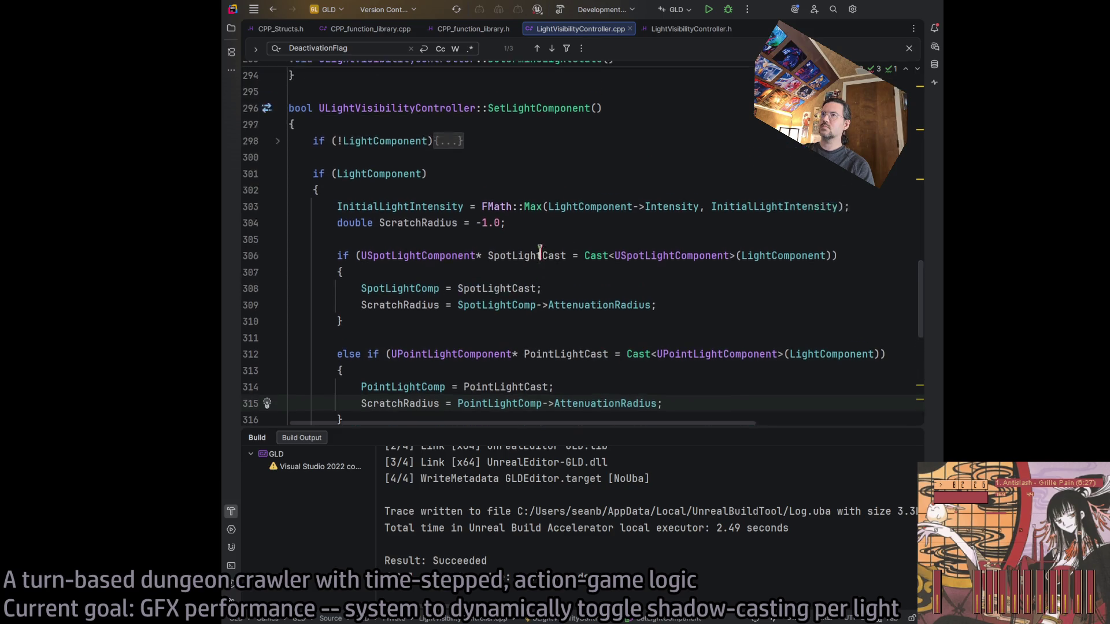
scroll(636, 318, down, 2)
double_click(431, 164)
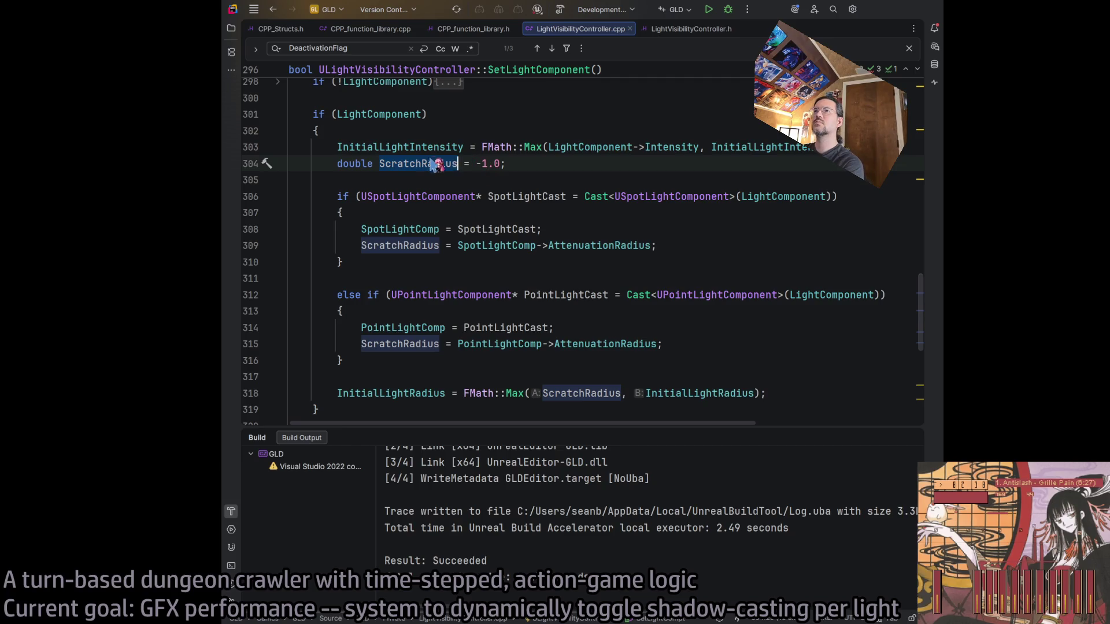
Check InitialLightIntensity, LightComponent and Intensity usages, then rebuild the GLD project
click(421, 147)
click(589, 147)
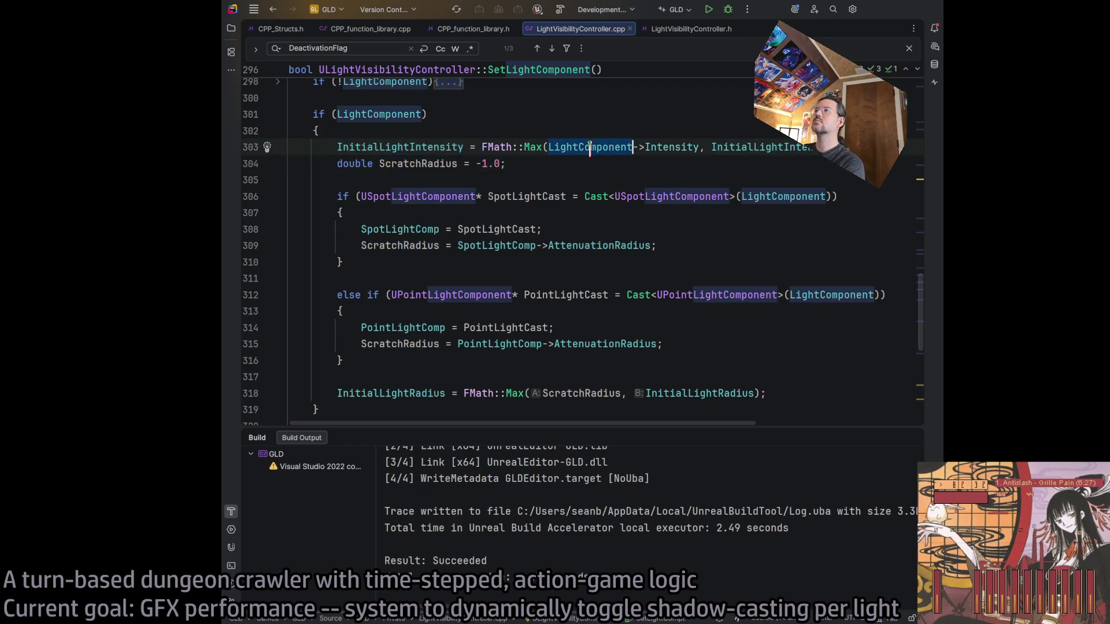
double_click(657, 148)
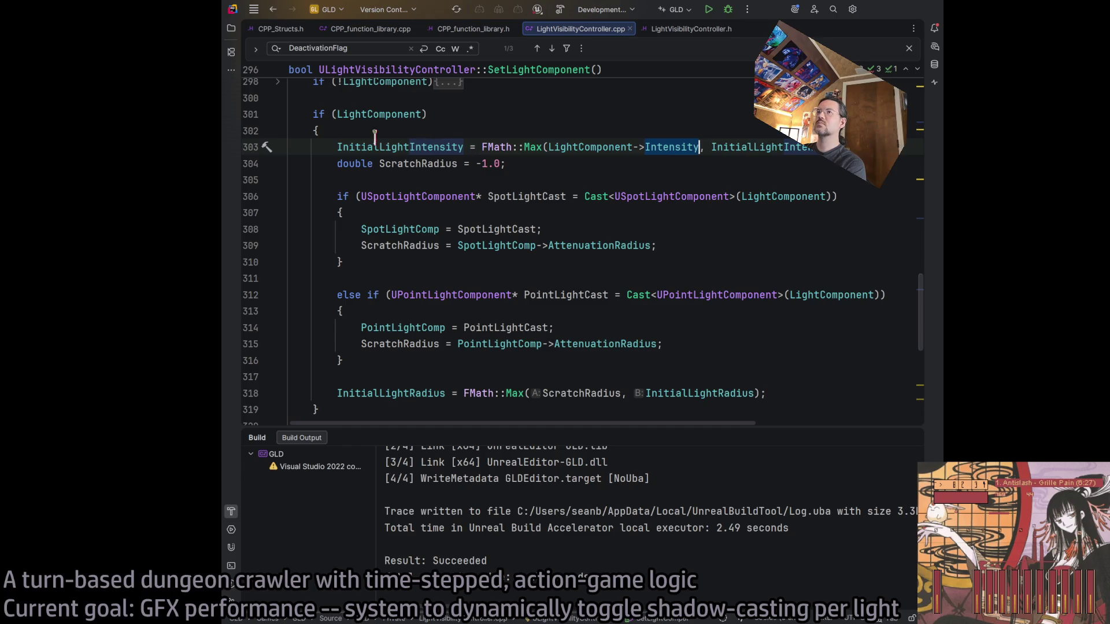
click(588, 147)
click(682, 148)
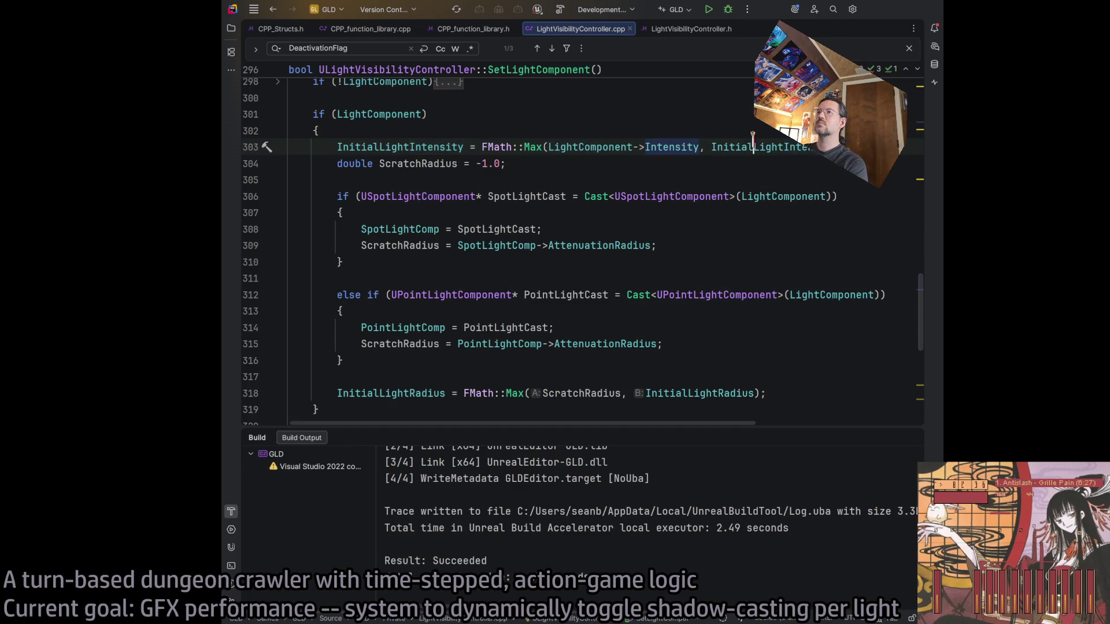
click(749, 147)
click(369, 114)
click(388, 196)
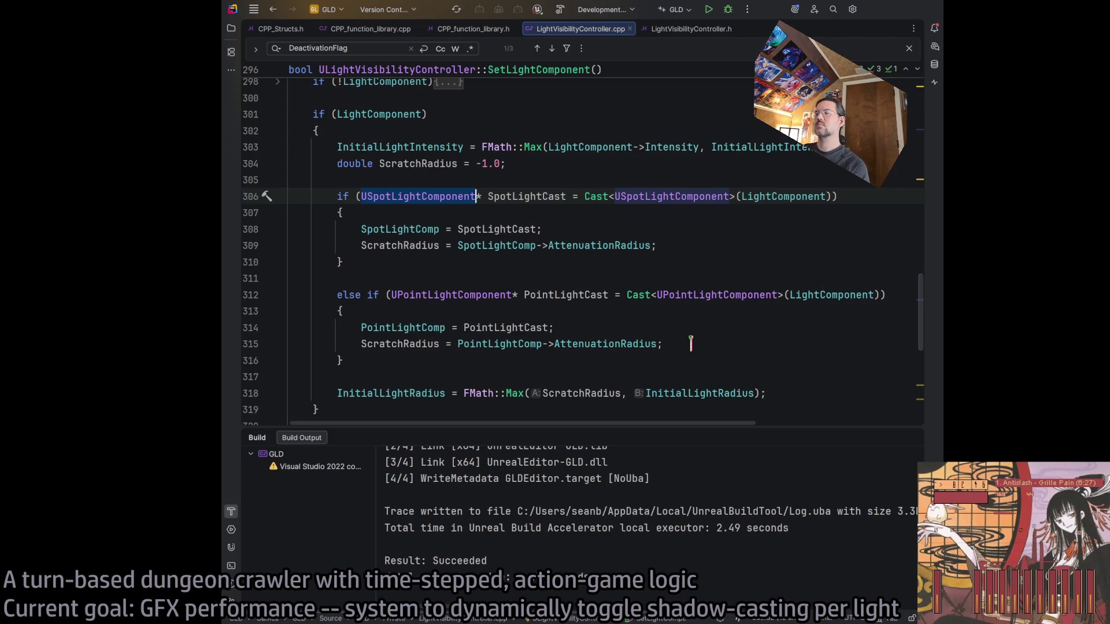
click(713, 342)
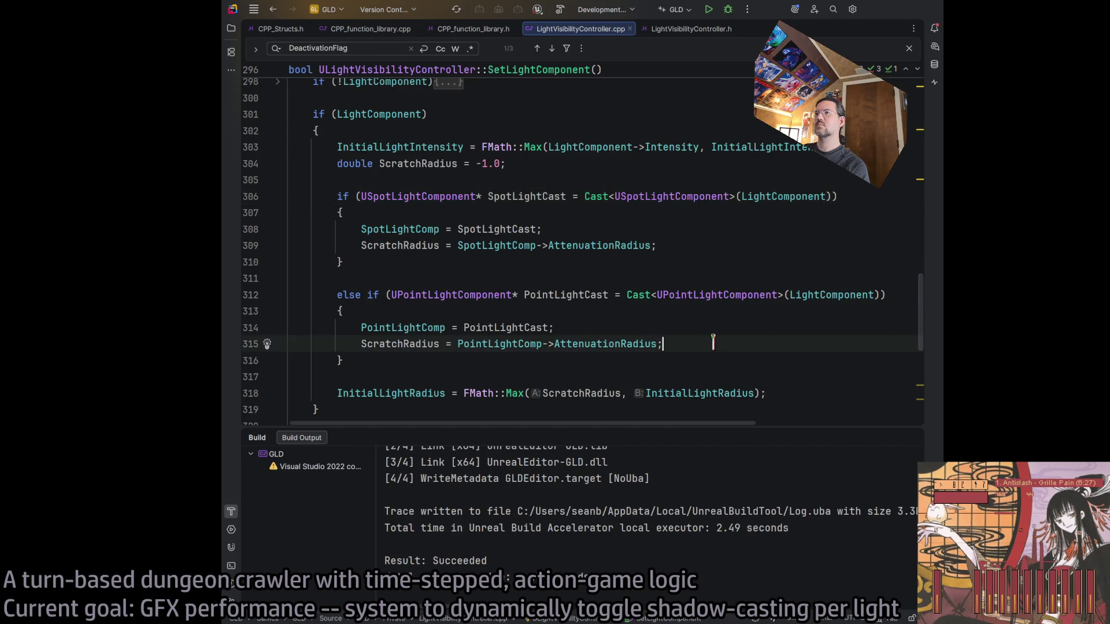
click(559, 10)
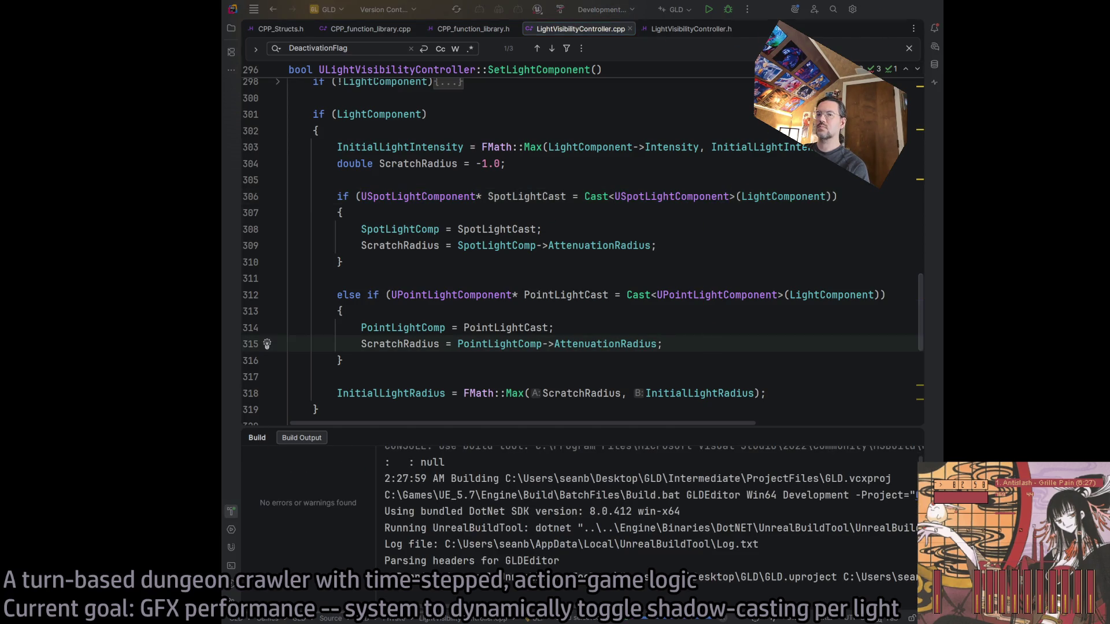
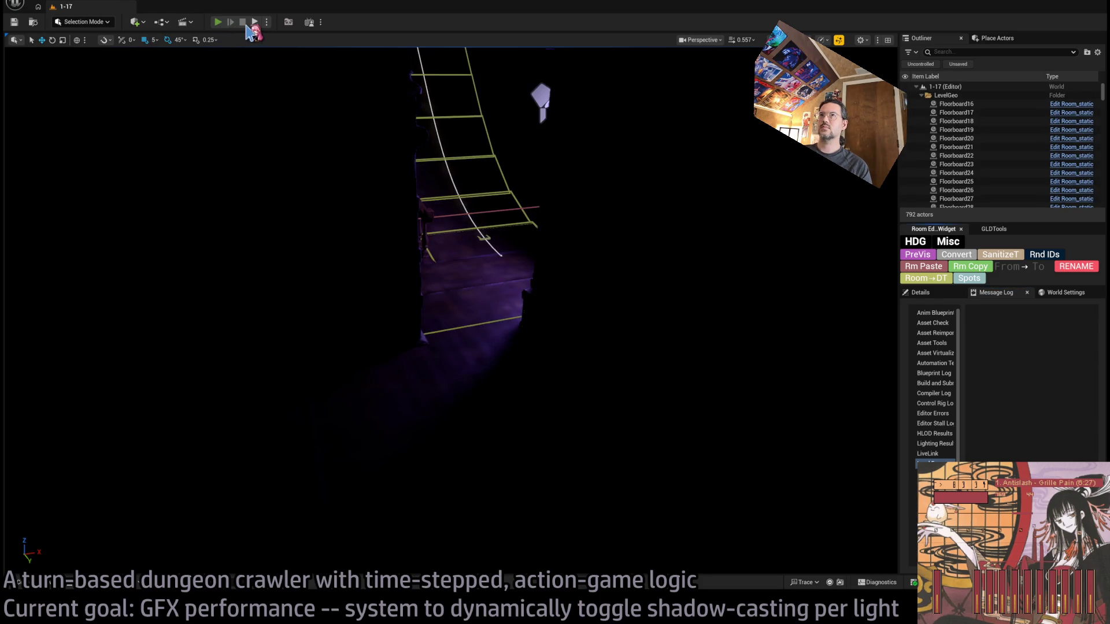
Start play-in-editor and review the Map Check results in the Message Log
click(251, 24)
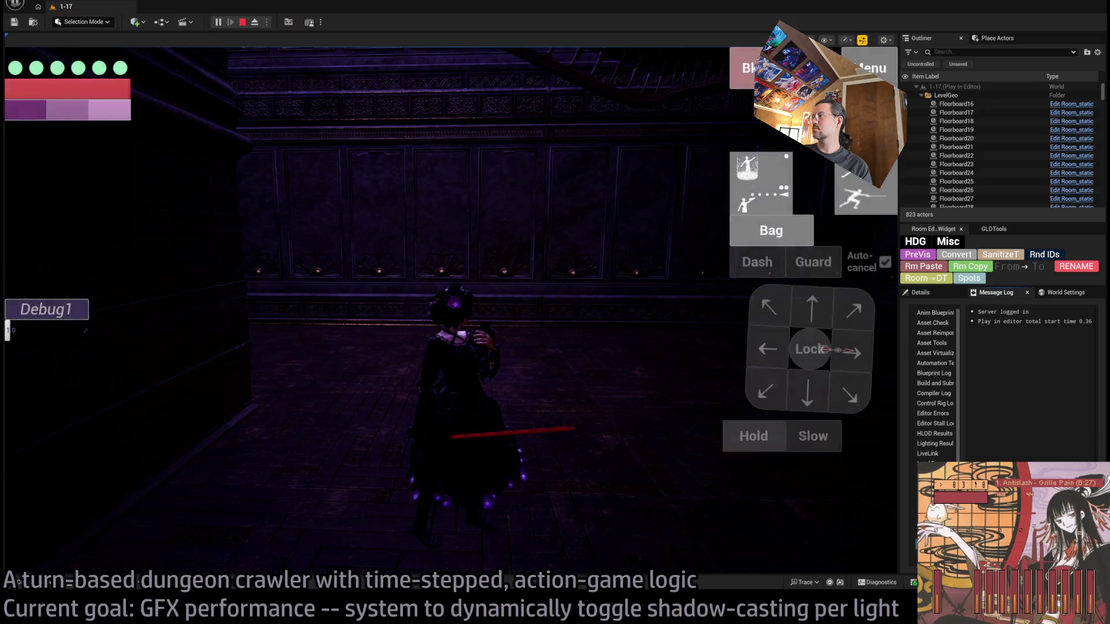
click(1058, 298)
click(997, 293)
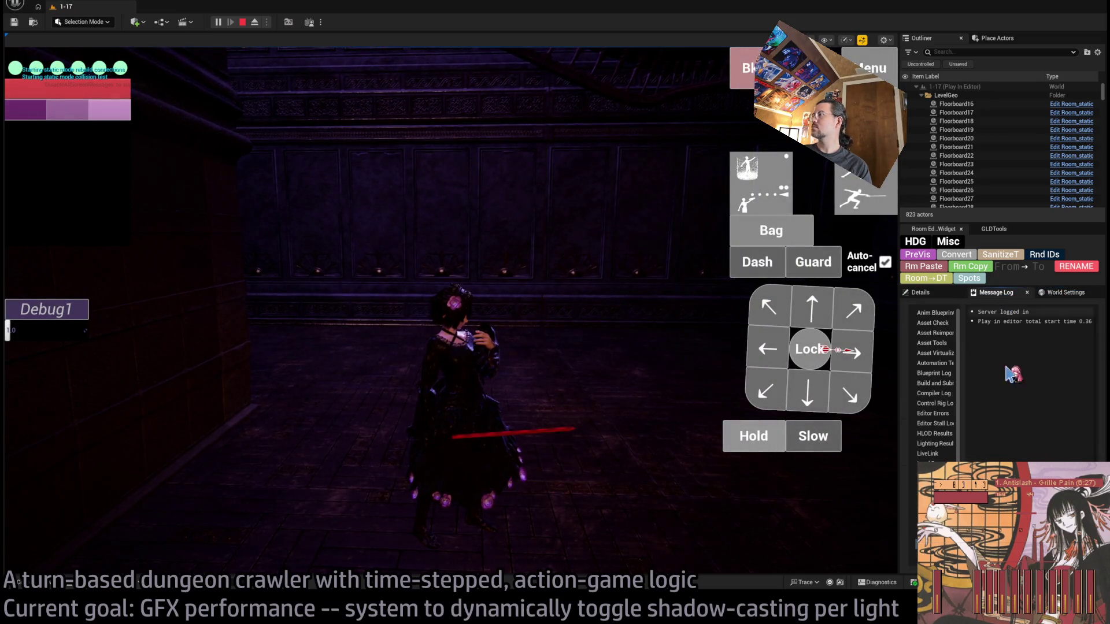
scroll(943, 417, down, 3)
click(934, 421)
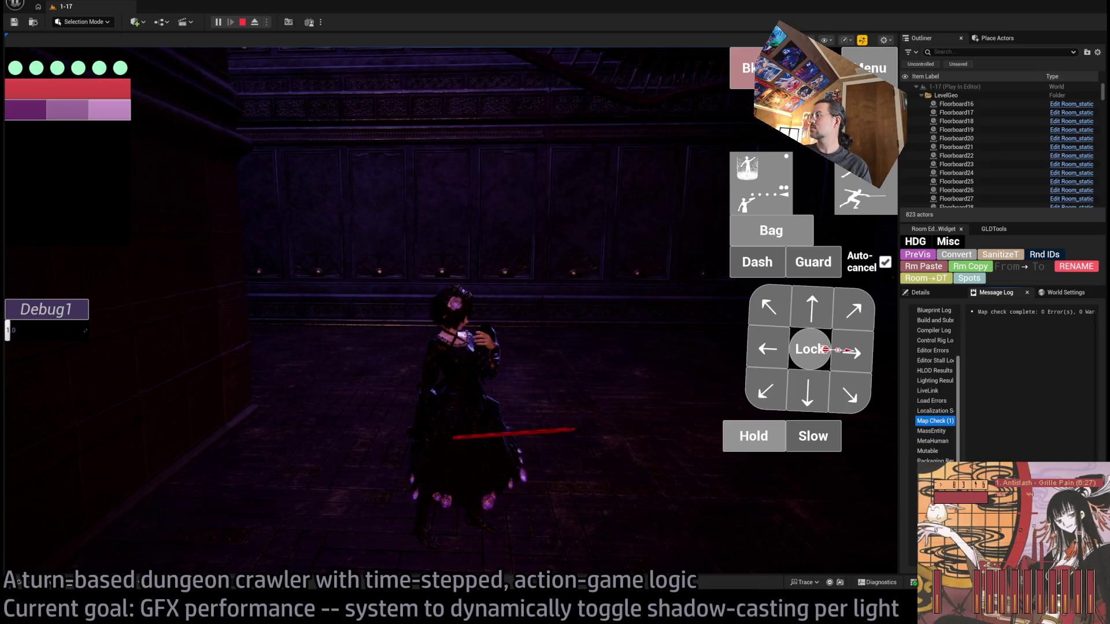
mouse_move(957, 402)
mouse_down()
mouse_move(1062, 403)
mouse_move(1035, 403)
mouse_up()
scroll(971, 404, down, 2)
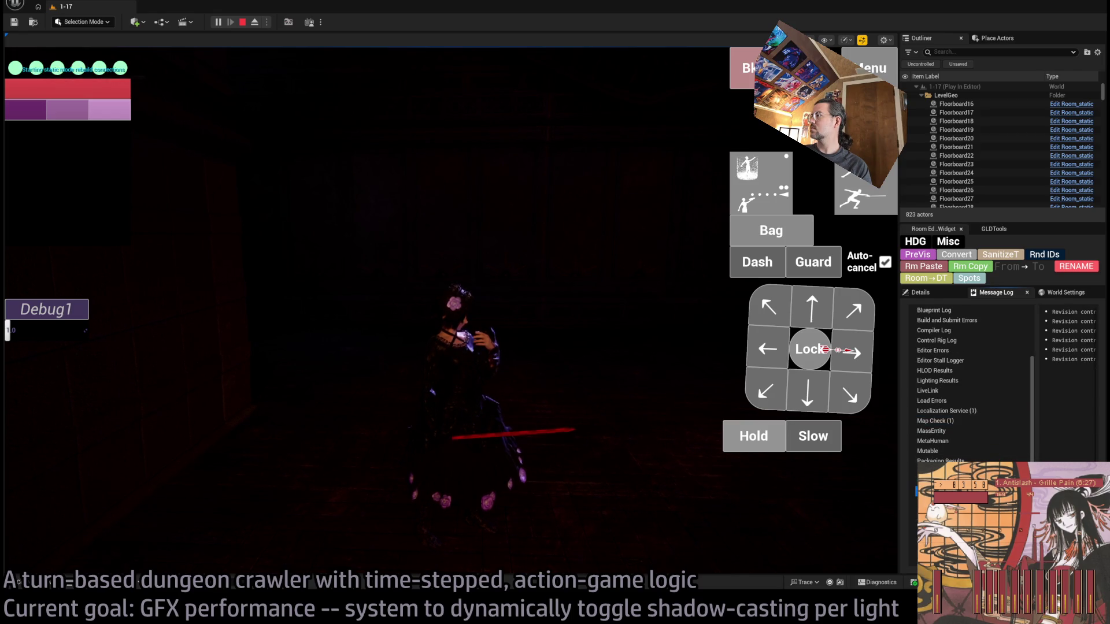
scroll(954, 404, up, 3)
drag(1035, 403, 994, 397)
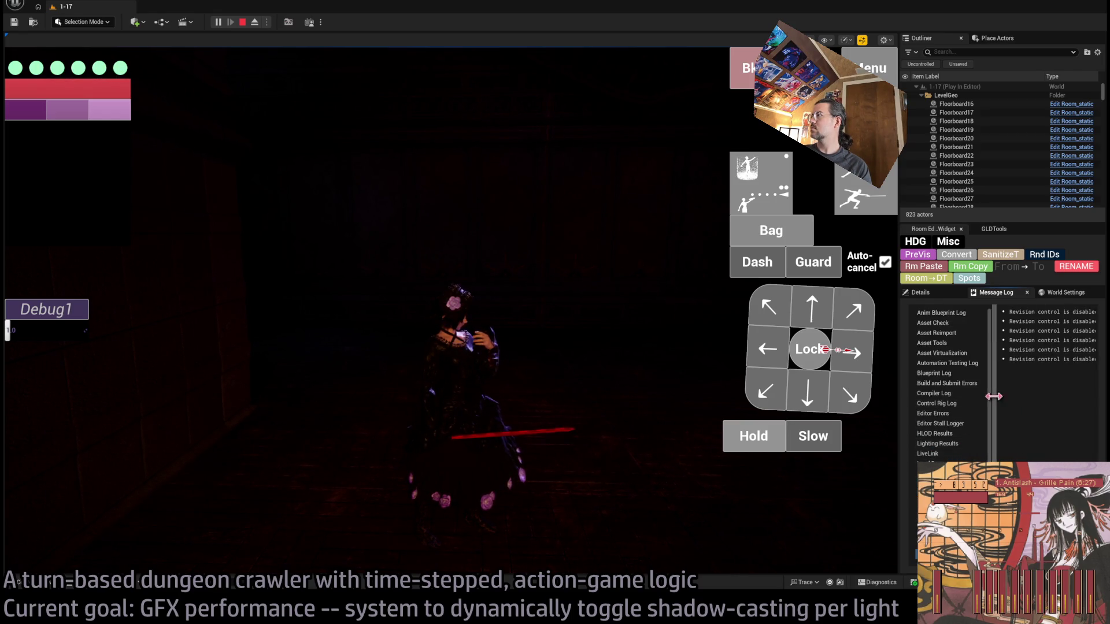
click(920, 292)
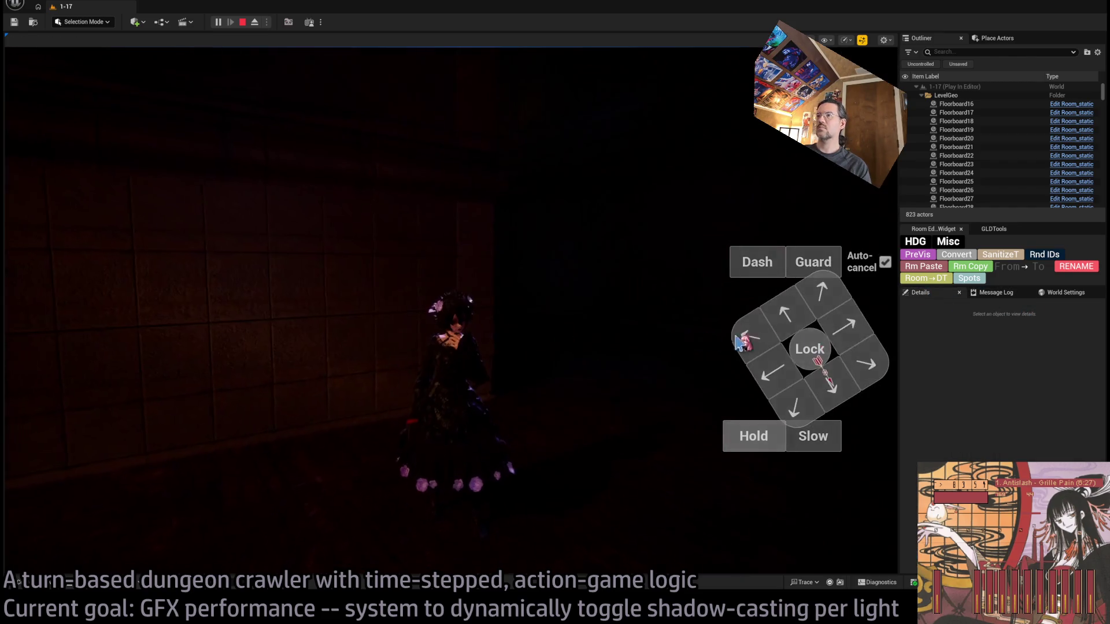
Run game turns and a forward move down the corridor, then stop the session
click(738, 340)
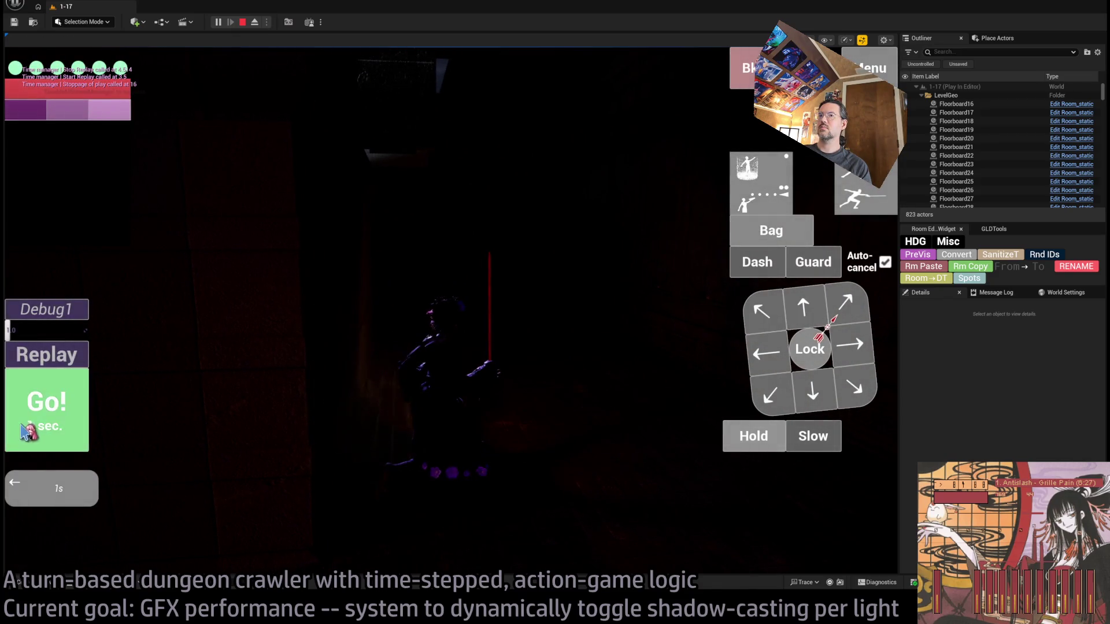
click(24, 430)
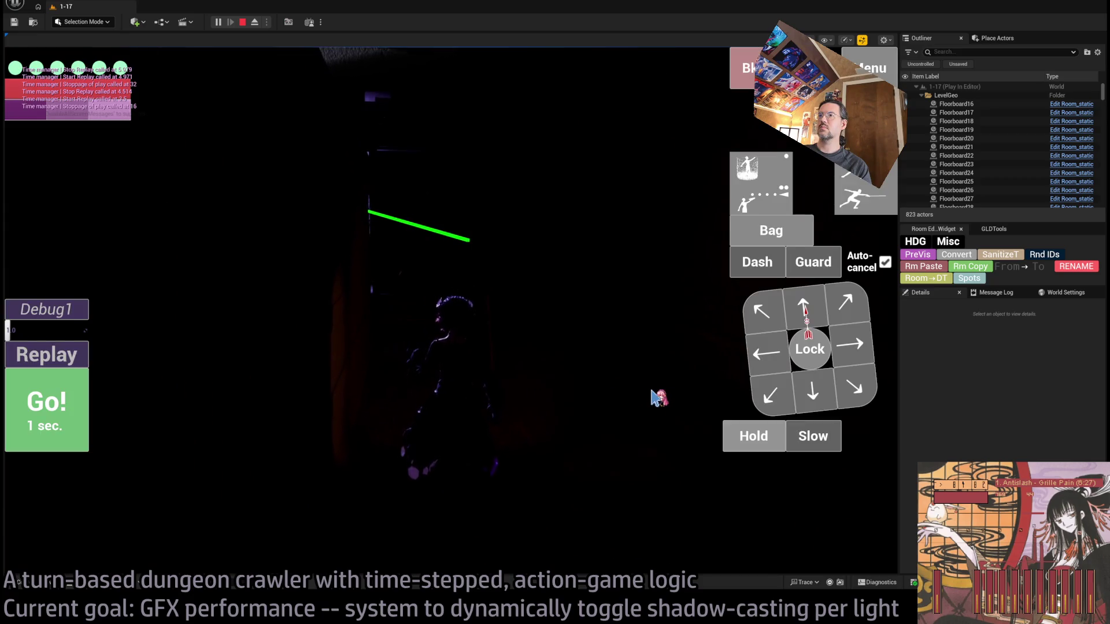
click(808, 311)
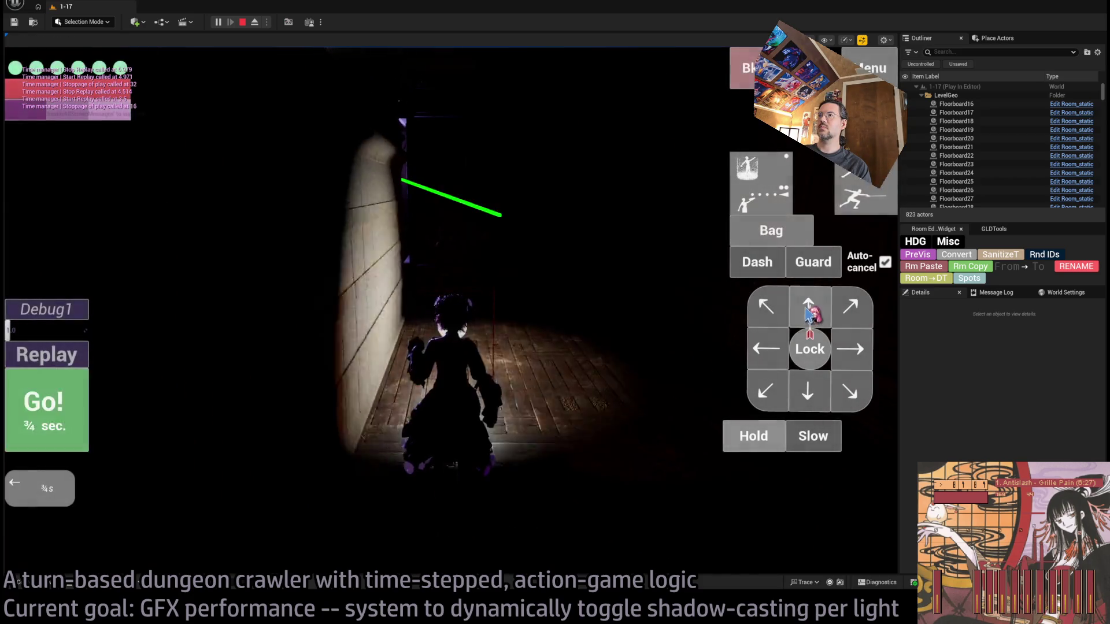
click(43, 407)
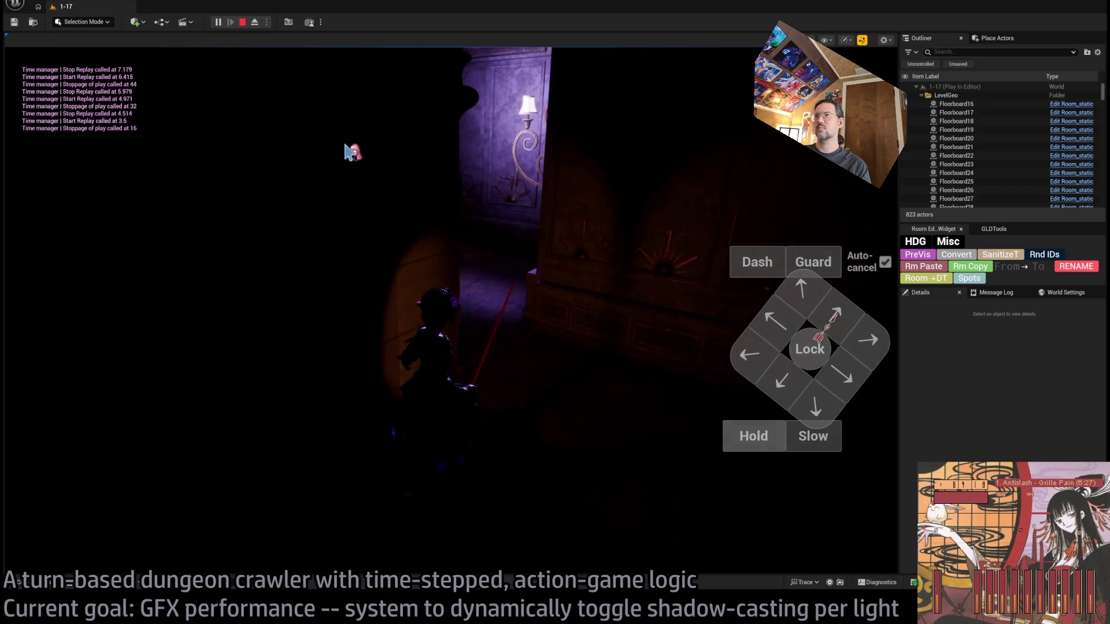
key(Escape)
Set PointLight6_up's Shadowless Radius to 799
click(488, 118)
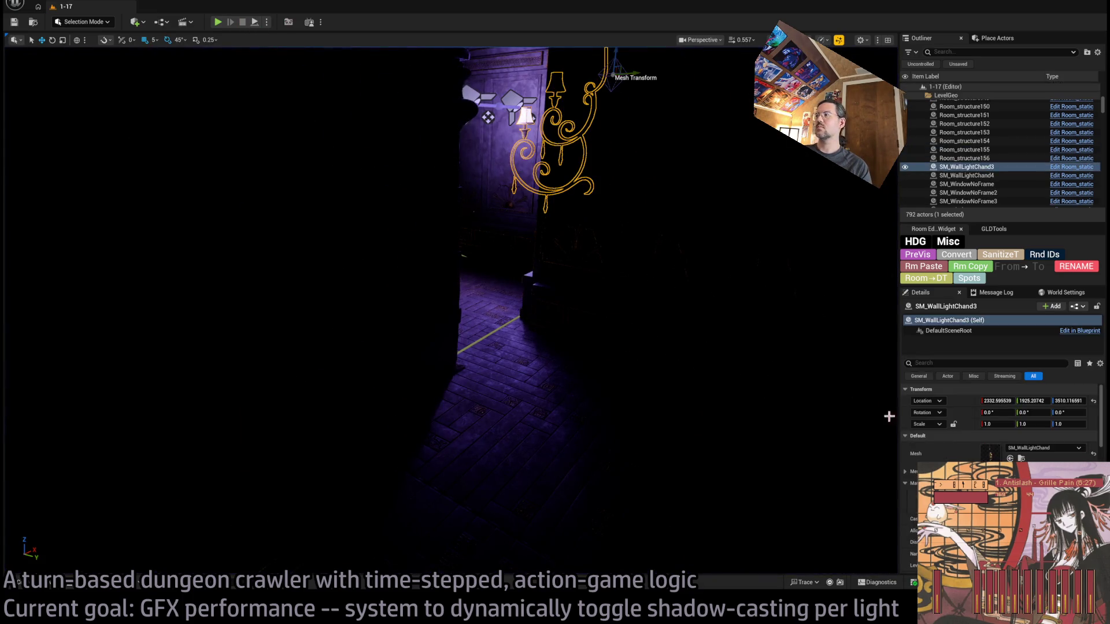
scroll(999, 427, down, 10)
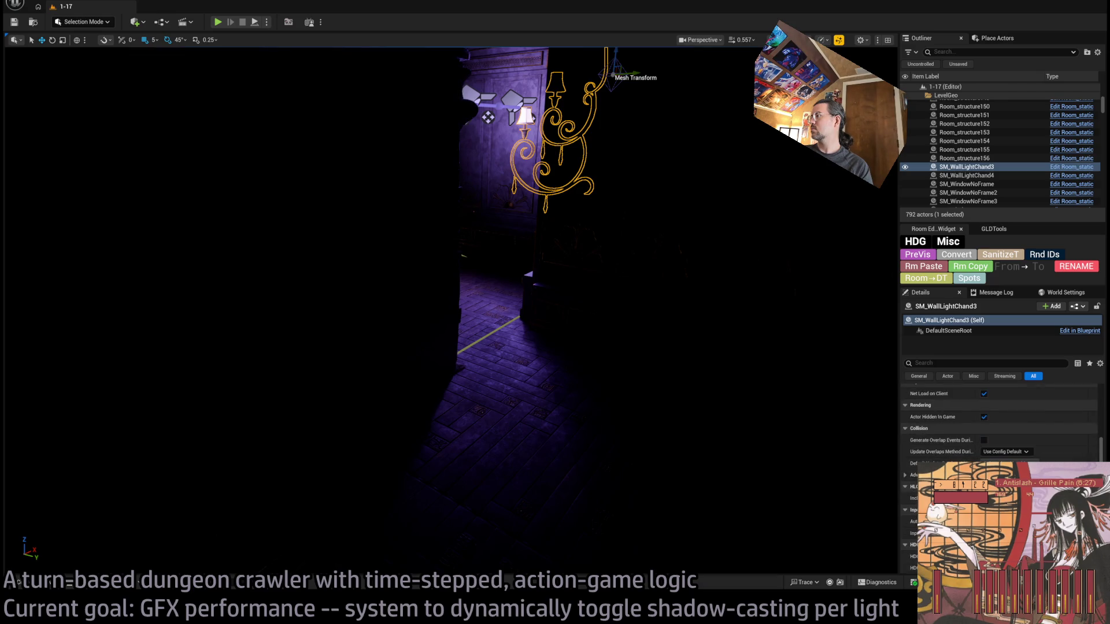
scroll(1000, 428, up, 10)
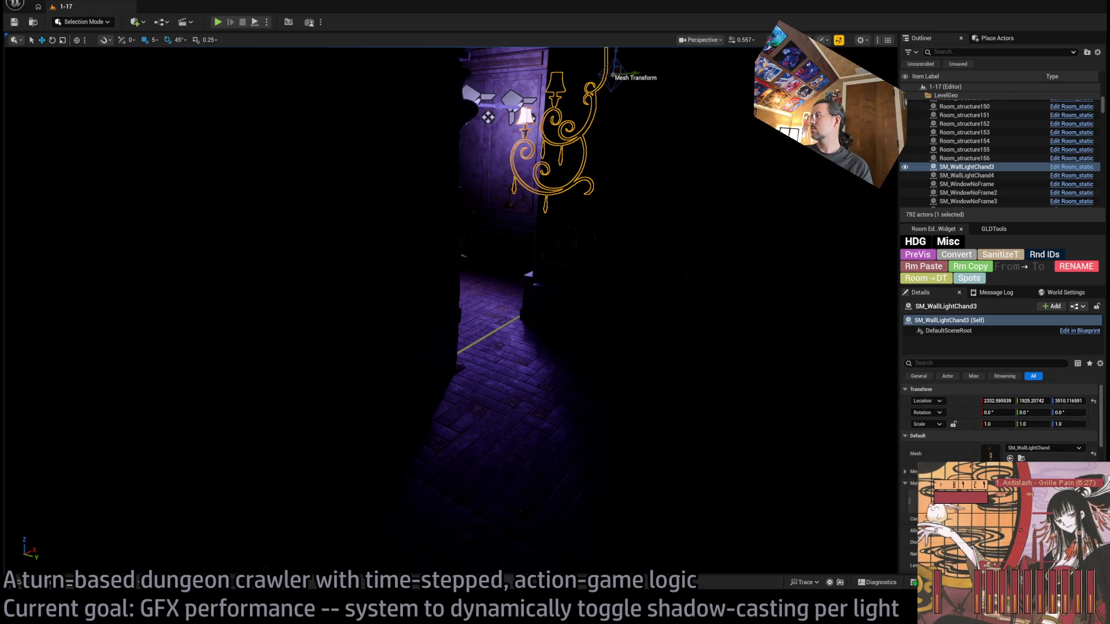
click(488, 118)
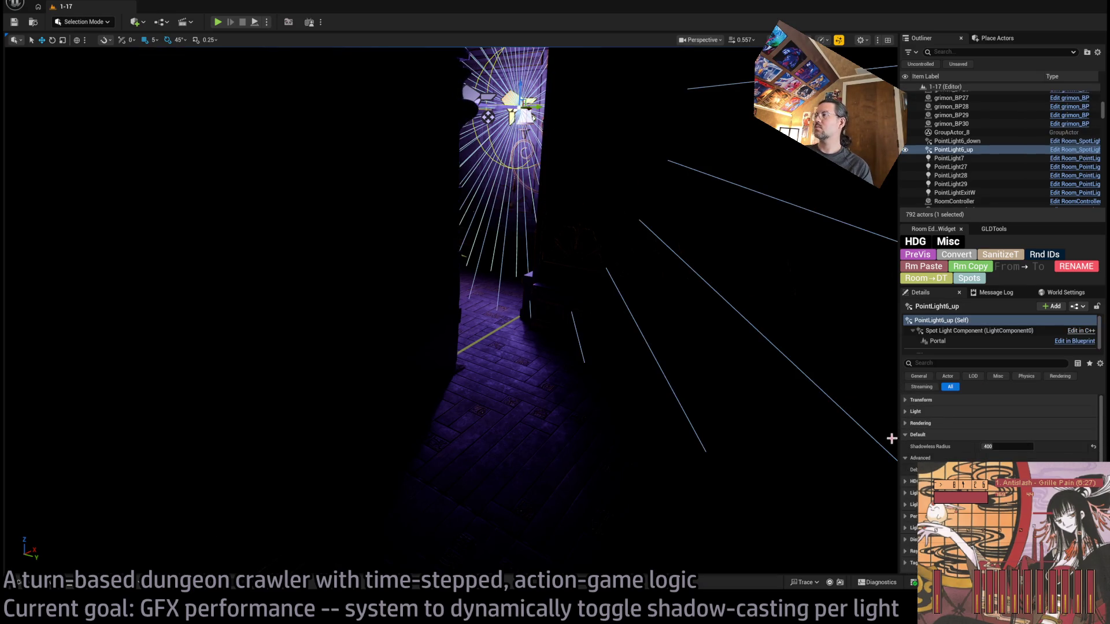
click(988, 446)
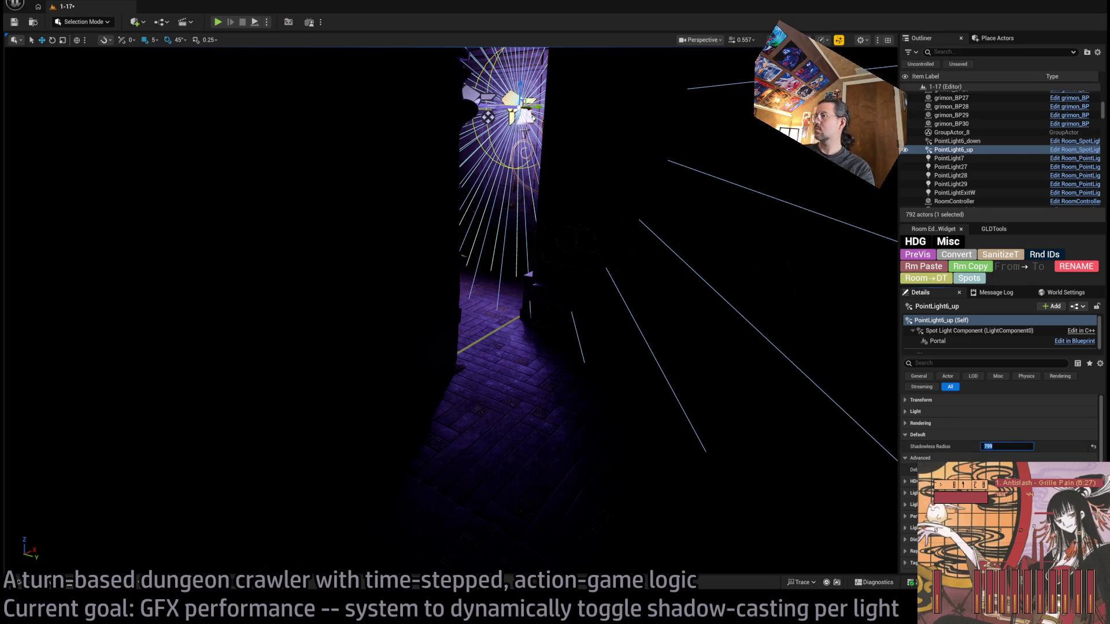
key(Return)
Move the player spawn marker beside the exit volume and play the level again
key(w)
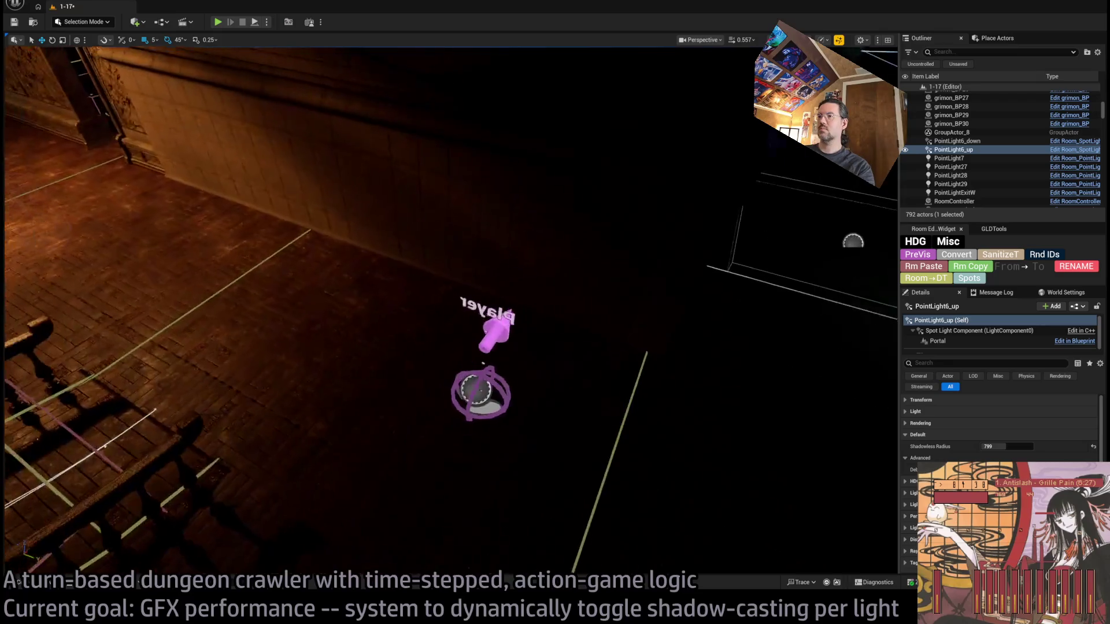
click(461, 442)
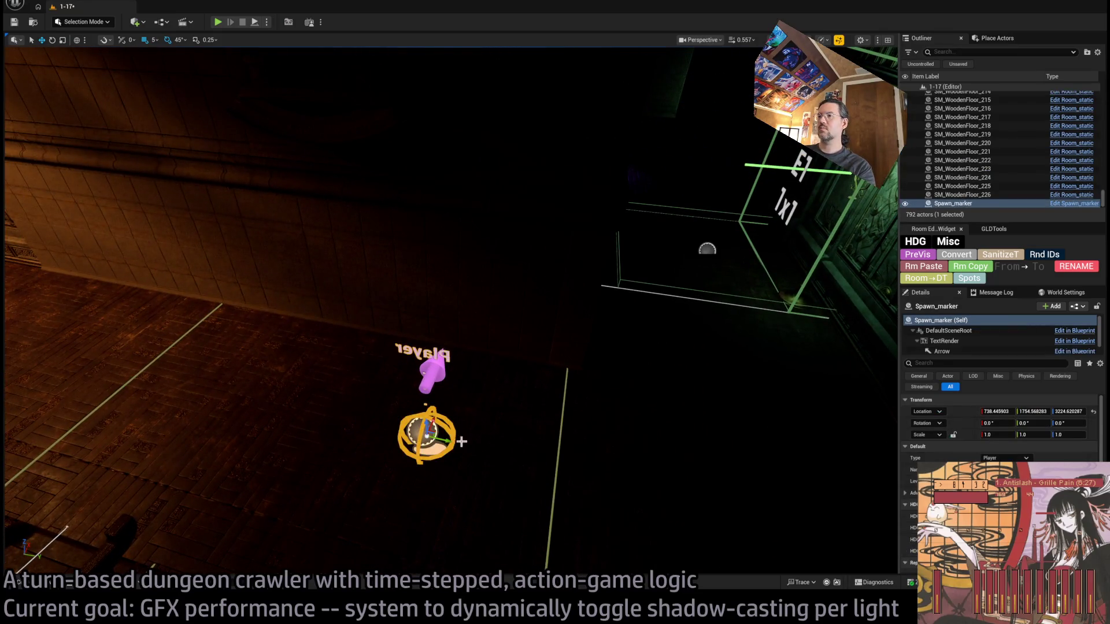
mouse_move(437, 431)
mouse_down()
mouse_move(693, 306)
mouse_move(638, 238)
mouse_up()
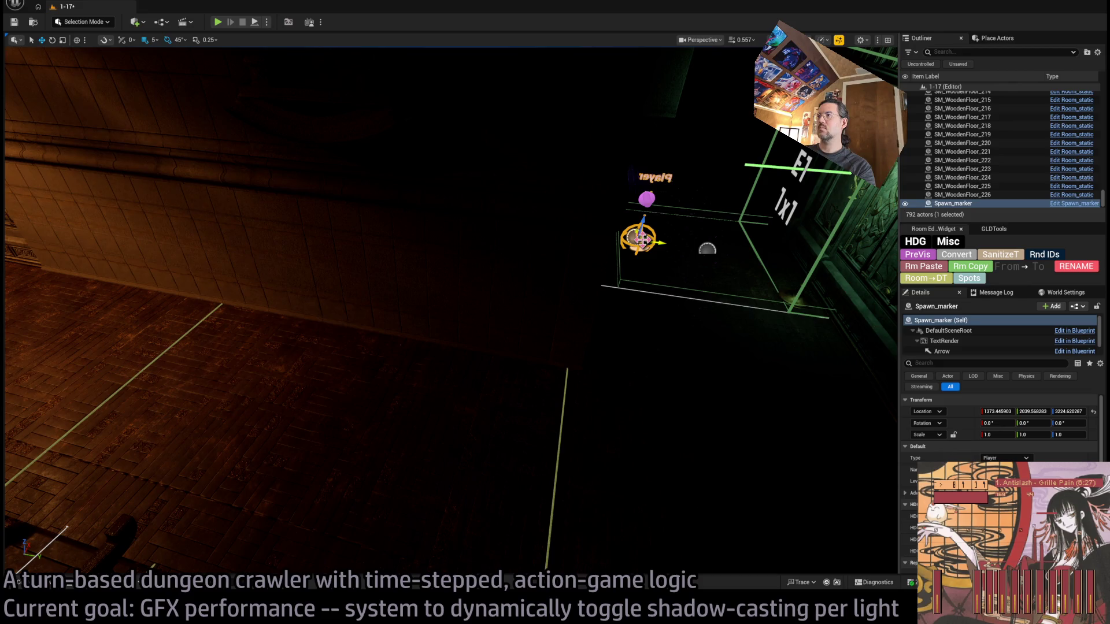
click(215, 23)
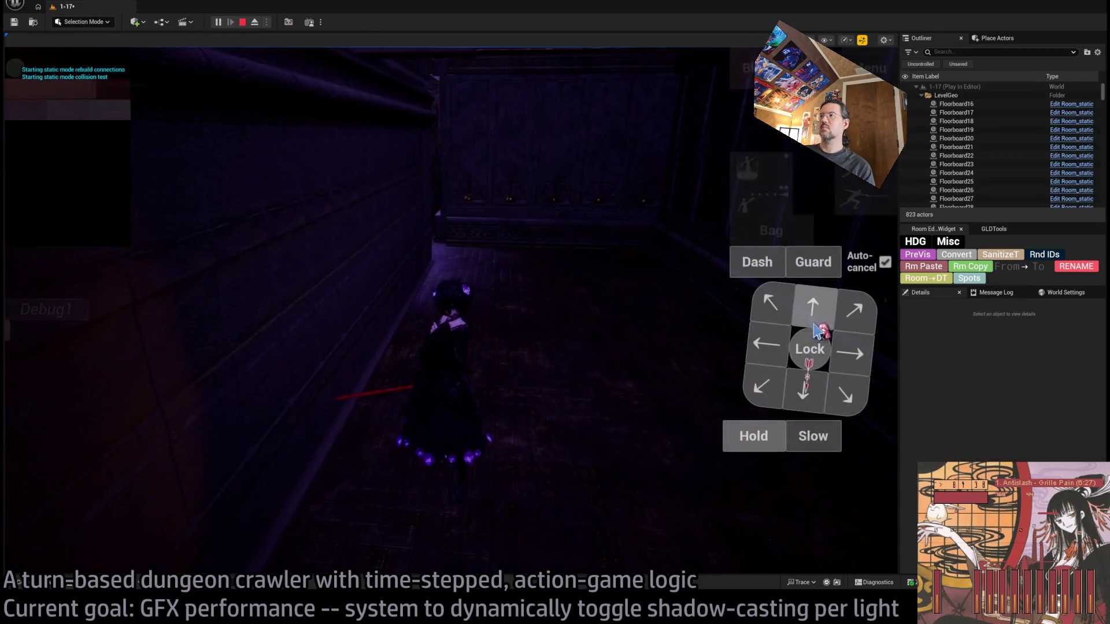
Run one game turn from the new spawn point to check the lighting
click(109, 418)
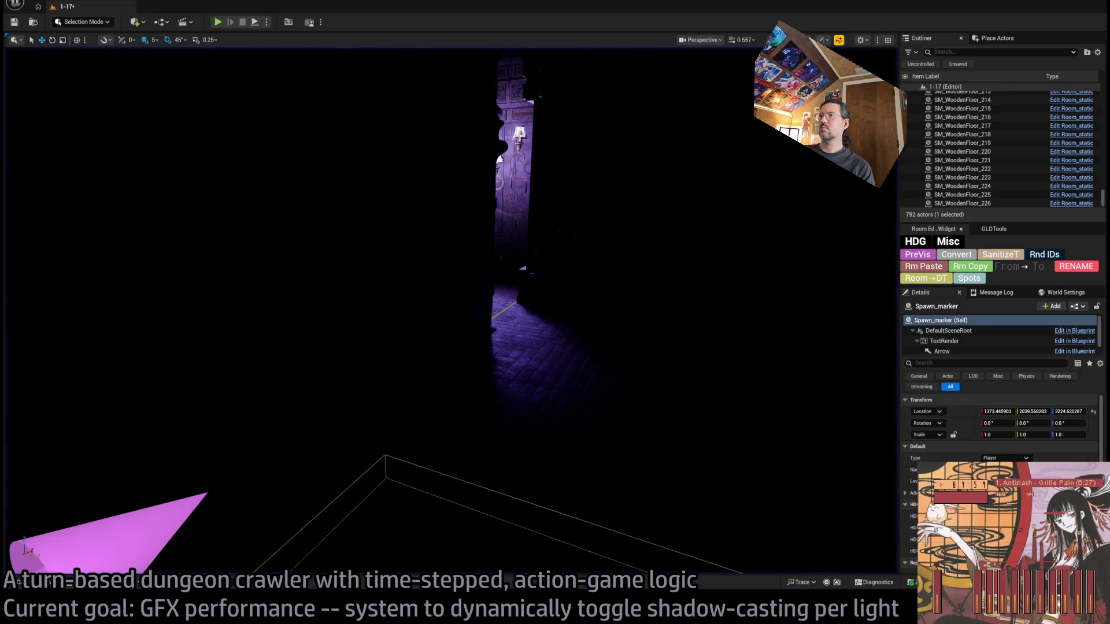
Set PointLight6_up's Shadowless Radius to 600 and save the level
click(520, 137)
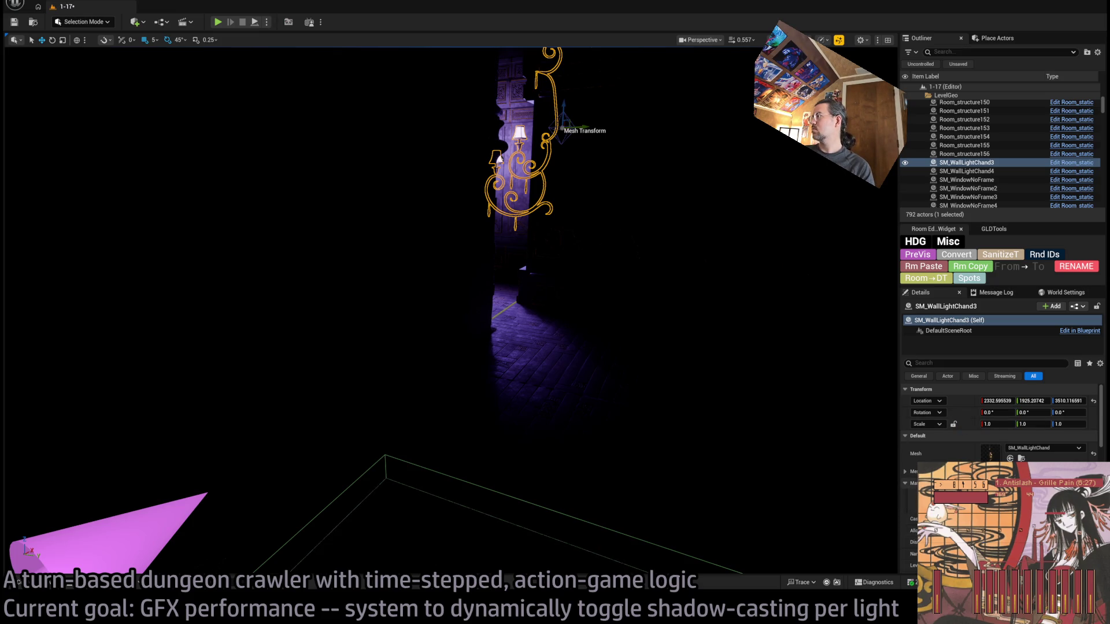
scroll(999, 416, down, 5)
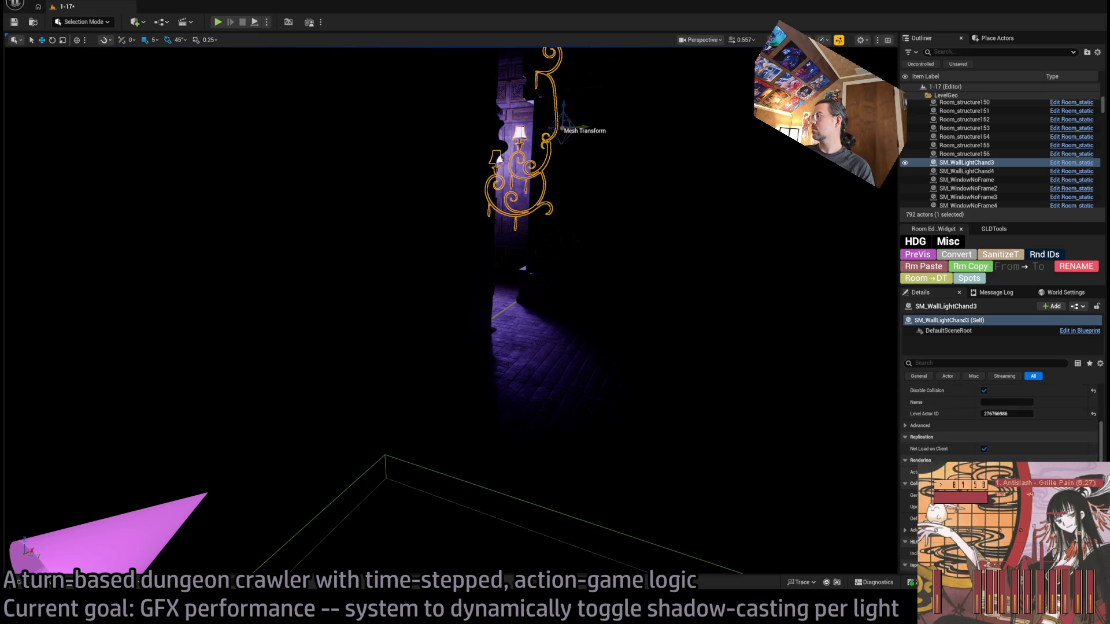
scroll(943, 446, up, 5)
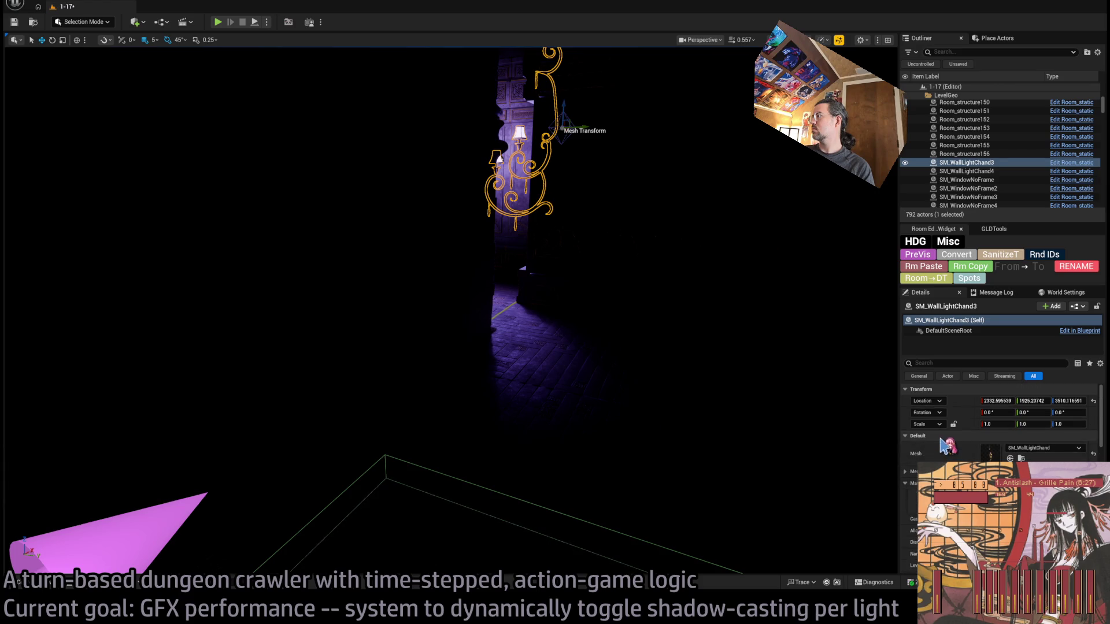
click(940, 437)
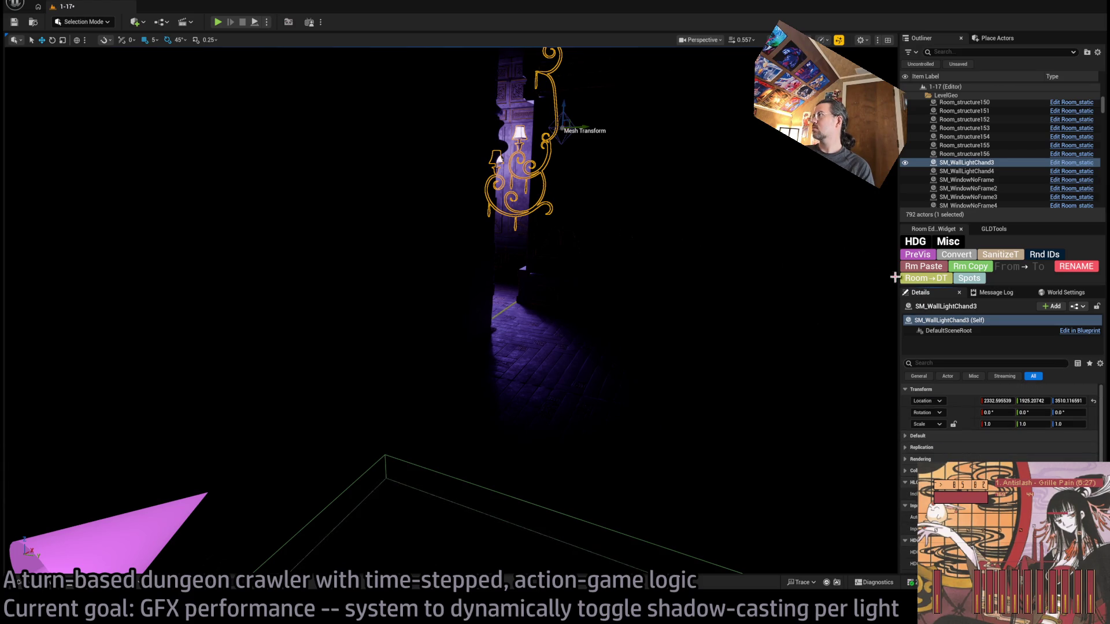
click(969, 278)
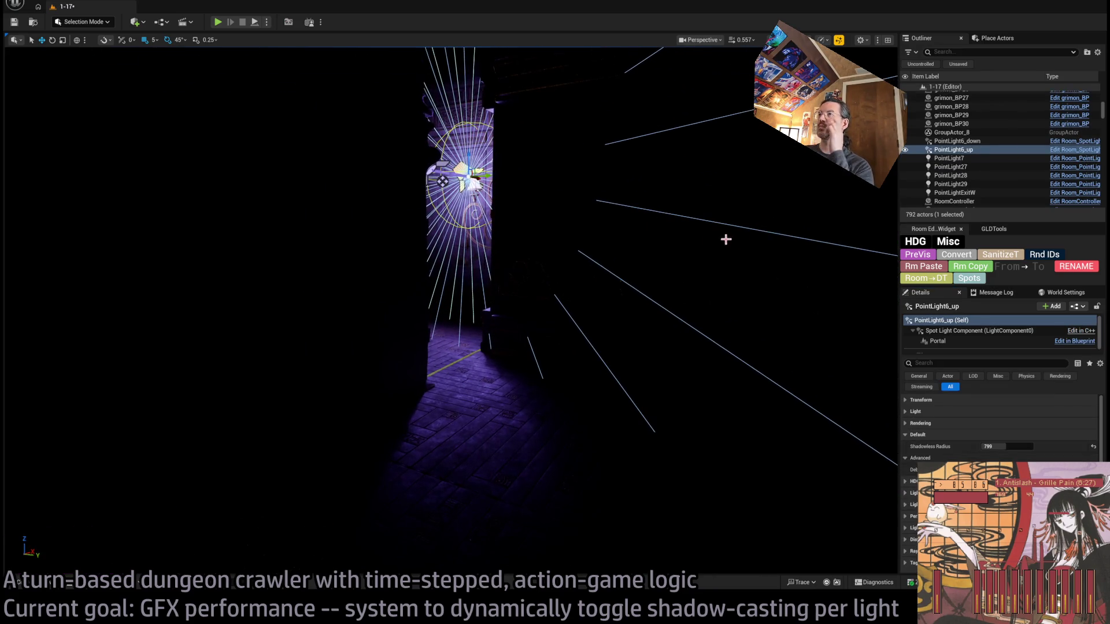
click(1006, 446)
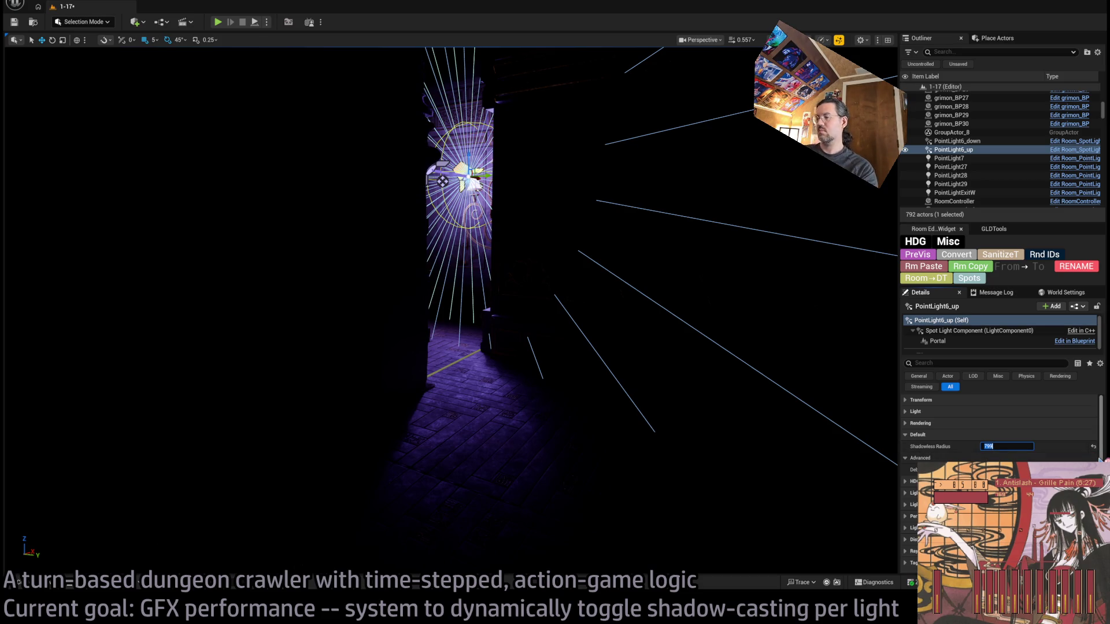
text(600)
key(Return)
mouse_move(601, 401)
mouse_down()
mouse_move(580, 442)
mouse_move(601, 401)
mouse_up()
key(ctrl+s)
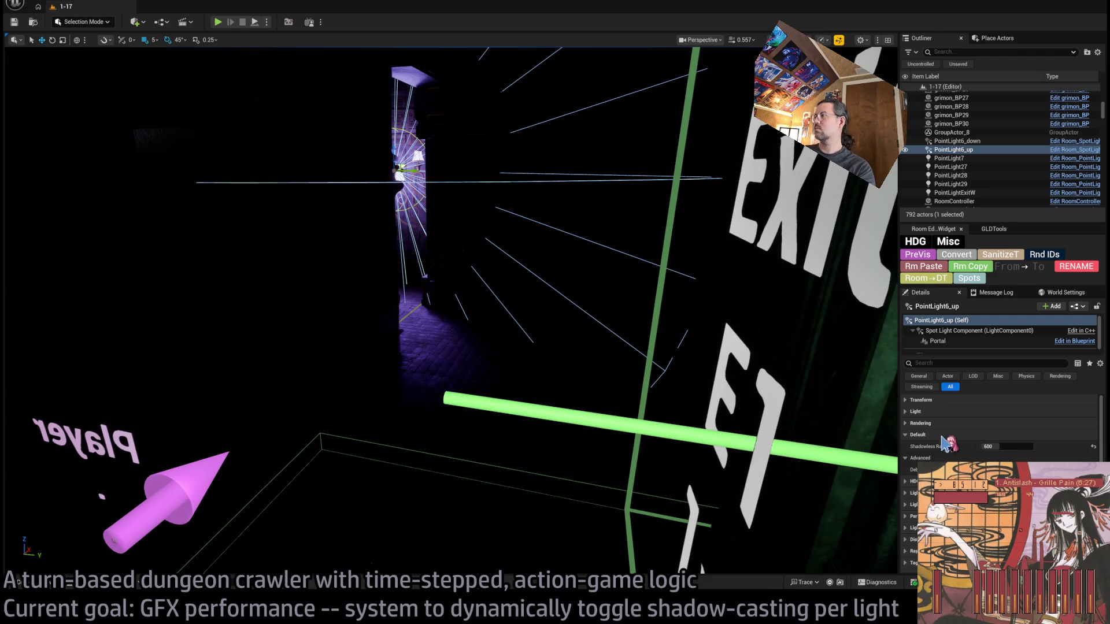
Raise PointLight6_up's Attenuation Radius from 800 to 1000 and save again
click(925, 410)
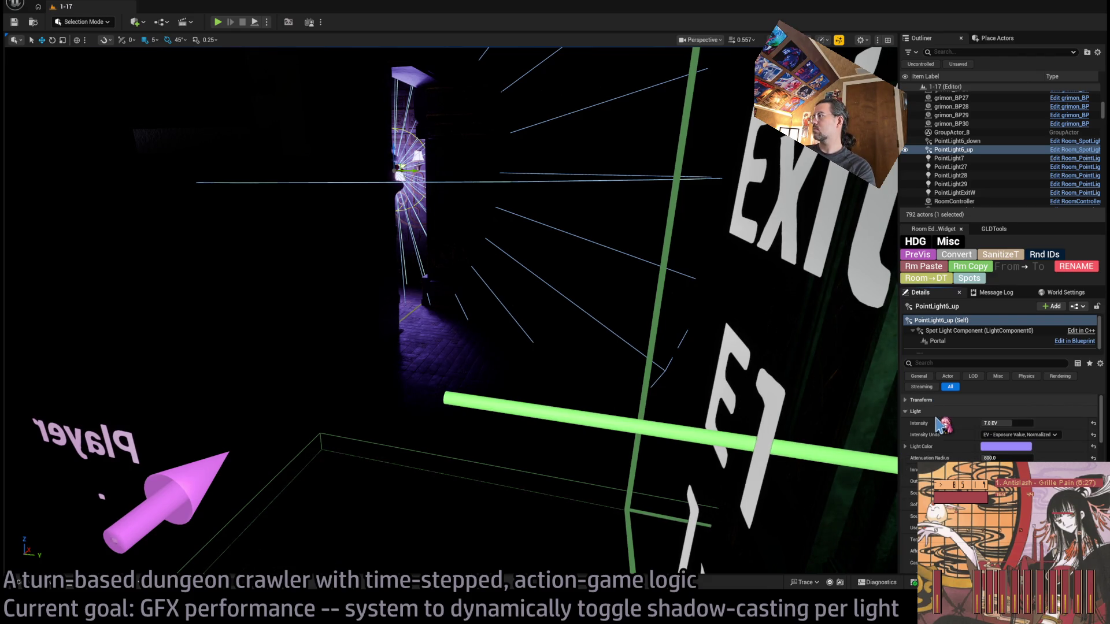
drag(1008, 459, 1017, 459)
click(1008, 459)
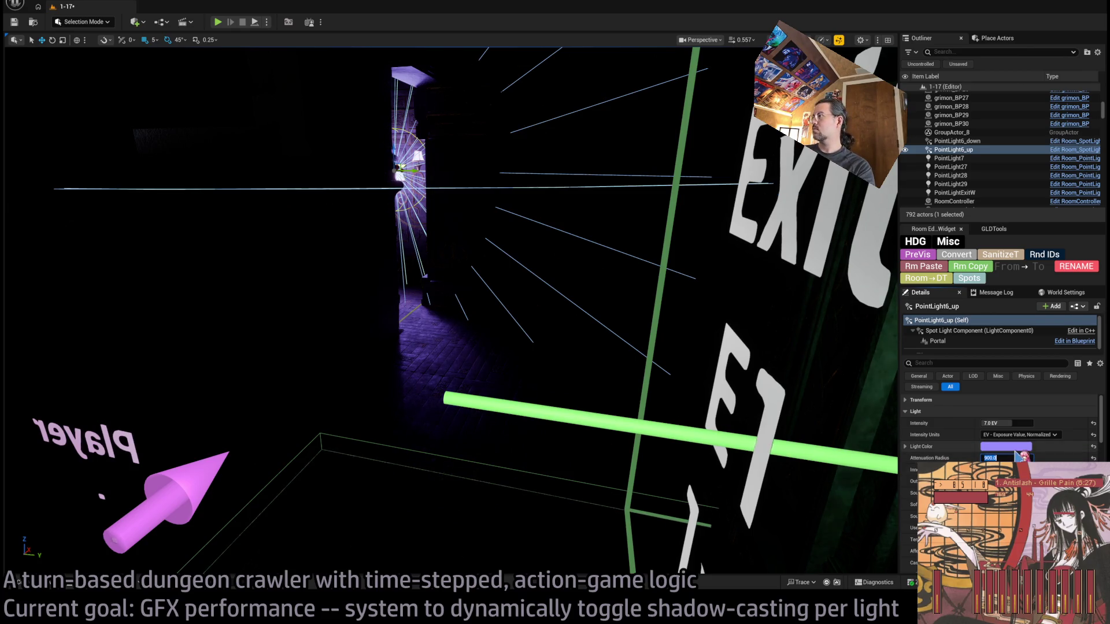
text(1000)
key(Return)
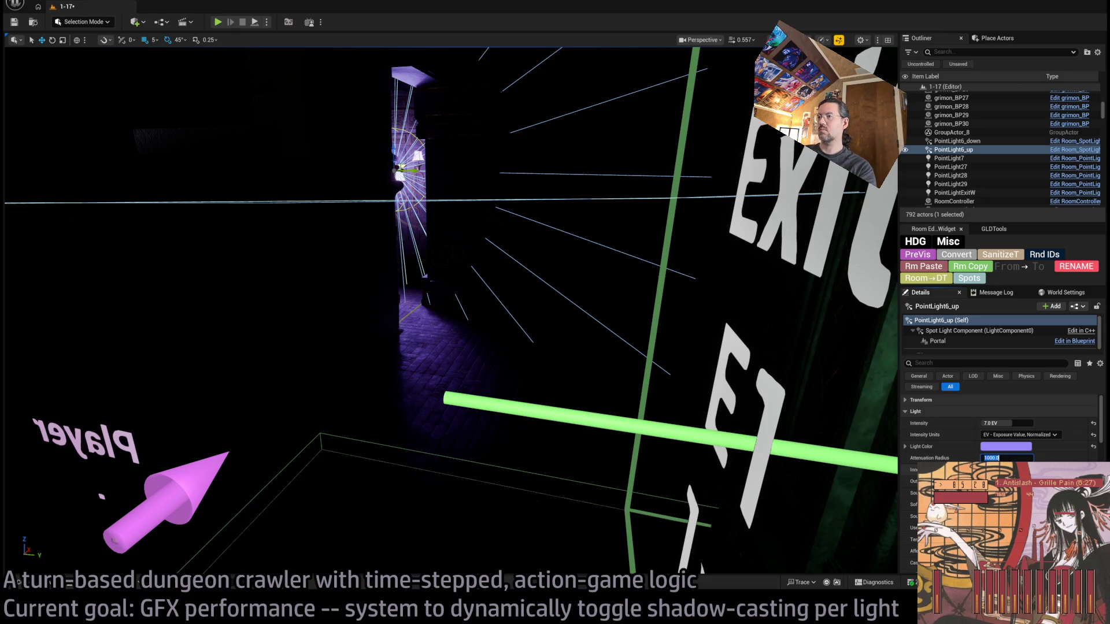
key(s)
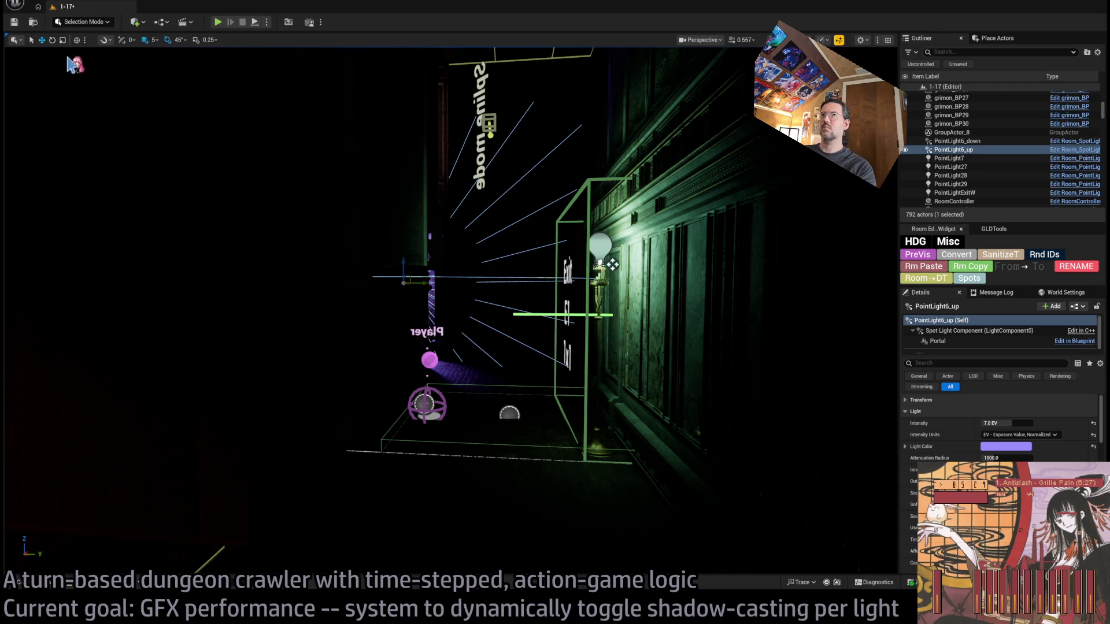
click(12, 23)
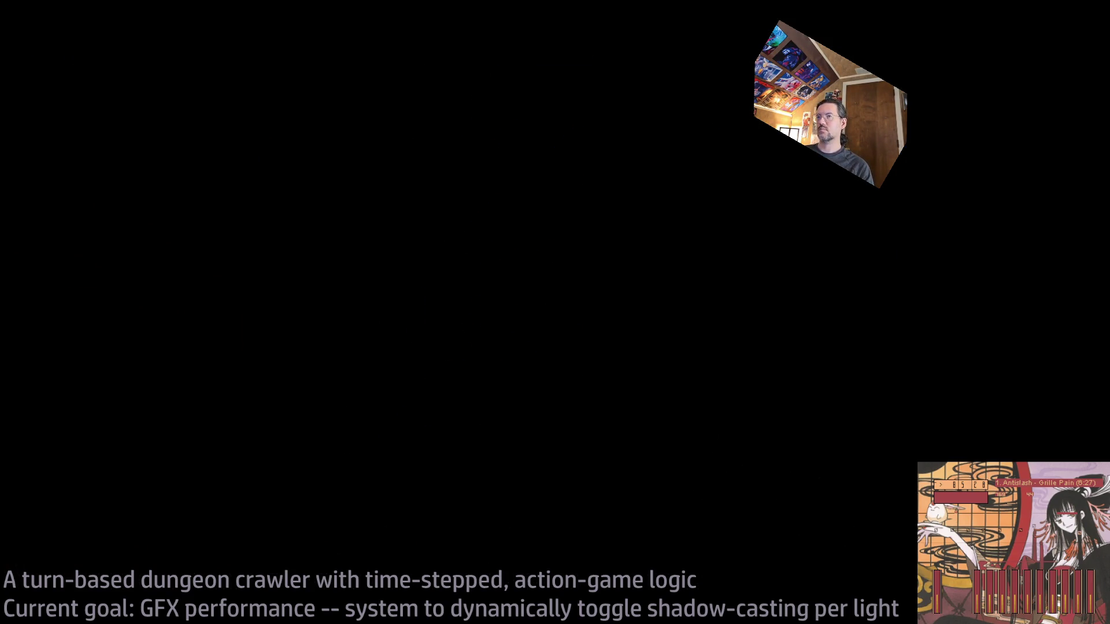
Switch from the Unreal Editor to Rider with Alt+Tab
key(alt+Tab)
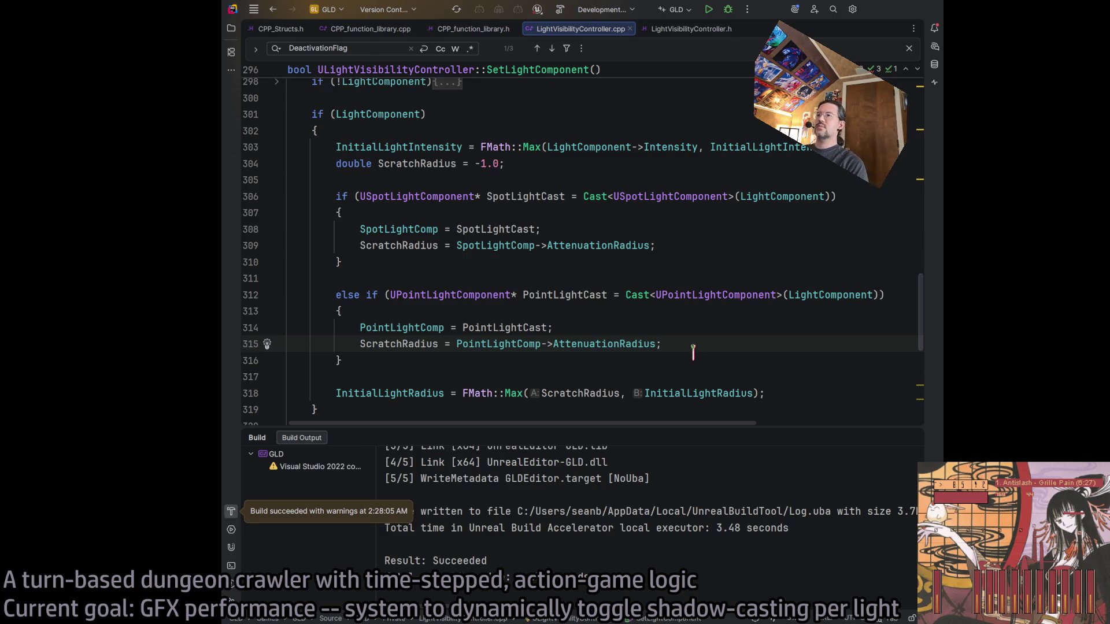
Fold the SetLightComponent function body in LightVisibilityController.cpp
scroll(636, 306, down, 3)
scroll(526, 263, up, 3)
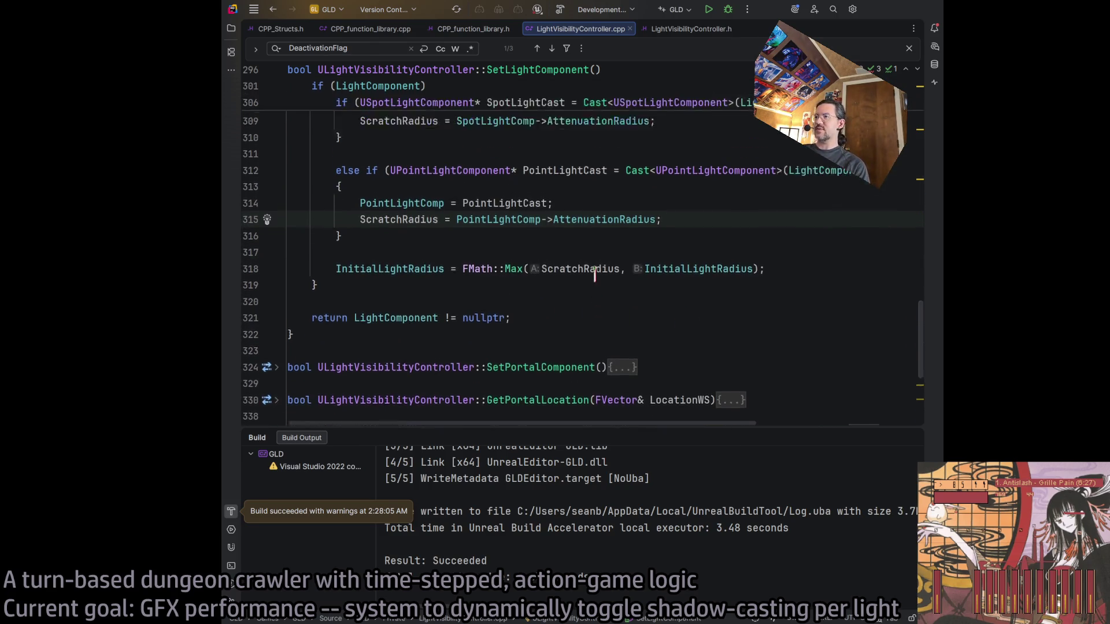
scroll(534, 246, up, 3)
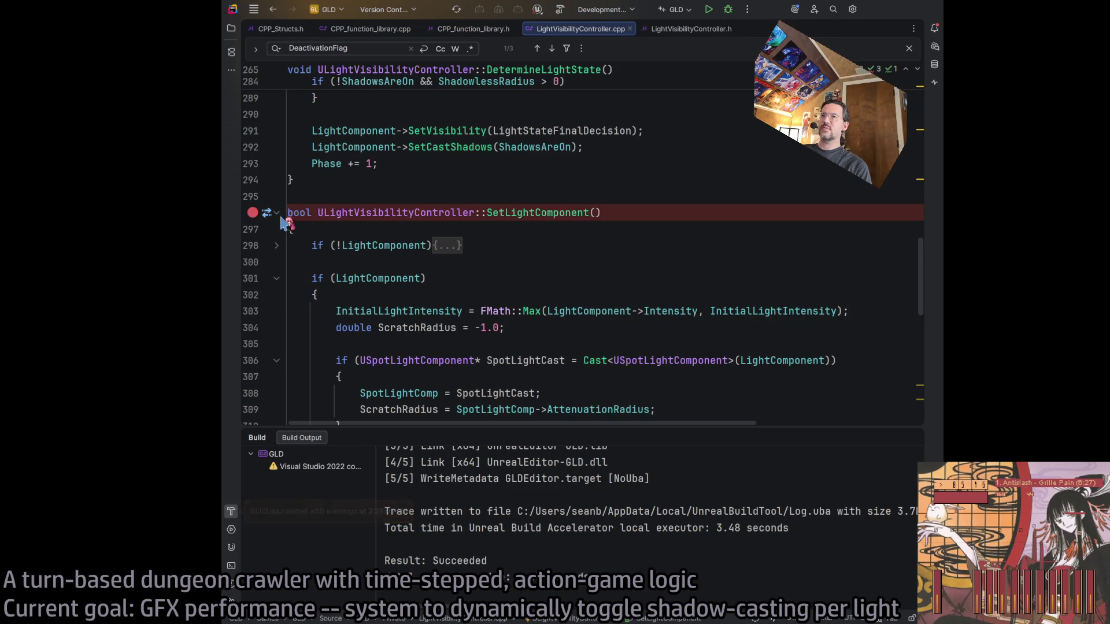
click(276, 213)
scroll(358, 249, up, 5)
scroll(351, 254, up, 4)
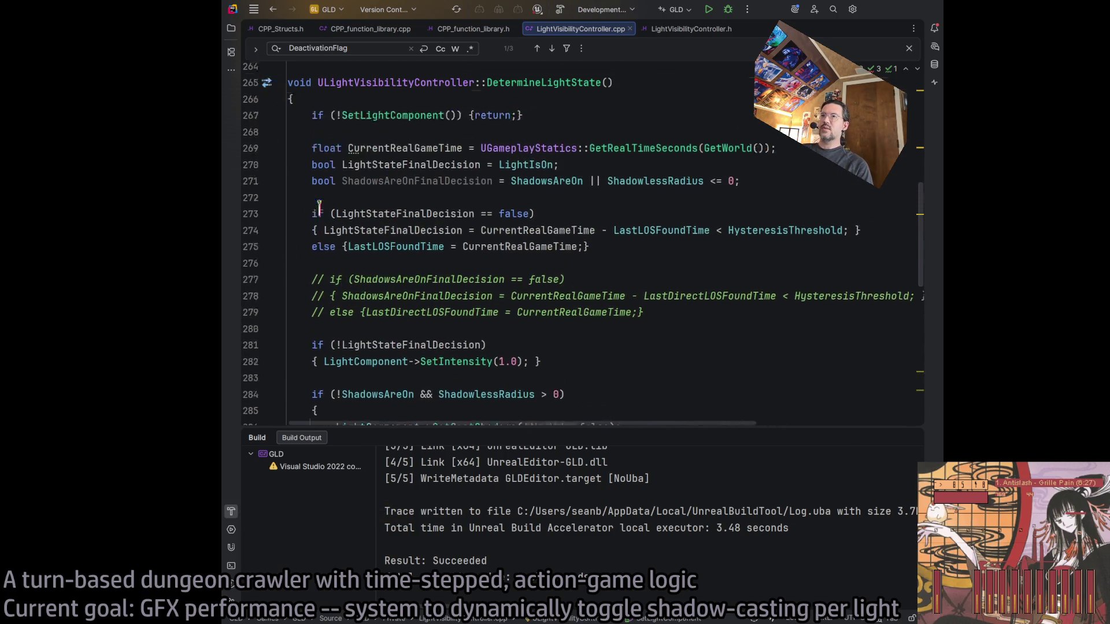
scroll(513, 178, down, 4)
scroll(470, 178, up, 1)
scroll(470, 178, up, 2)
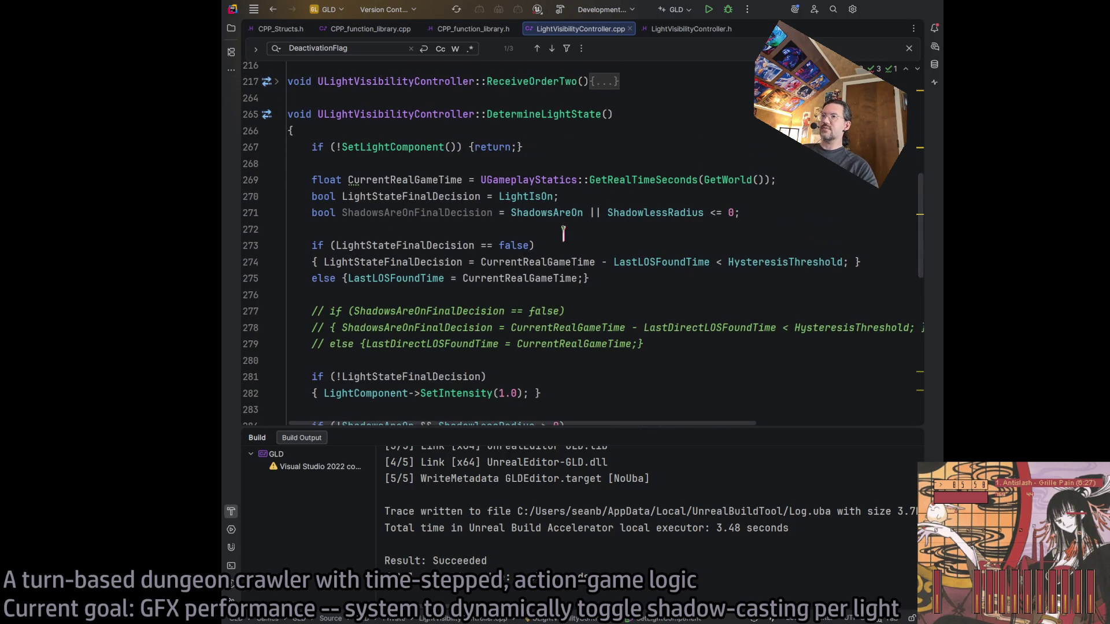
scroll(448, 257, down, 3)
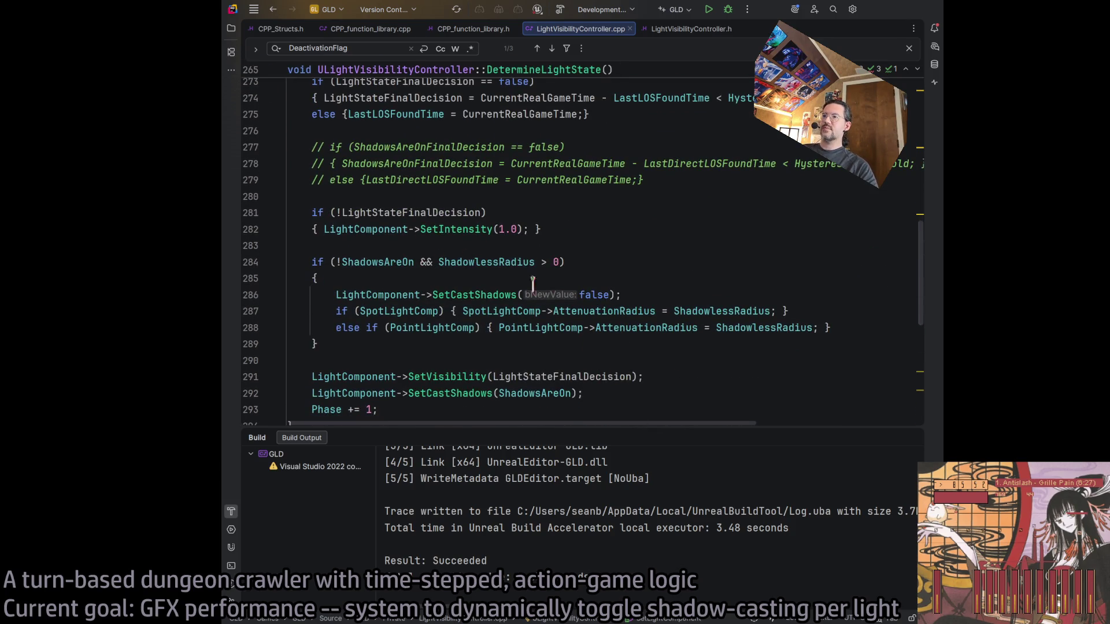
scroll(683, 391, down, 2)
scroll(664, 385, up, 2)
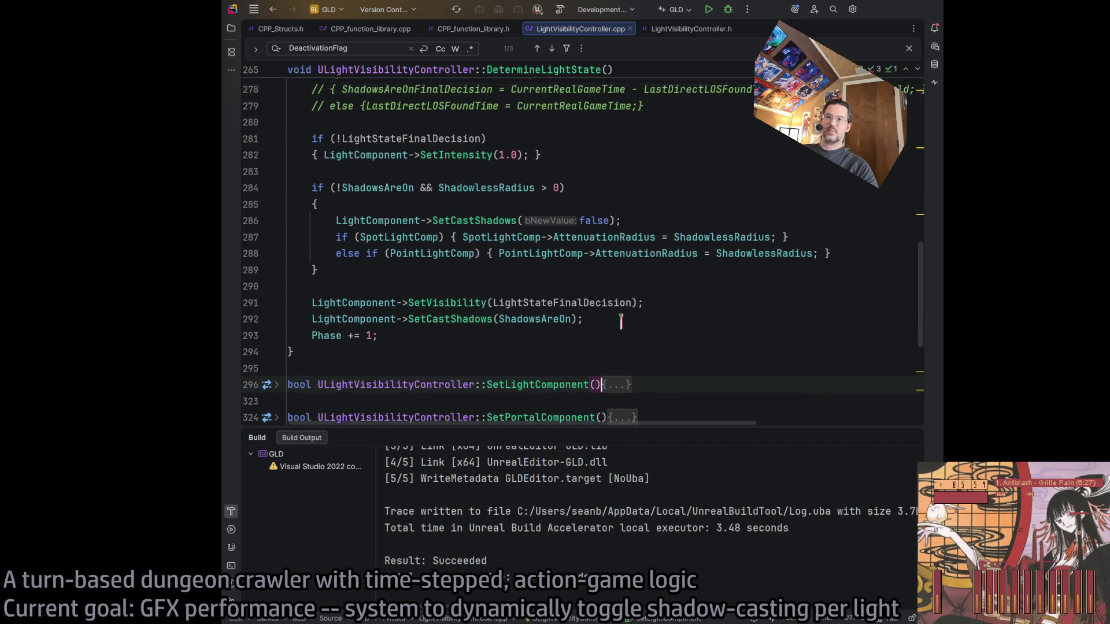
scroll(574, 254, up, 2)
scroll(565, 243, down, 2)
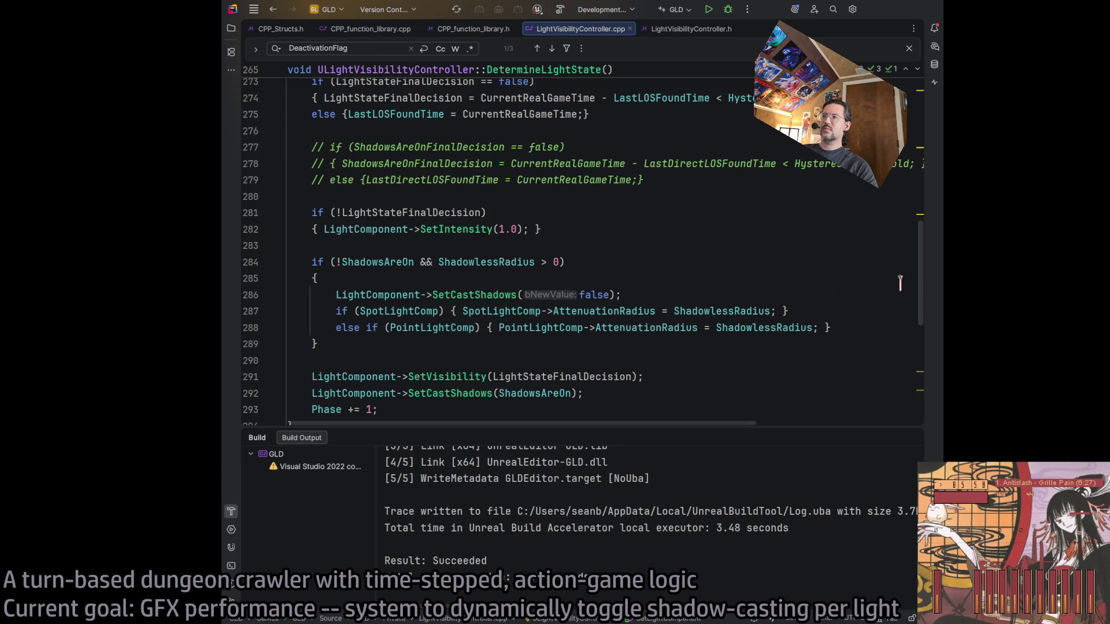
drag(923, 280, 926, 170)
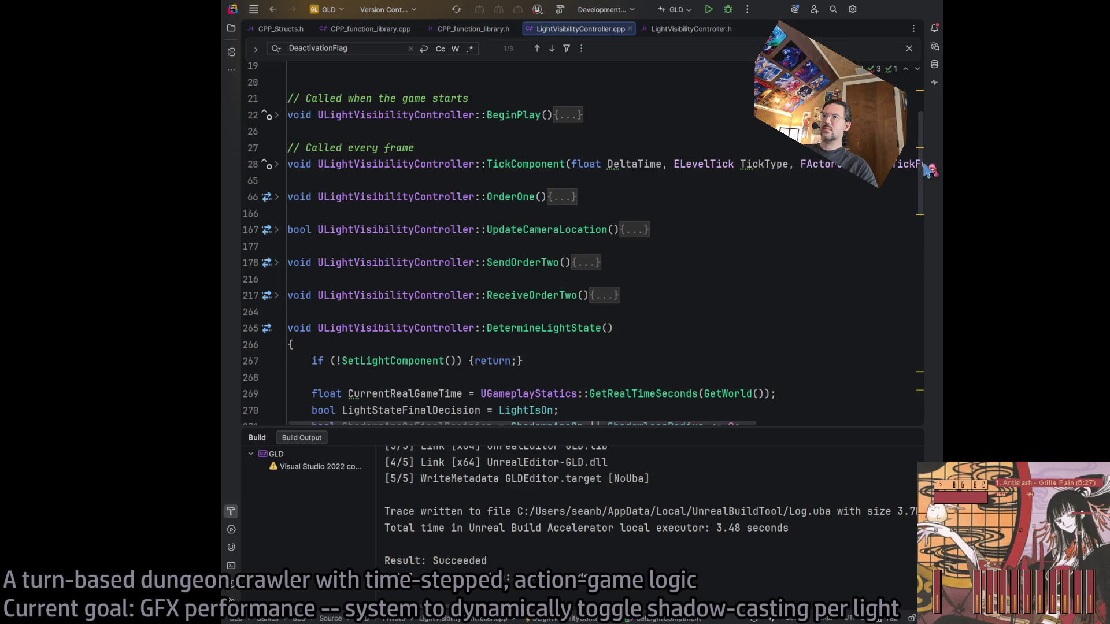
Unfold TickComponent and its CastShadows radius-lerp block, inspecting the SpotLightComp and PointLightComp lines
click(278, 165)
scroll(352, 296, down, 2)
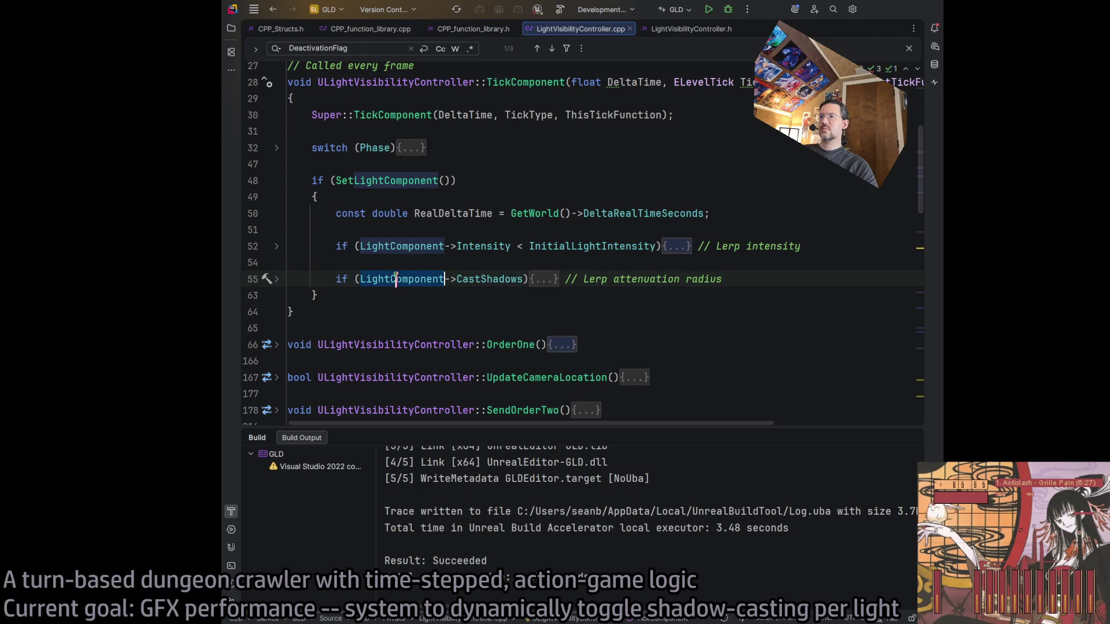
click(487, 279)
click(278, 281)
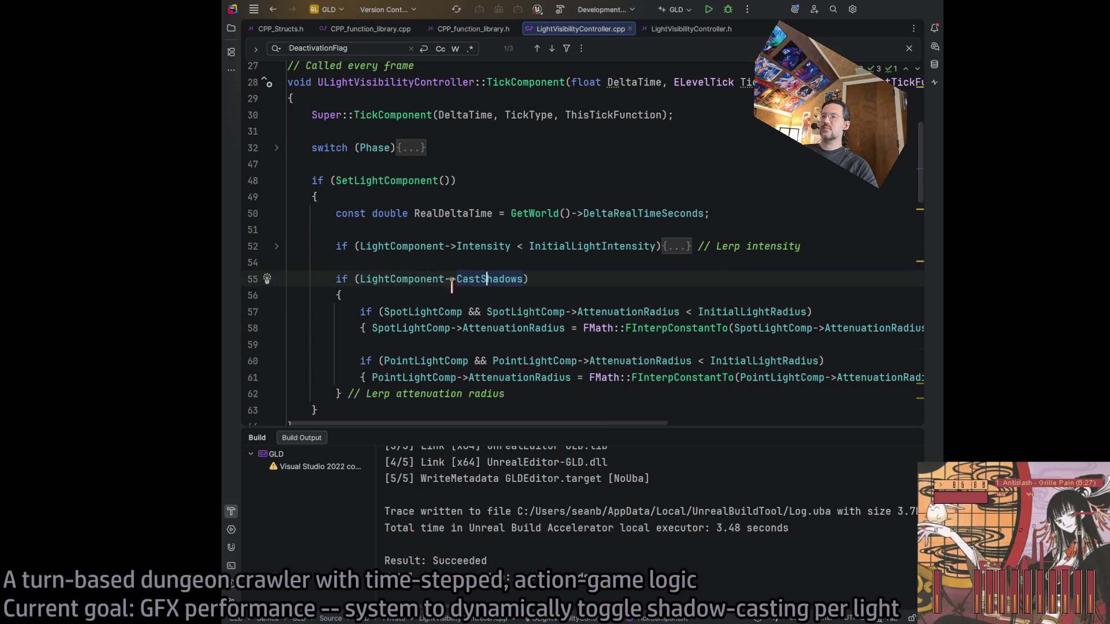
click(505, 311)
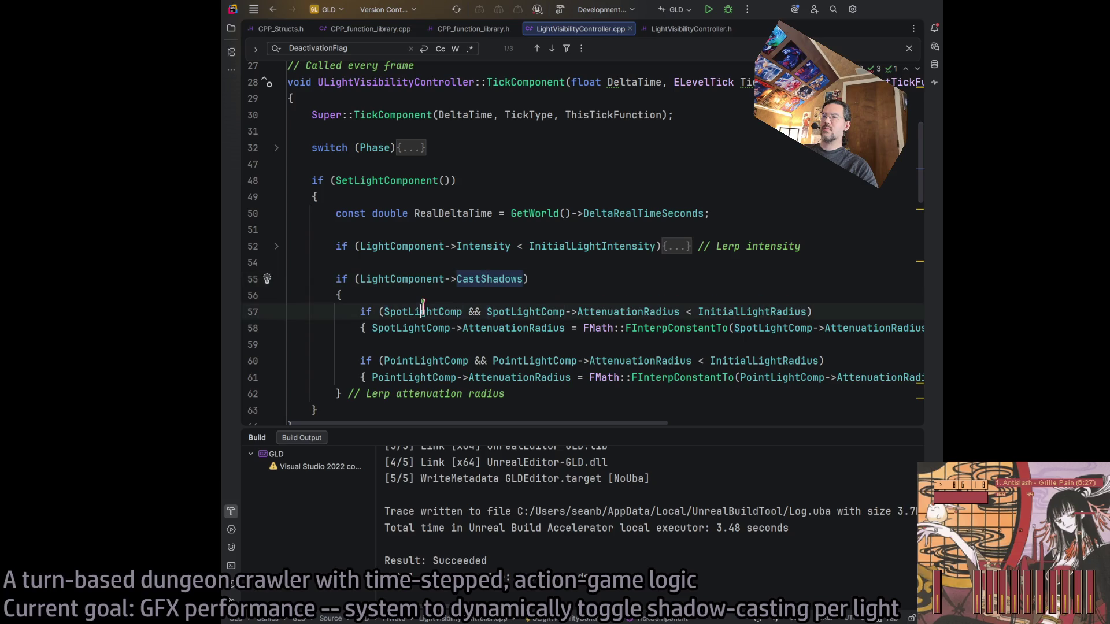
key(ctrl+w)
key(ctrl+w)
key(ctrl+w)
key(Escape)
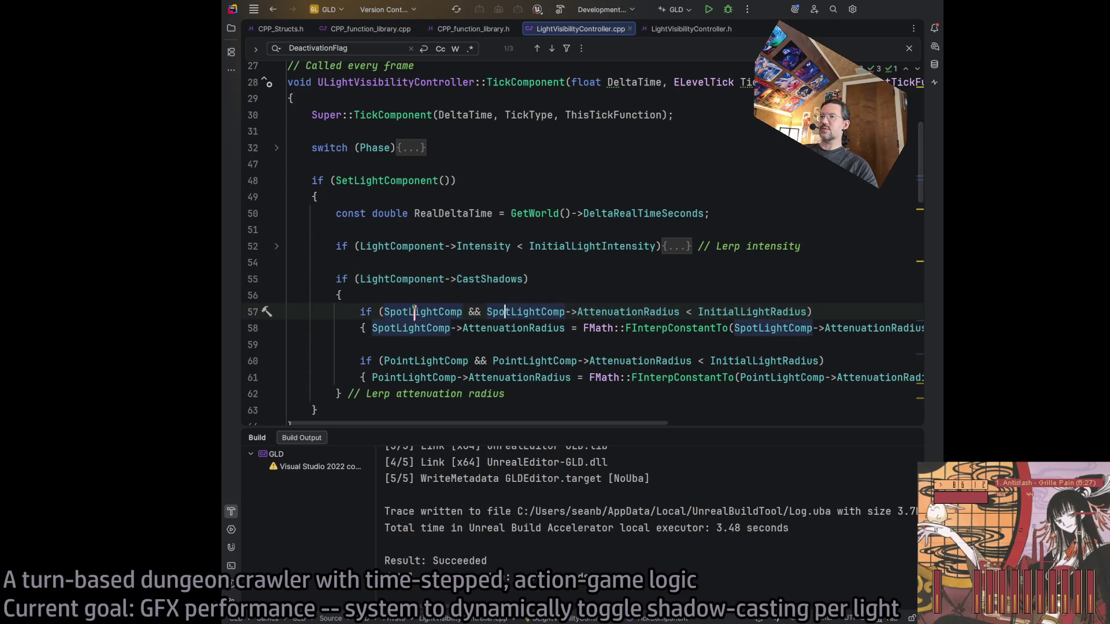
click(553, 361)
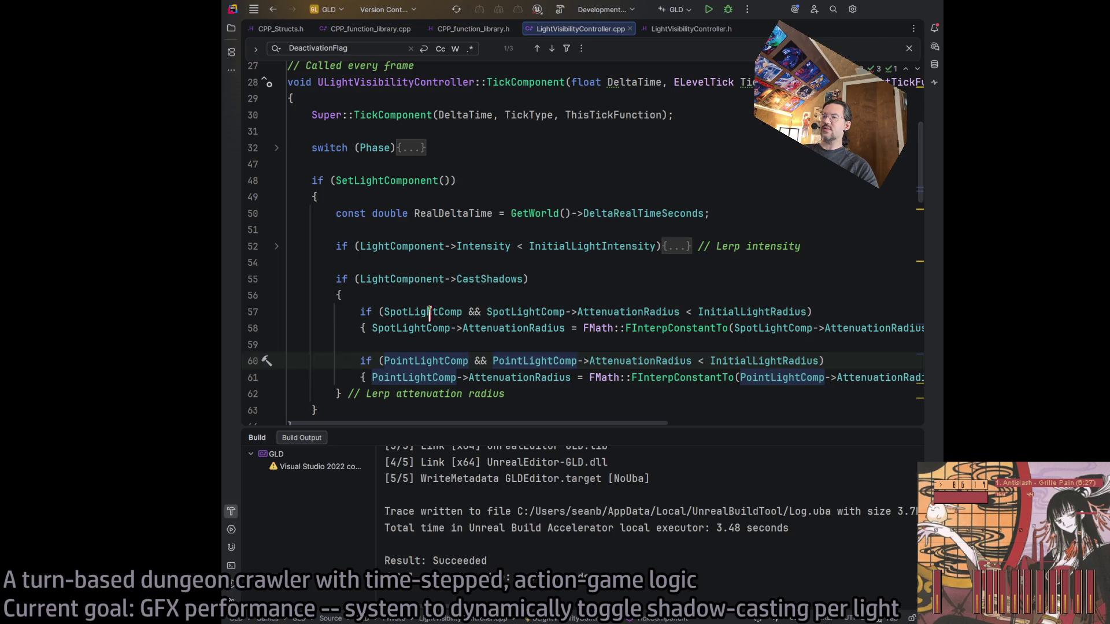
Replace line 58's spot-light AttenuationRadius assignment with a SetAttenuationRadius call
click(462, 312)
click(686, 312)
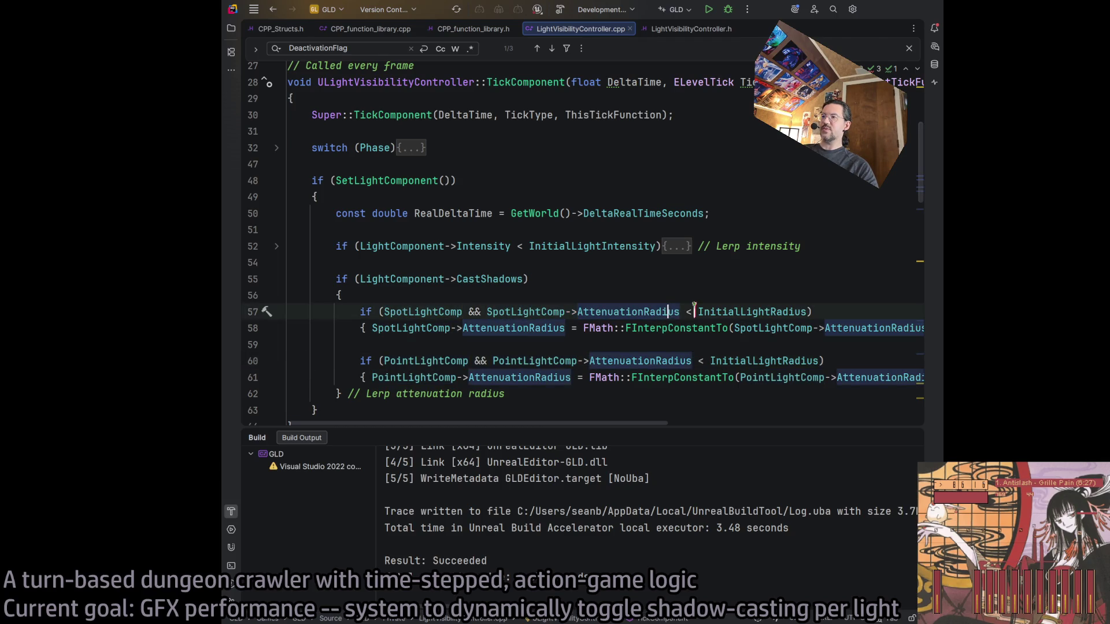
double_click(729, 312)
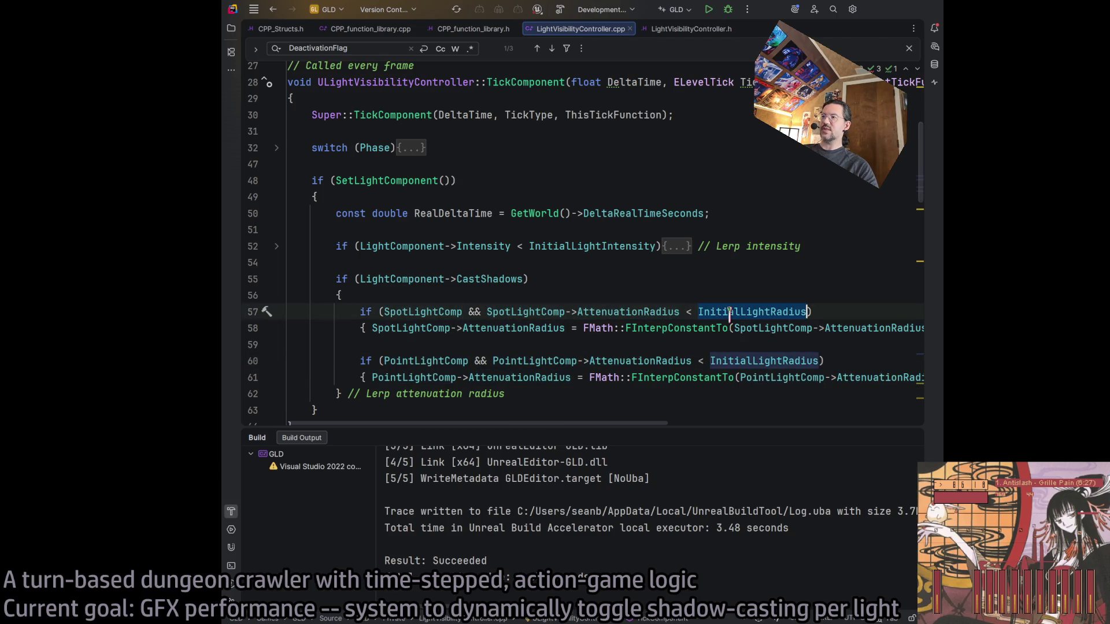
click(496, 327)
drag(523, 427, 569, 427)
double_click(431, 327)
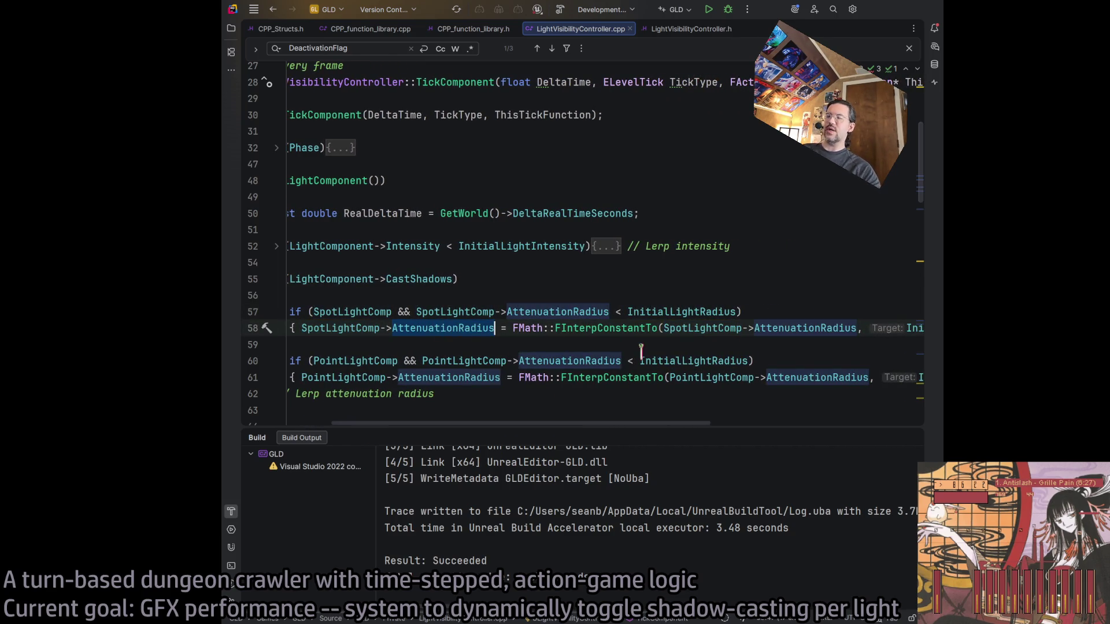
text(Set)
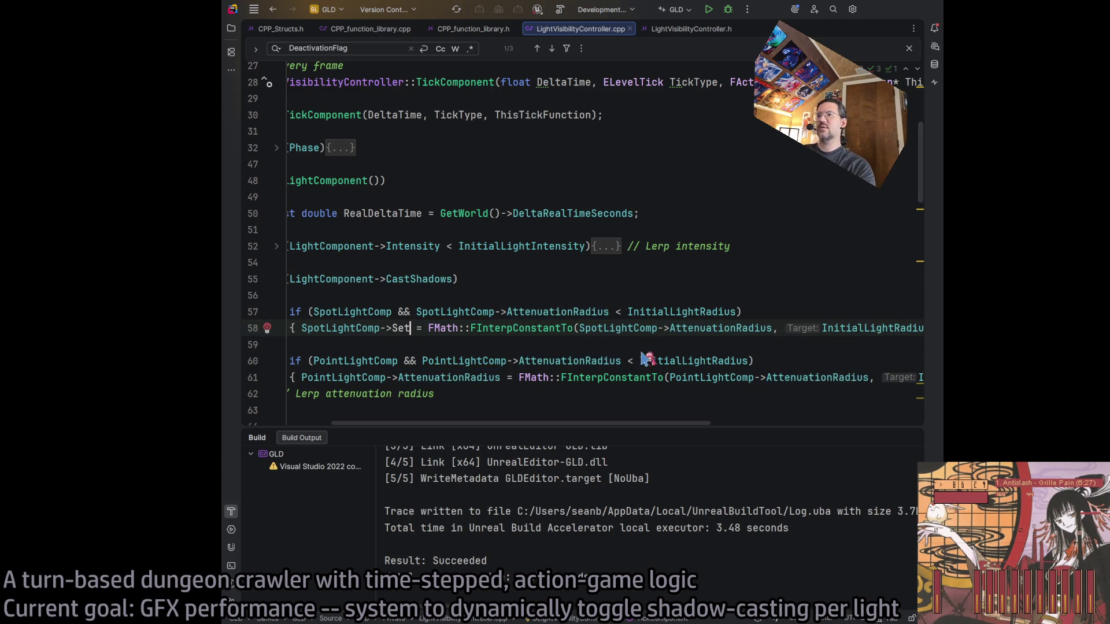
text(Atten)
key(Return)
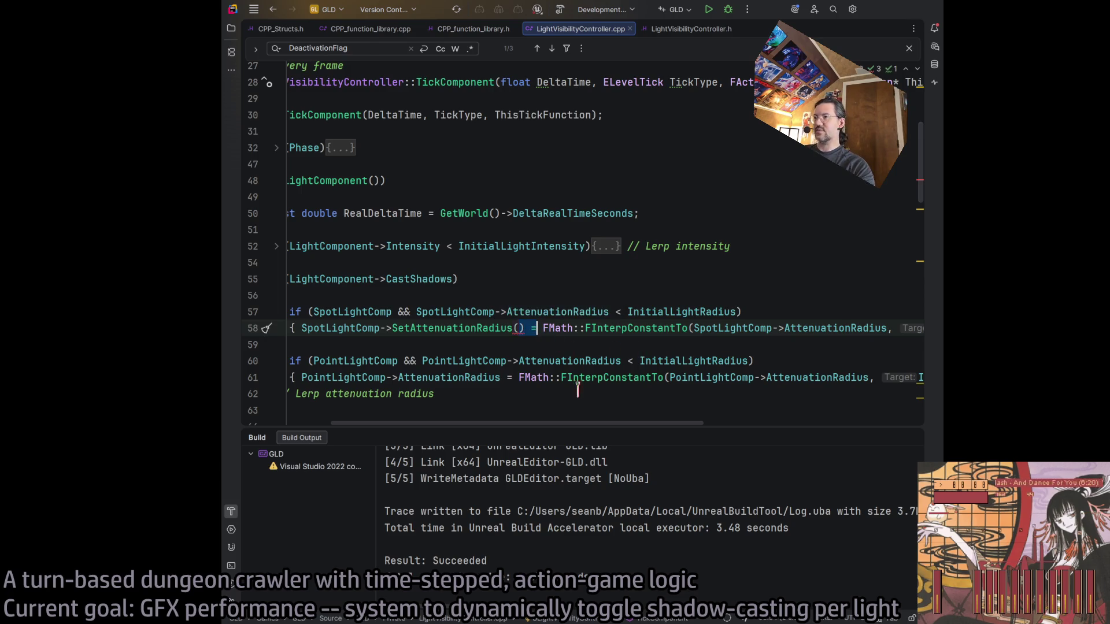
key(Delete)
key(Delete)
key(Delete)
scroll(803, 412, right, 5)
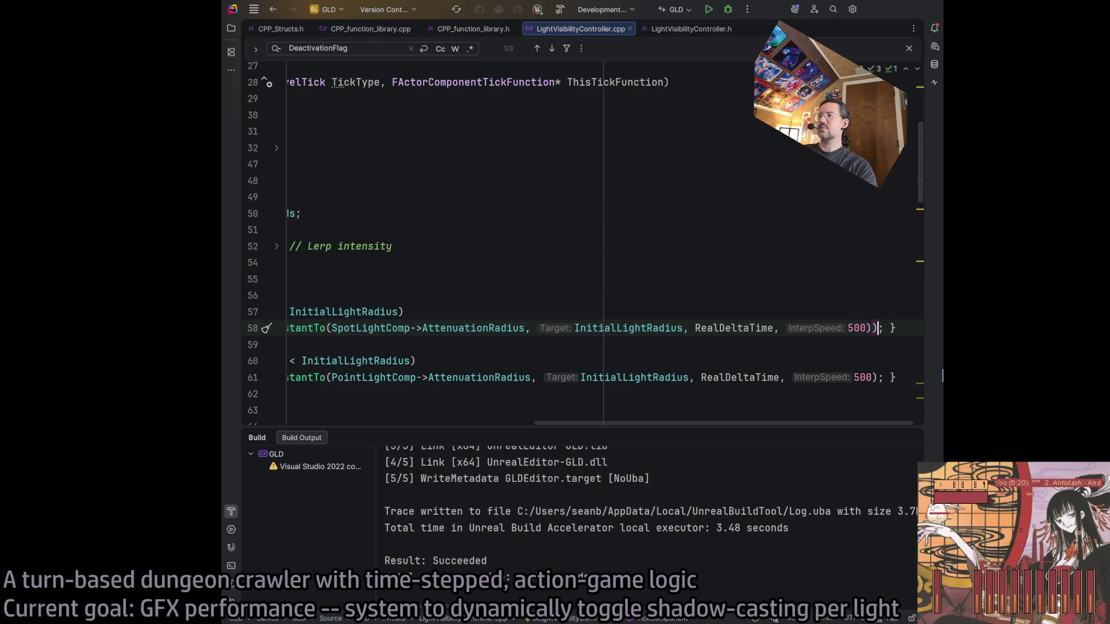
drag(838, 424, 573, 437)
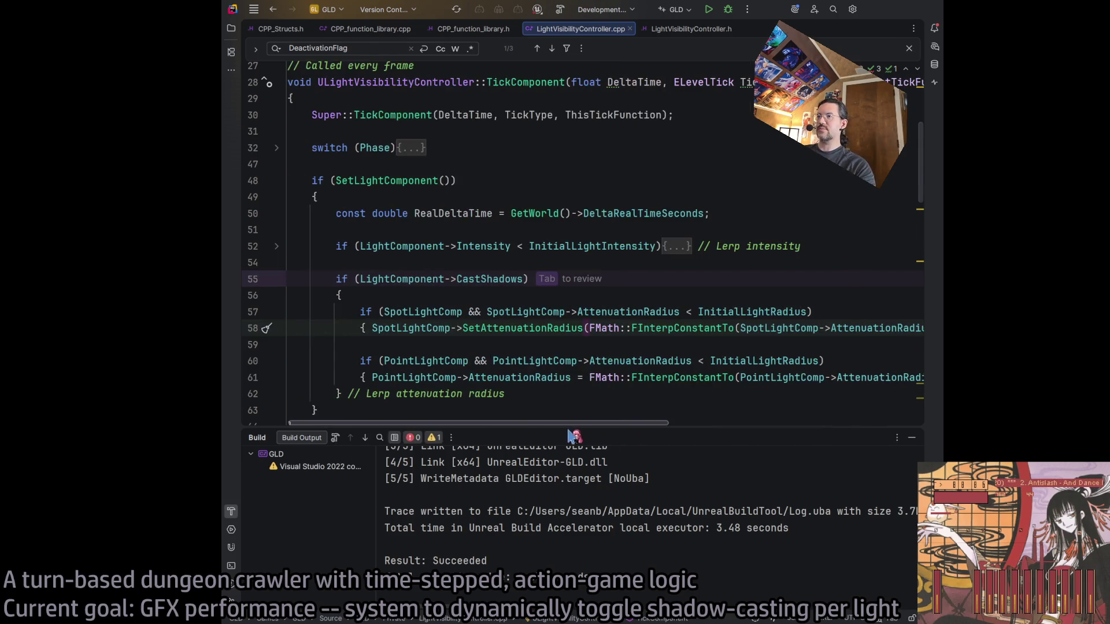
Convert line 61's point-light assignment to SetAttenuationRadius and rebuild with Ctrl+Shift+B
double_click(520, 378)
text(SetAtte)
key(Return)
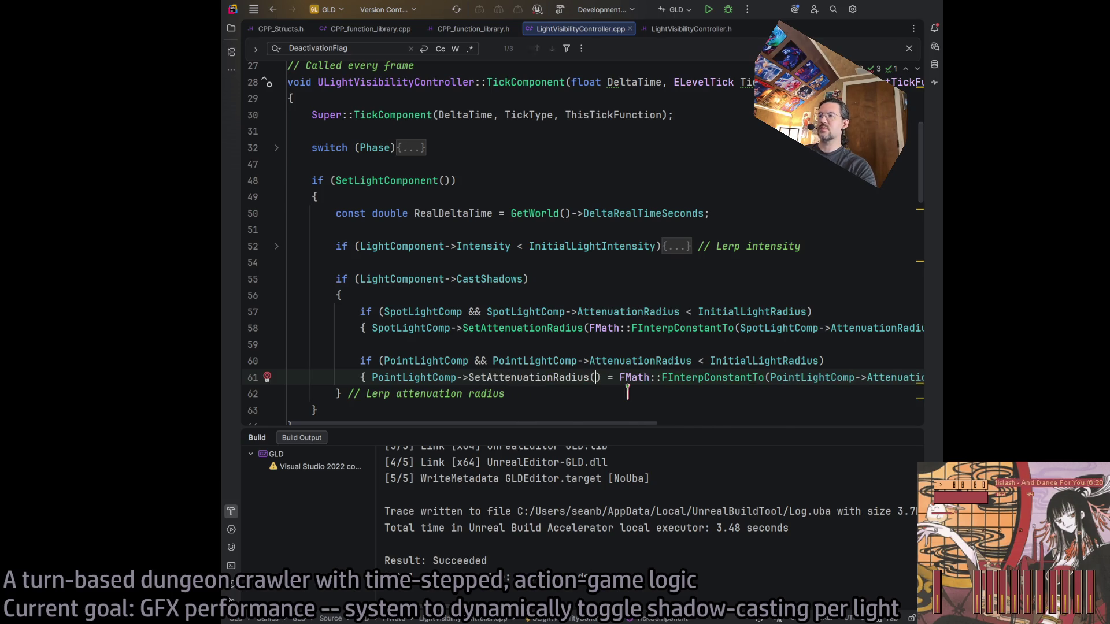
key(Delete)
key(Delete)
key(Delete)
text(()
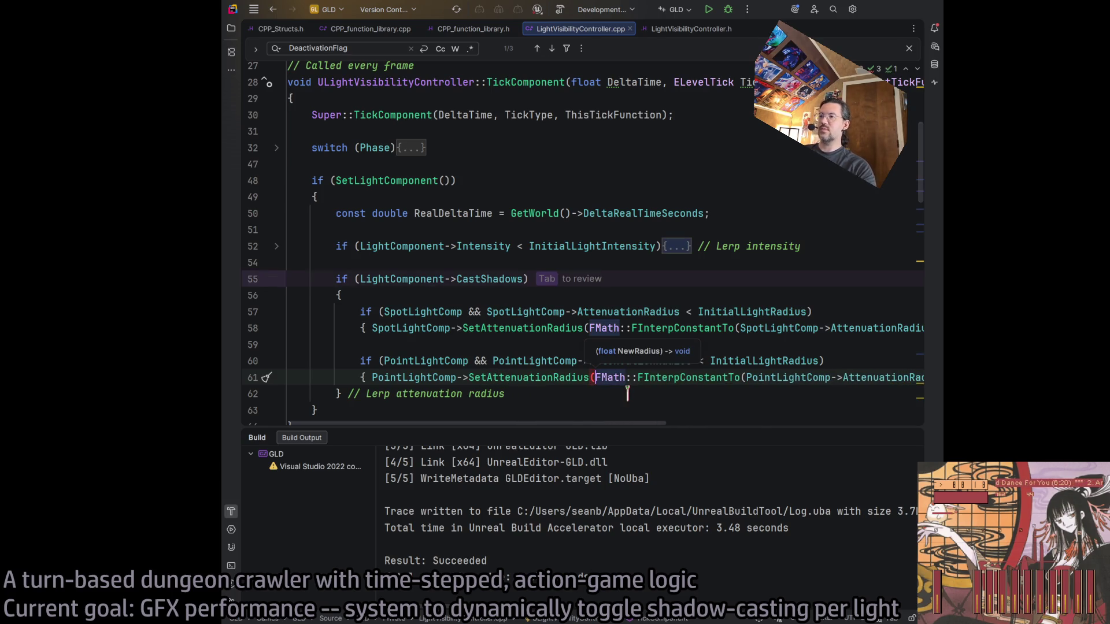
mouse_move(636, 428)
mouse_down()
mouse_move(884, 425)
mouse_move(617, 427)
mouse_up()
click(893, 378)
click(605, 344)
key(ctrl+shift+b)
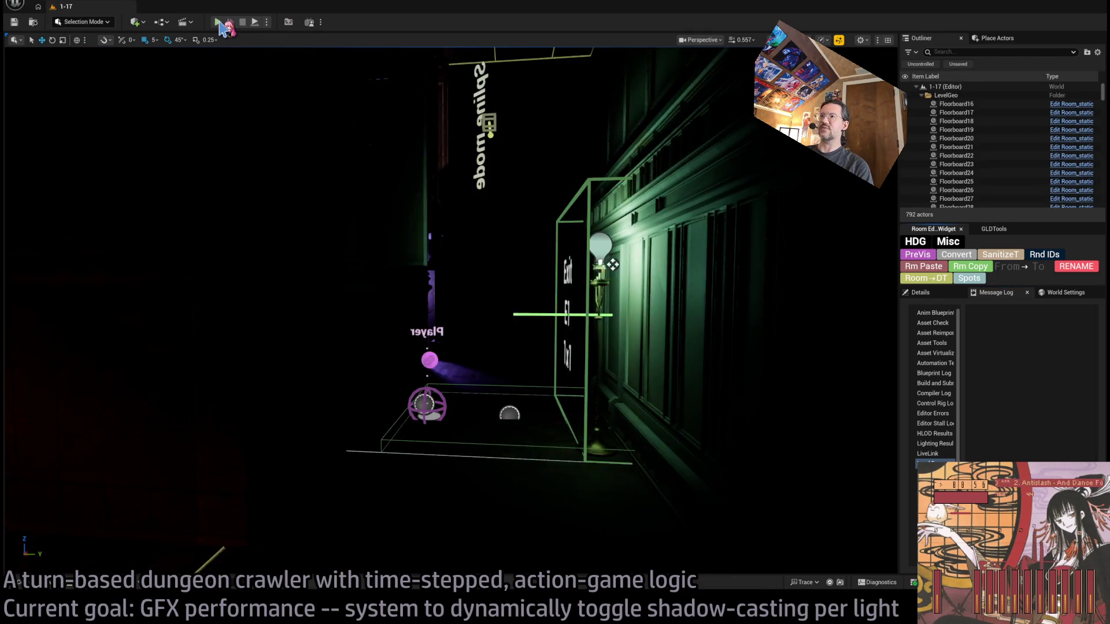
Play the level, step into the room and rotate the camera toward the purple-lit doorway, then stop
click(220, 24)
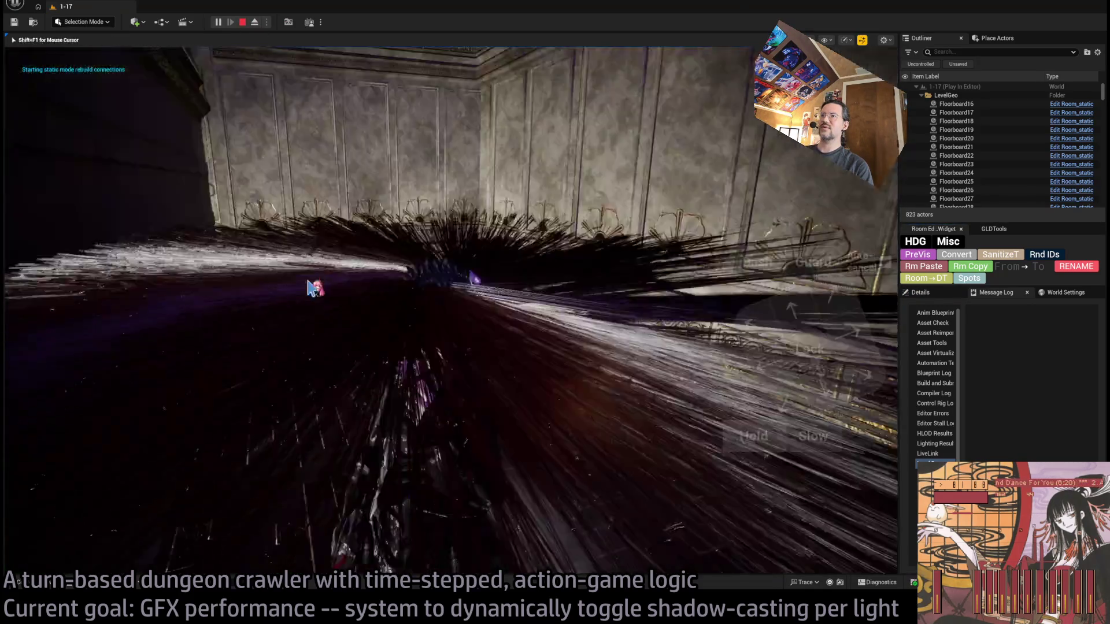
key(w)
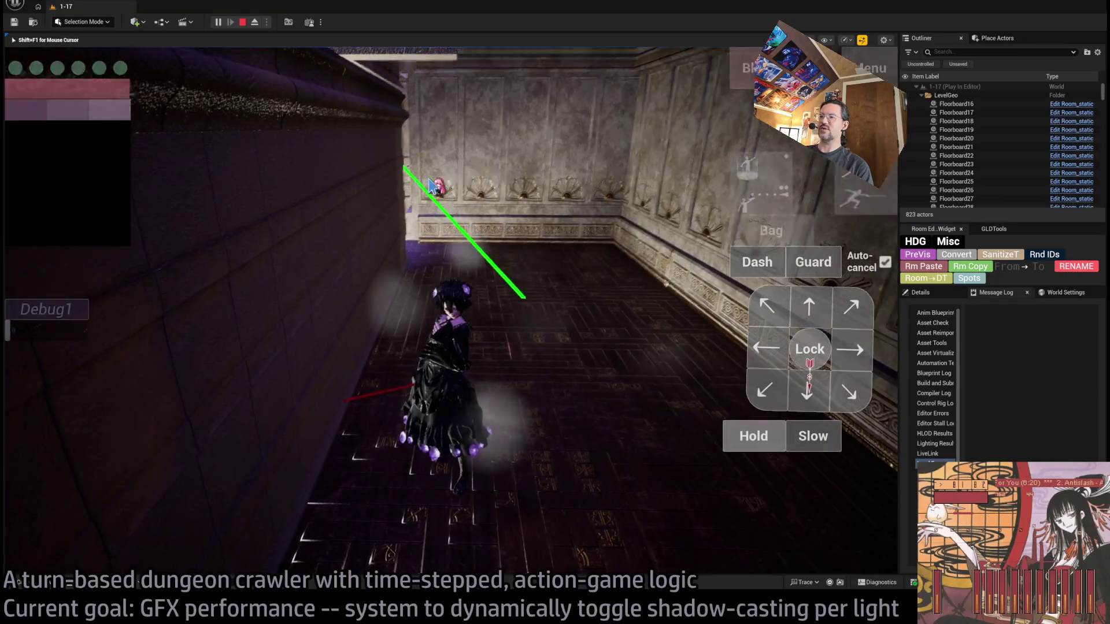
key(q)
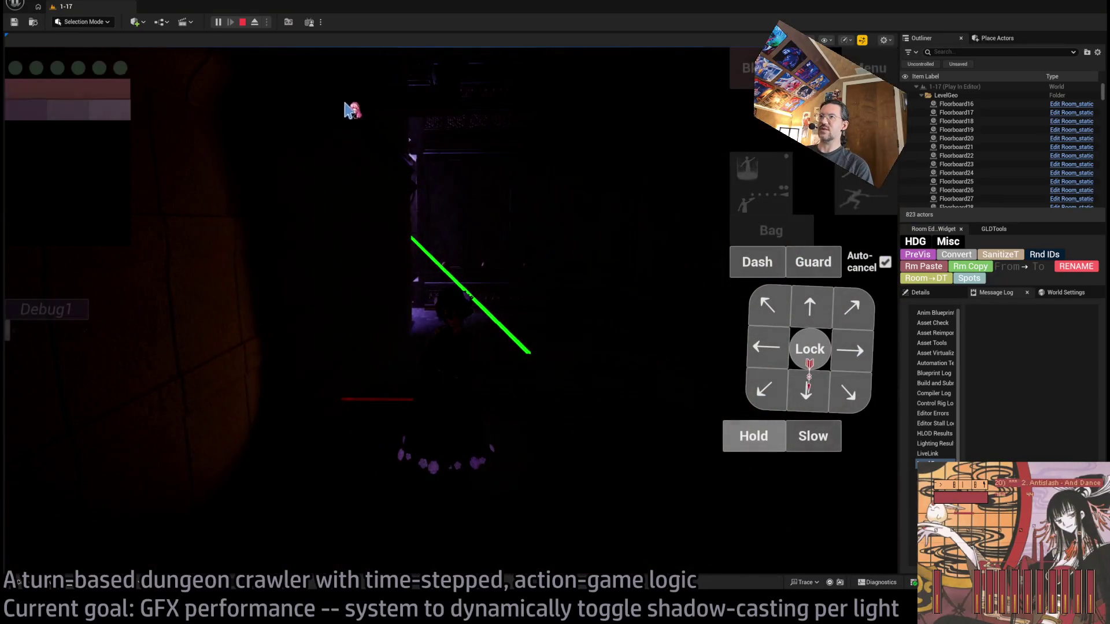
key(e)
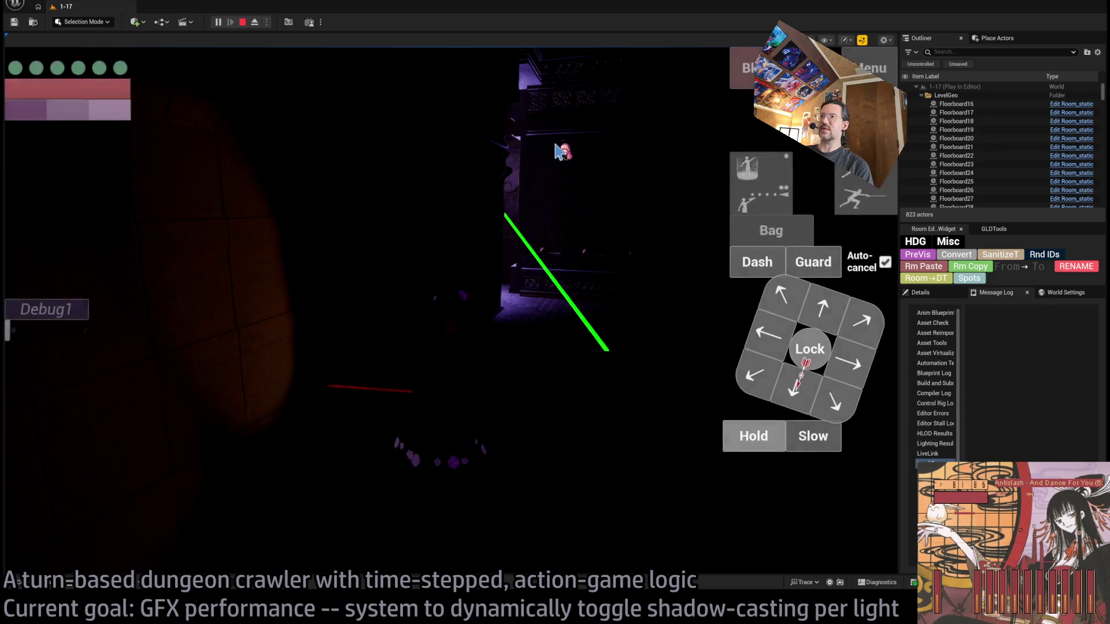
key(space)
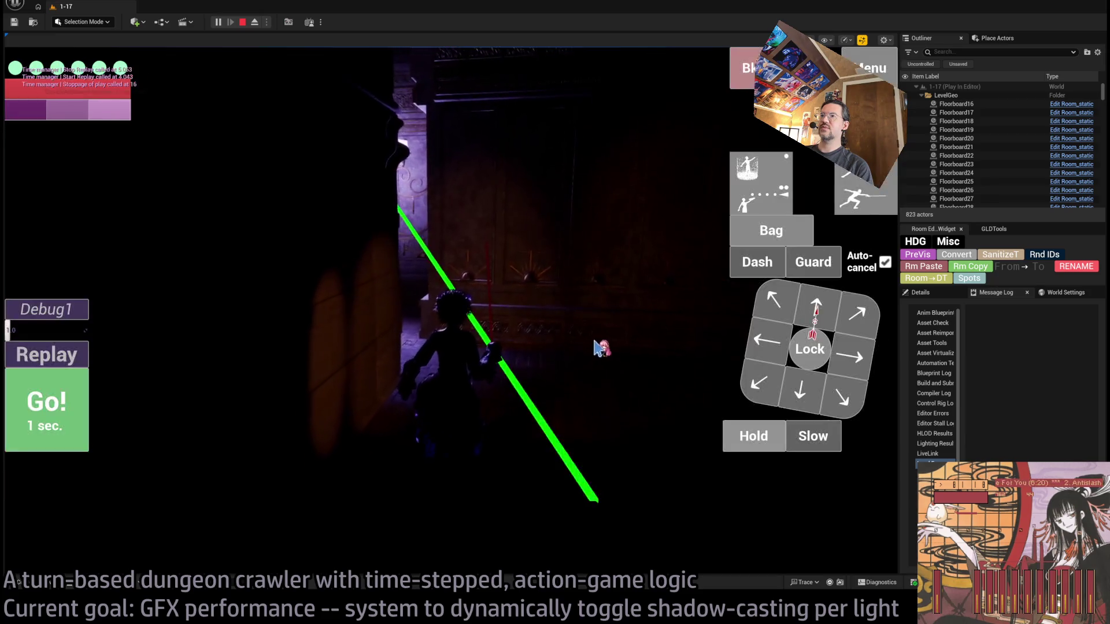
key(e)
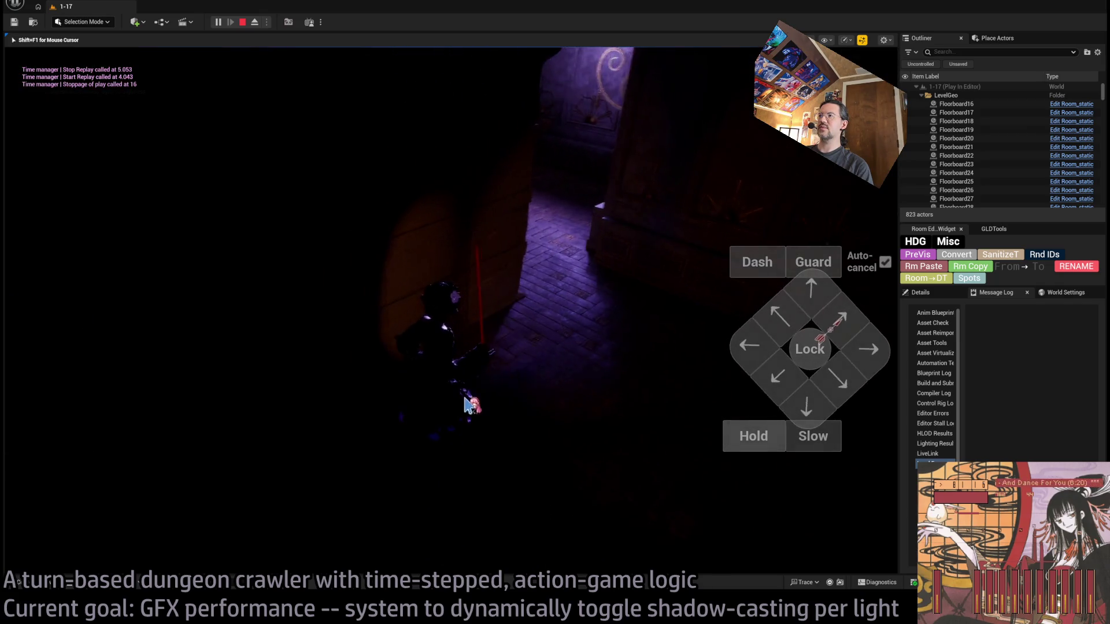
key(e)
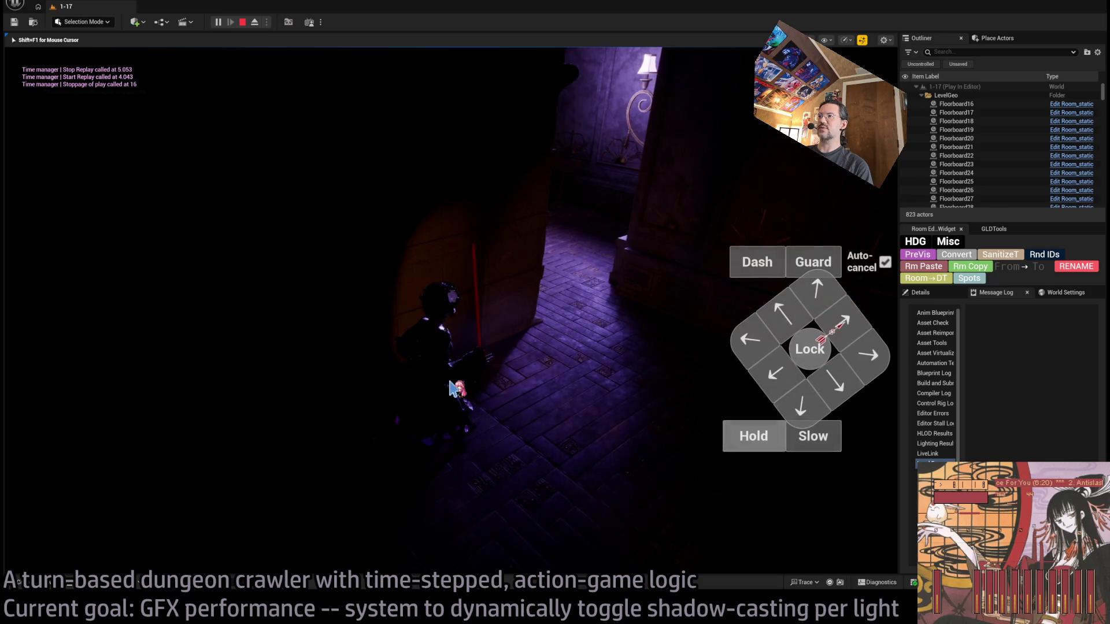
key(e)
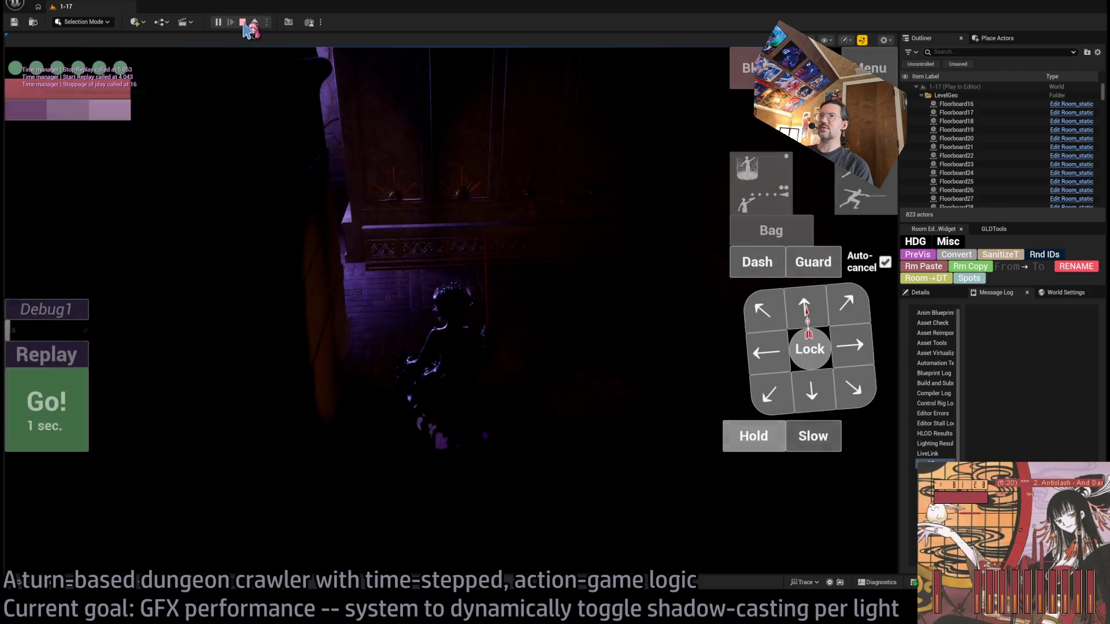
key(e)
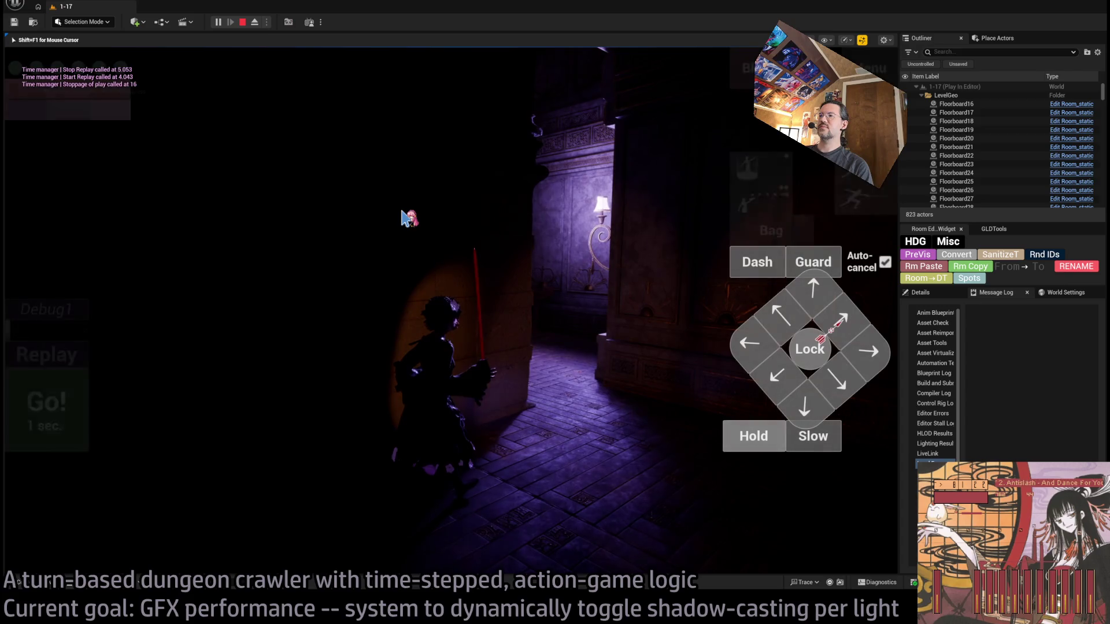
key(e)
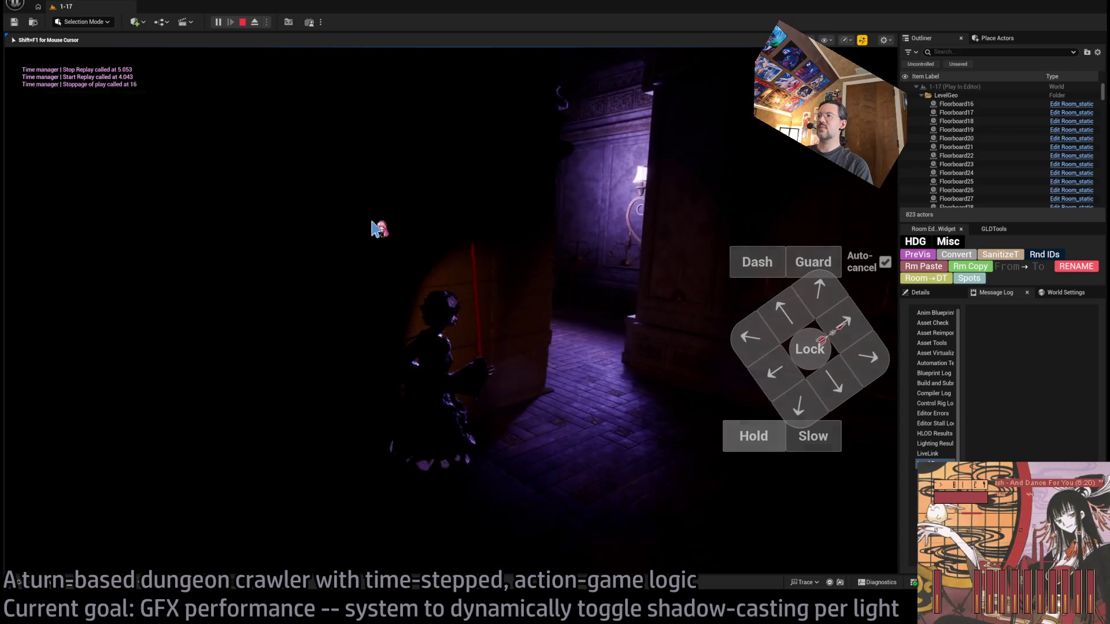
click(243, 23)
Select PointLight6_up, check its Attenuation Radius, and enter 500 for Shadowless Radius
click(617, 169)
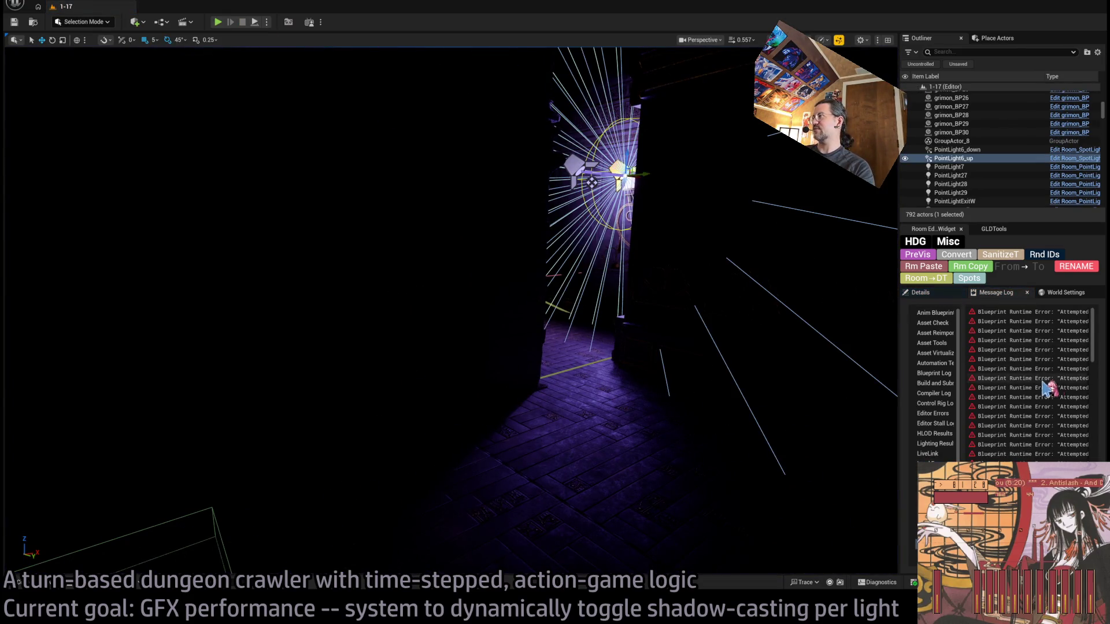
mouse_move(899, 349)
mouse_down()
mouse_move(486, 371)
mouse_move(694, 364)
mouse_move(855, 376)
mouse_up()
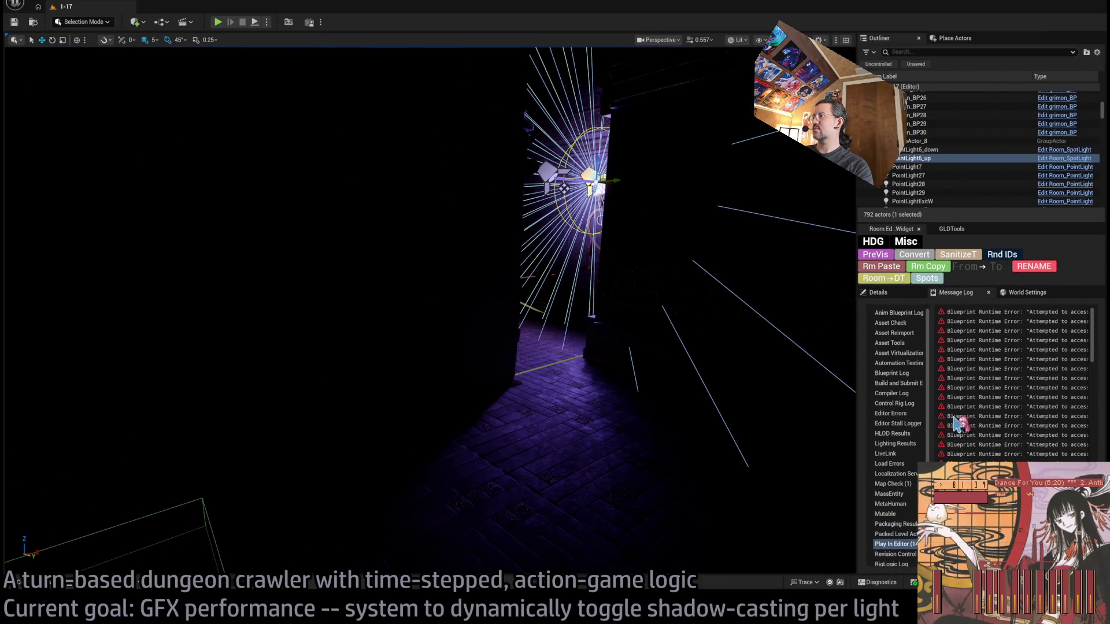
click(882, 292)
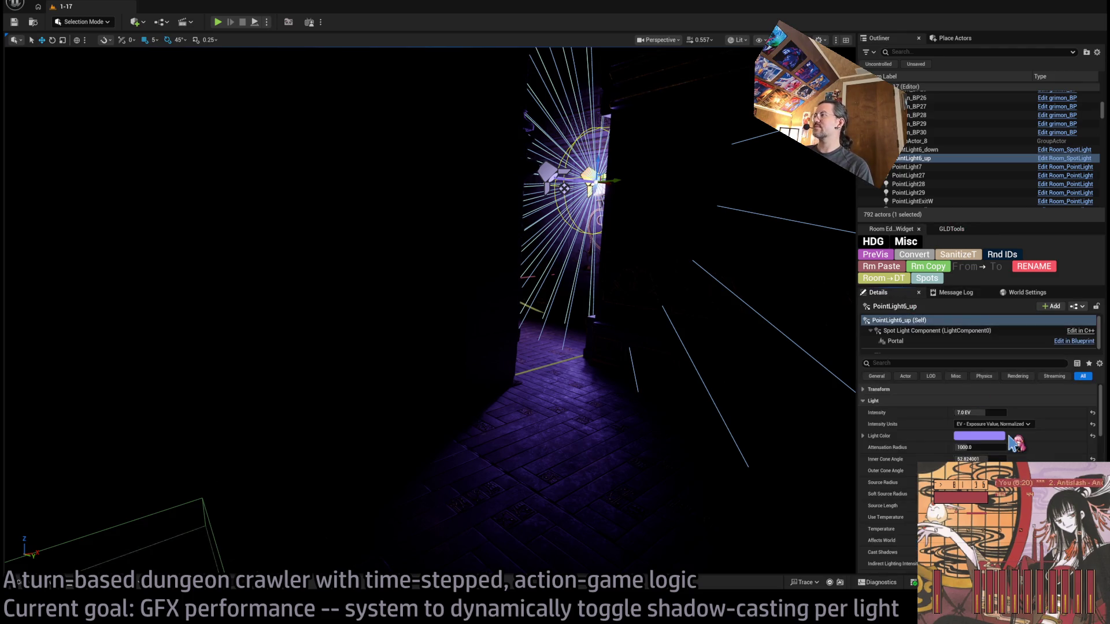
drag(856, 442, 896, 444)
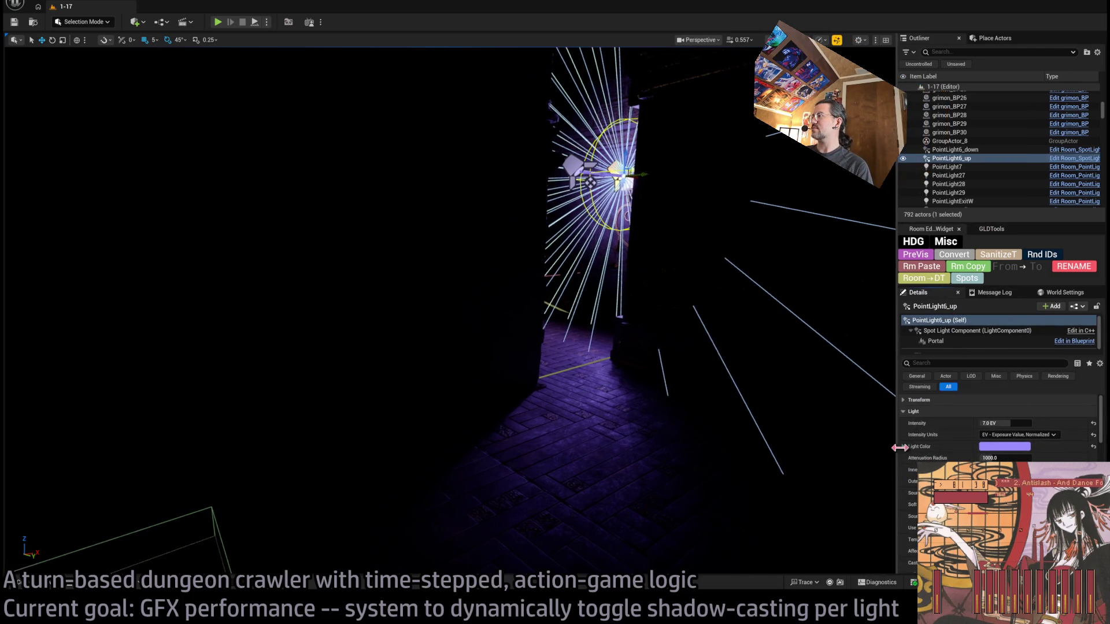
click(1019, 459)
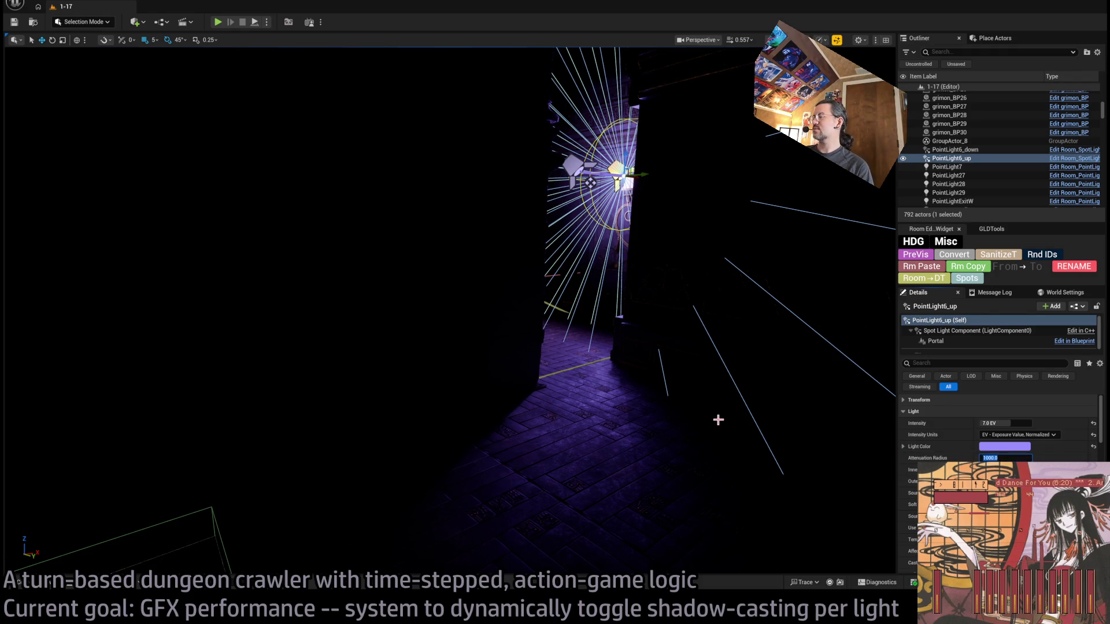
click(913, 411)
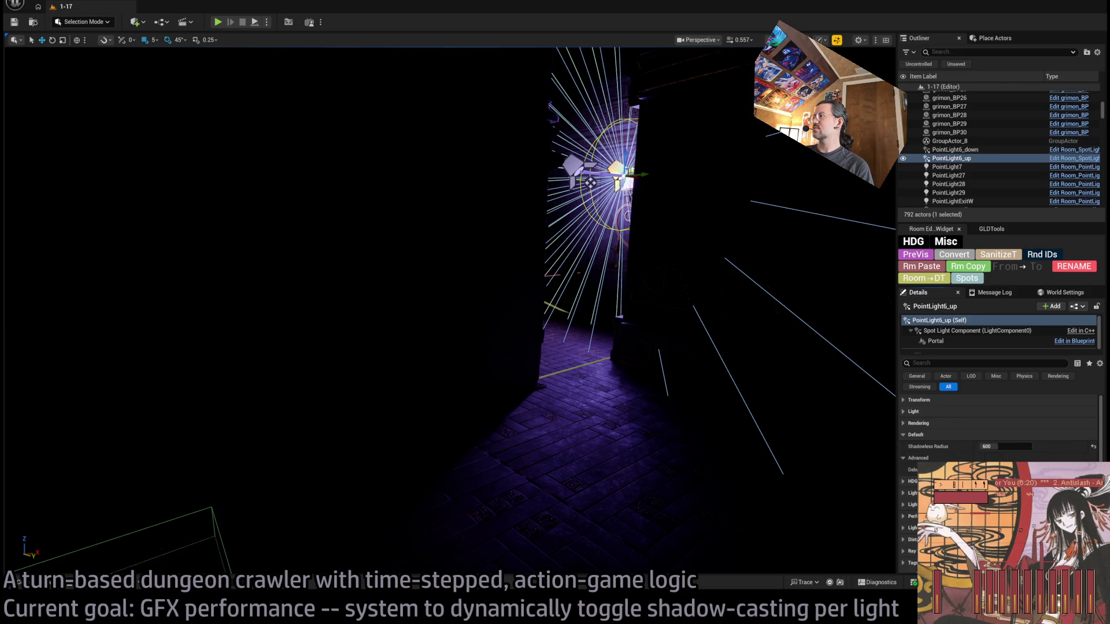
click(1007, 448)
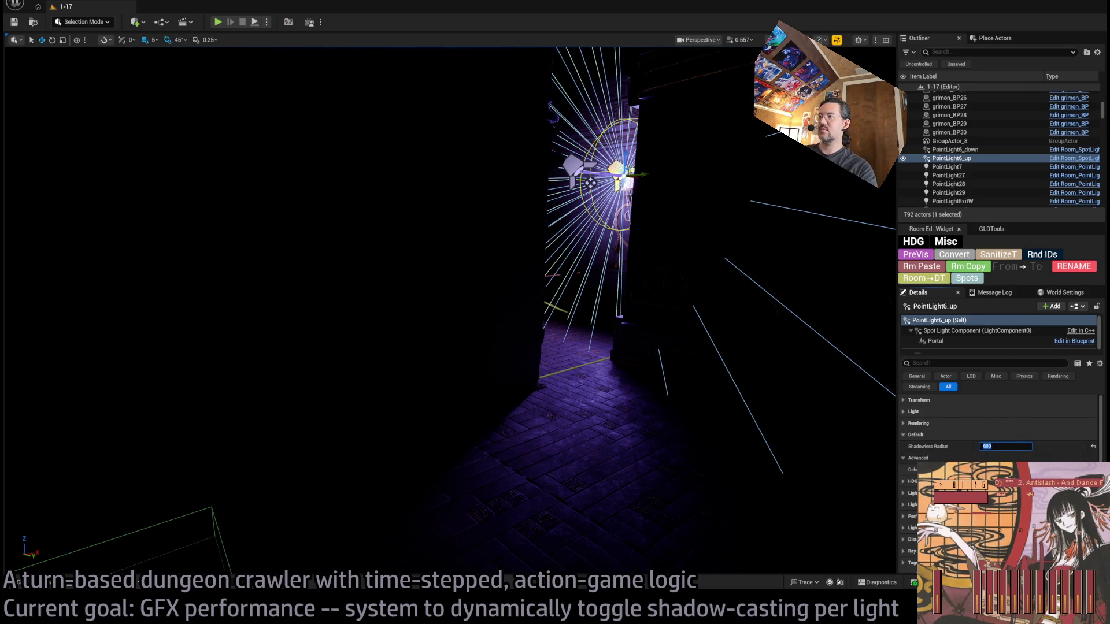
drag(811, 351, 636, 307)
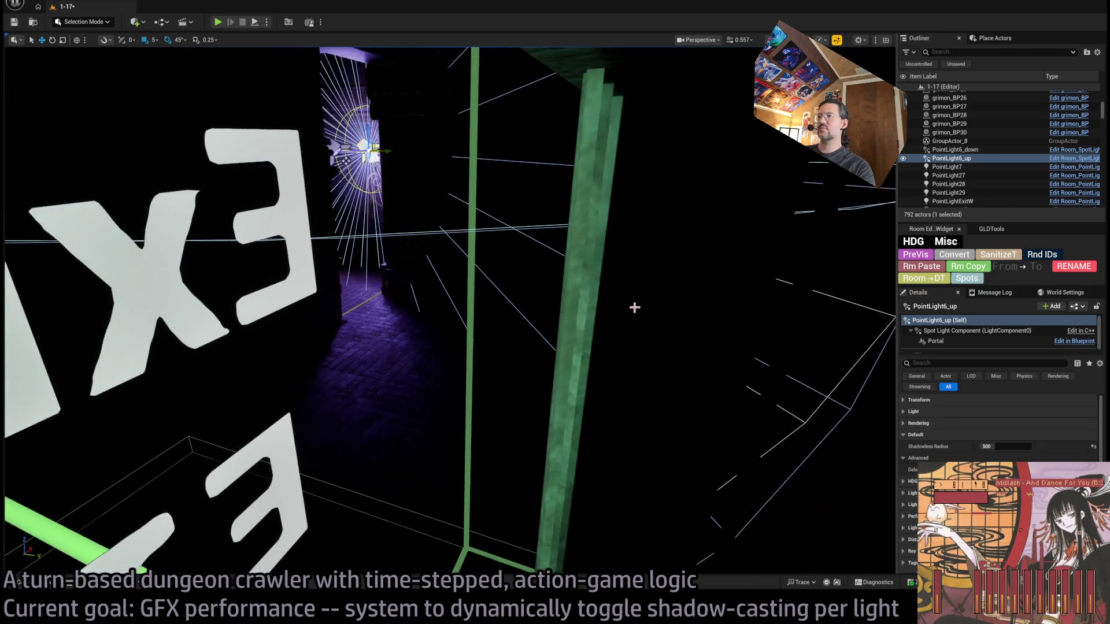
drag(585, 389, 582, 312)
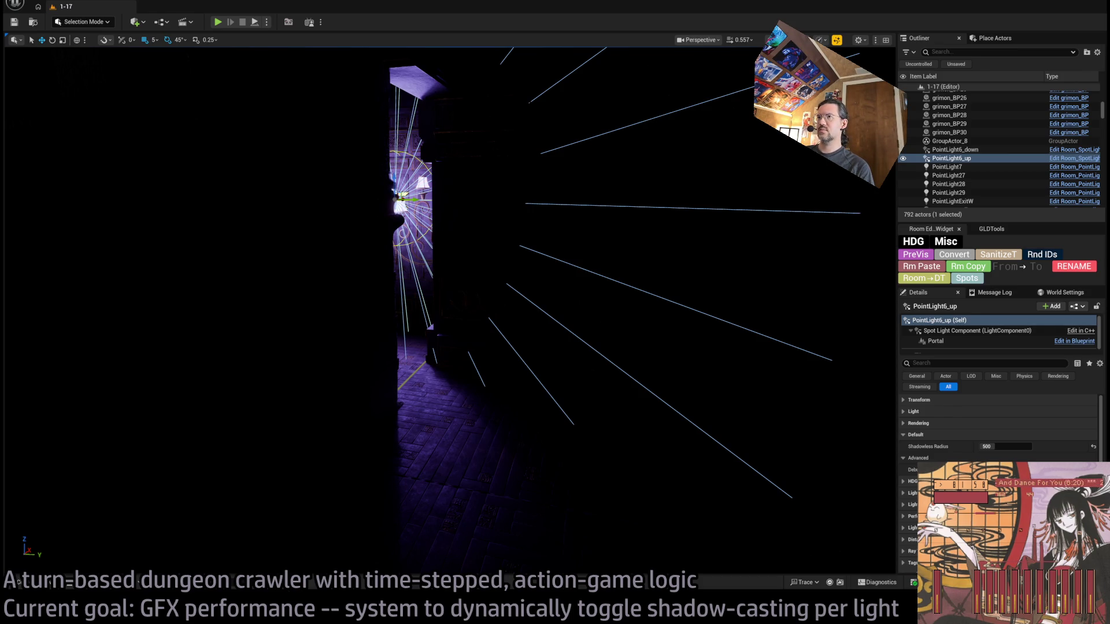
key(alt+Tab)
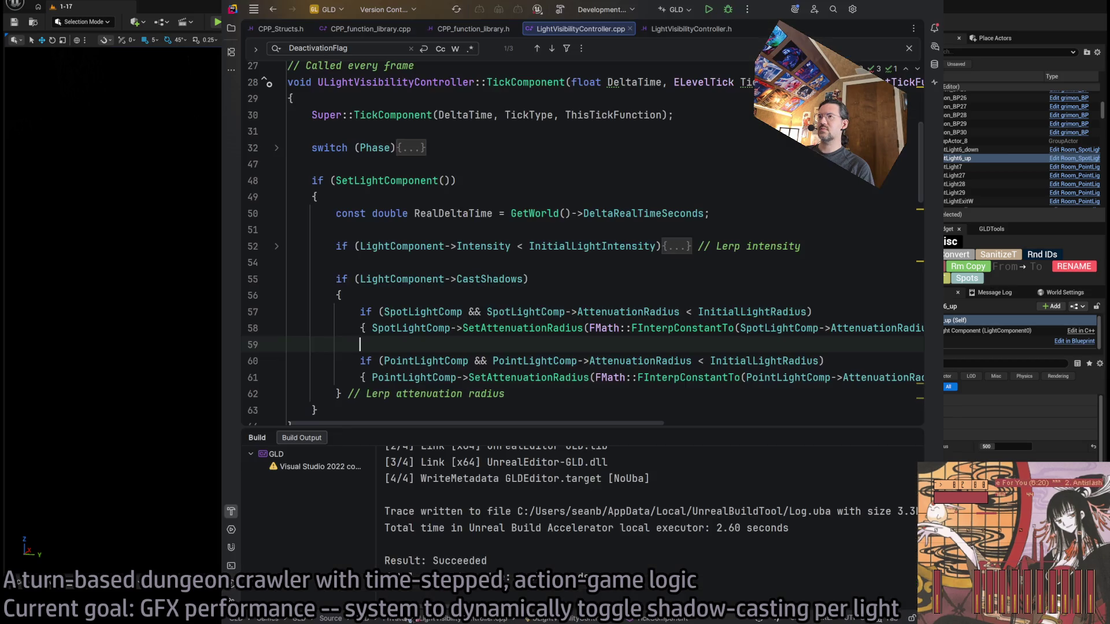
Review TickComponent's SetAttenuationRadius lerp code, then return to the Unreal Editor
scroll(586, 292, up, 4)
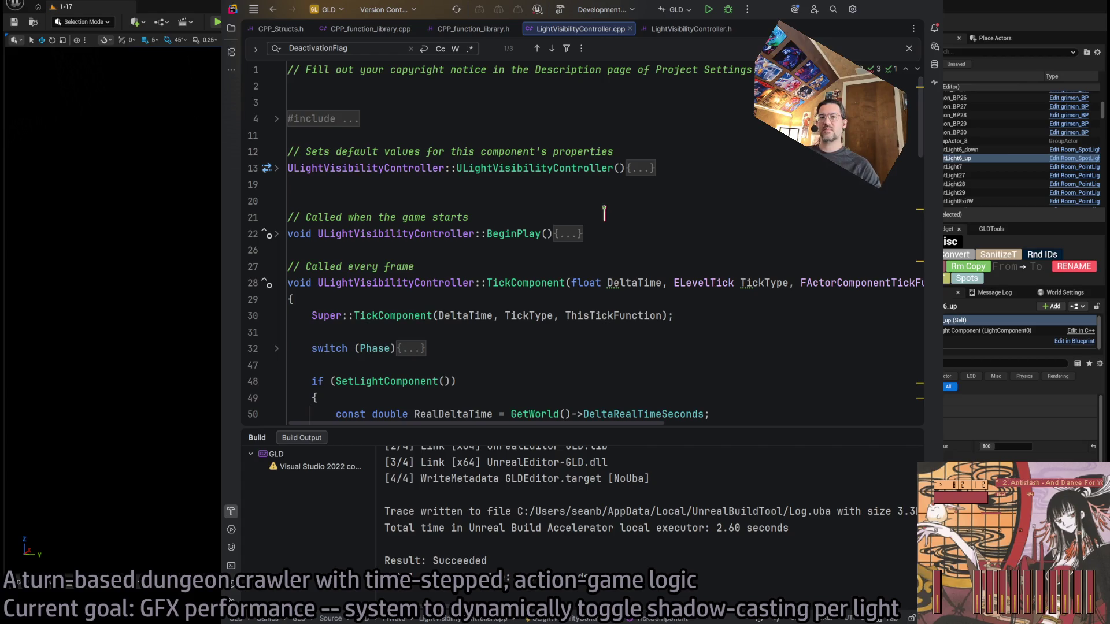
scroll(603, 213, down, 5)
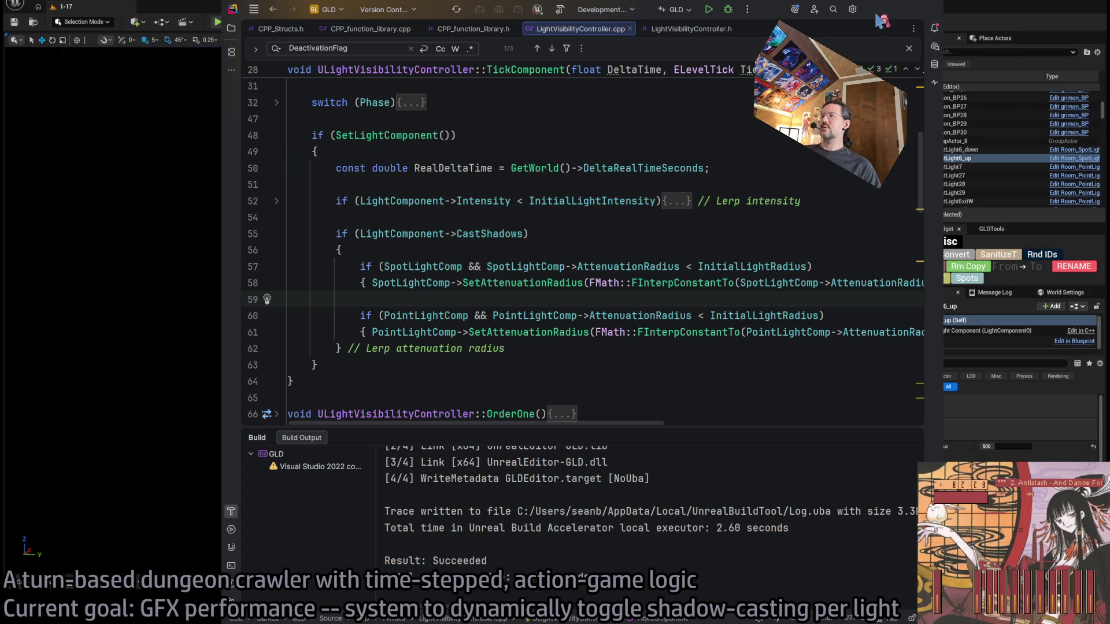
key(alt+Tab)
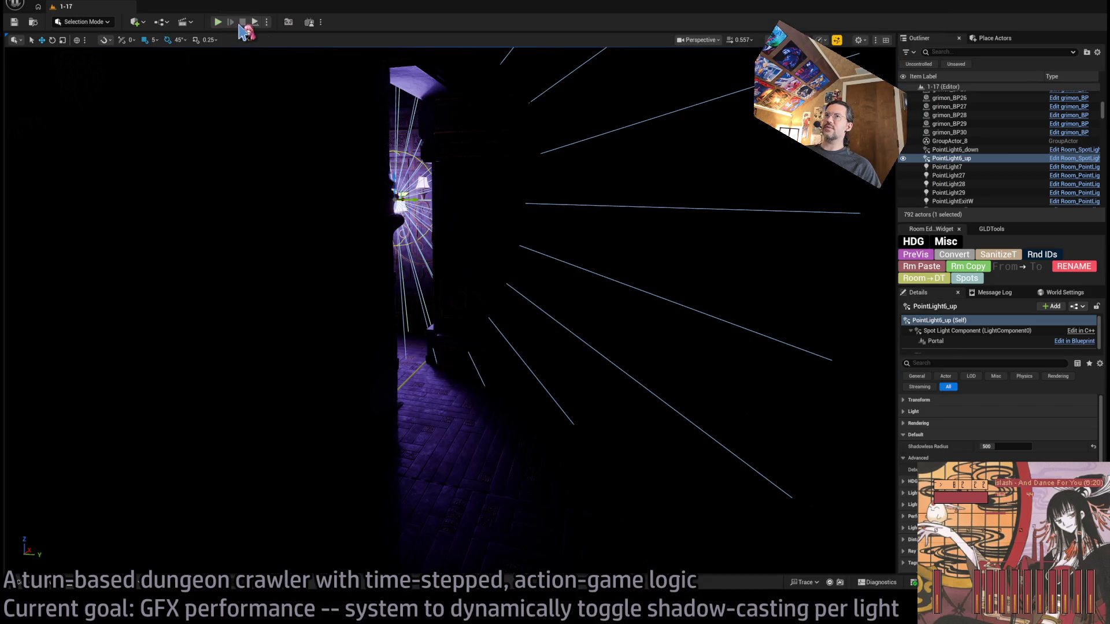
Start a Play-in-Editor session, restart it, then eject and repossess the player to view the lights
key(alt+p)
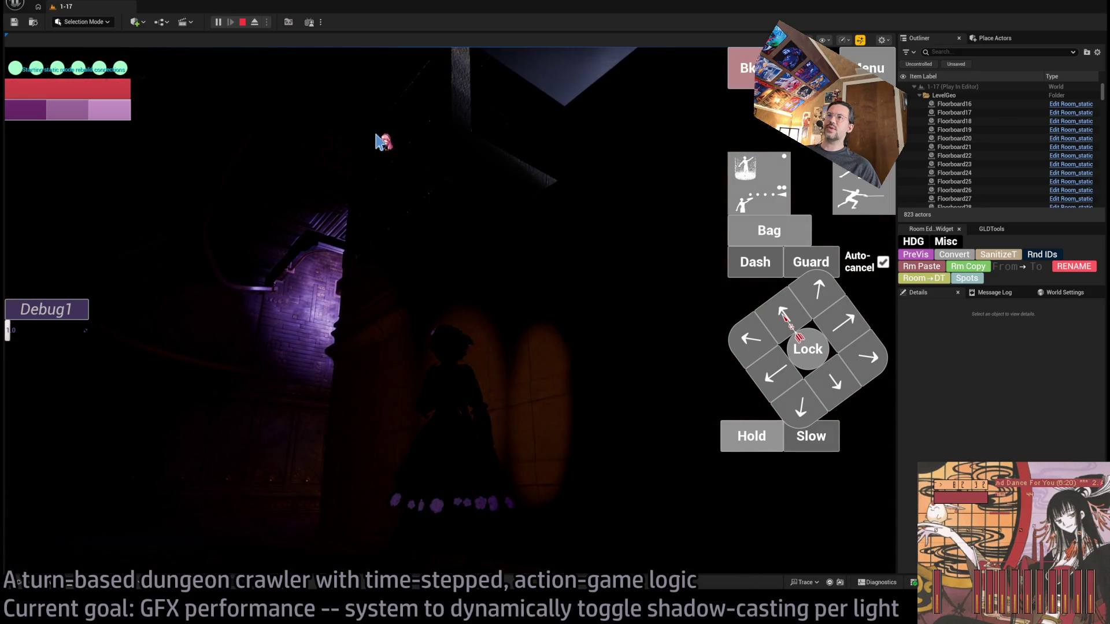
click(243, 22)
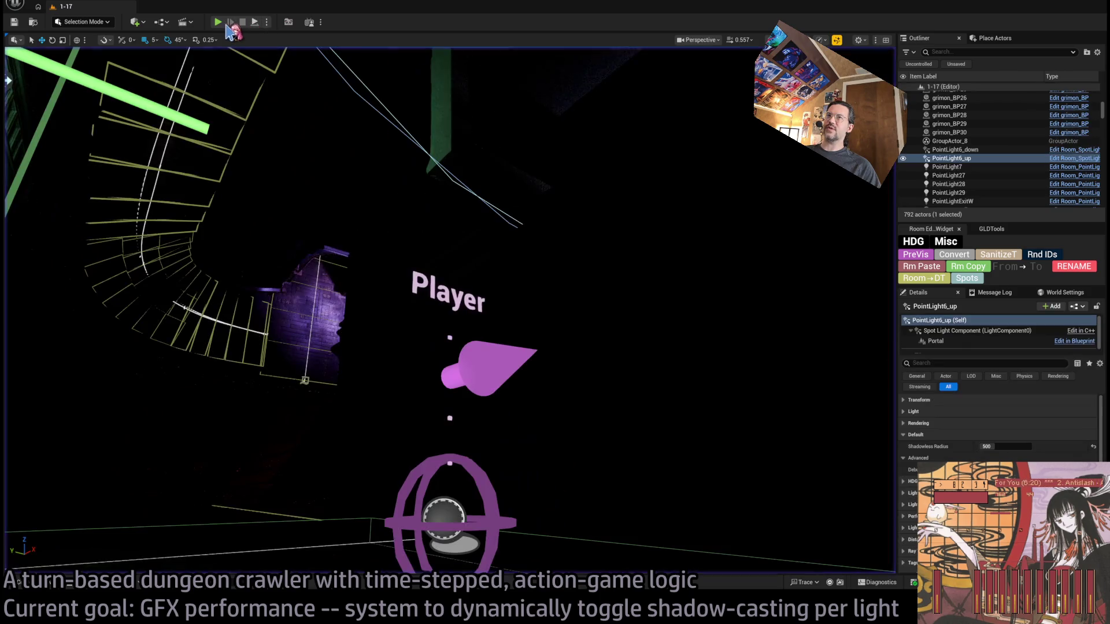
click(217, 22)
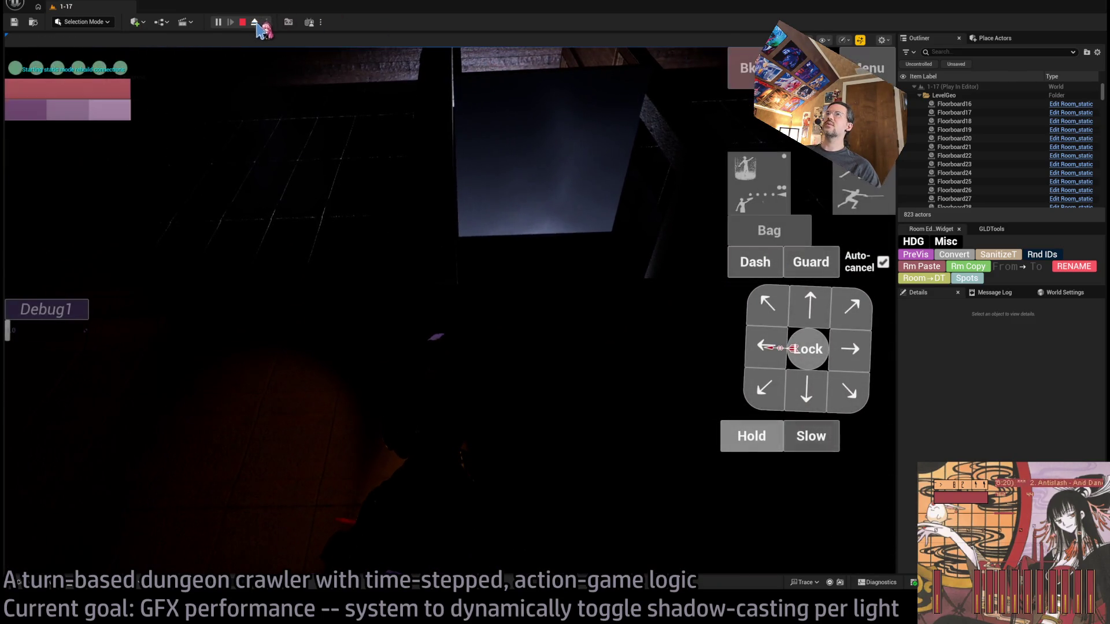
click(254, 22)
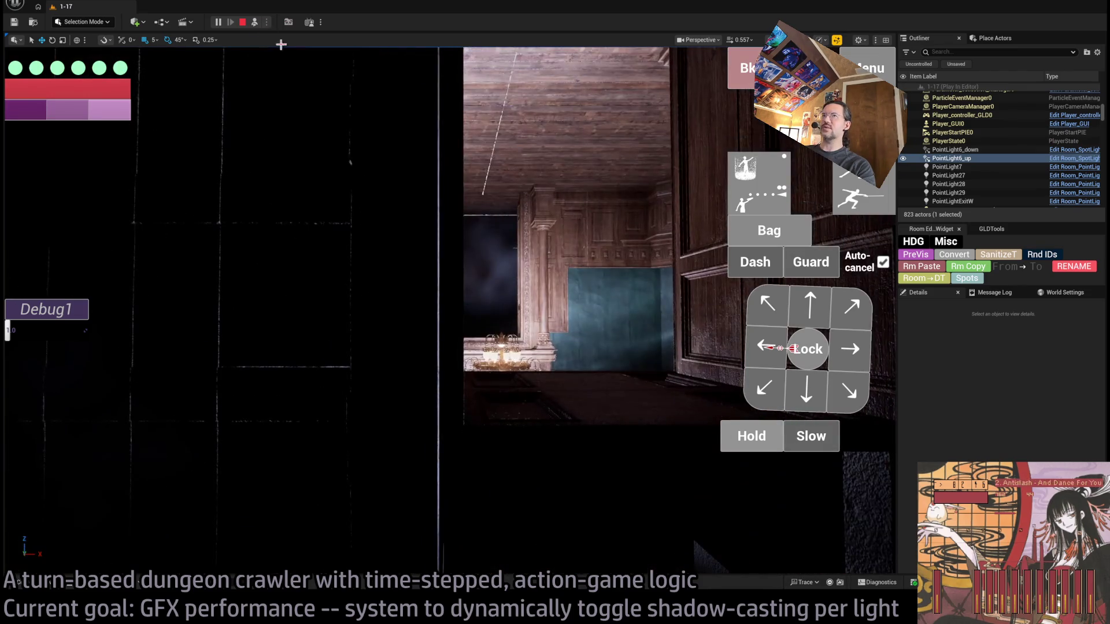
click(253, 23)
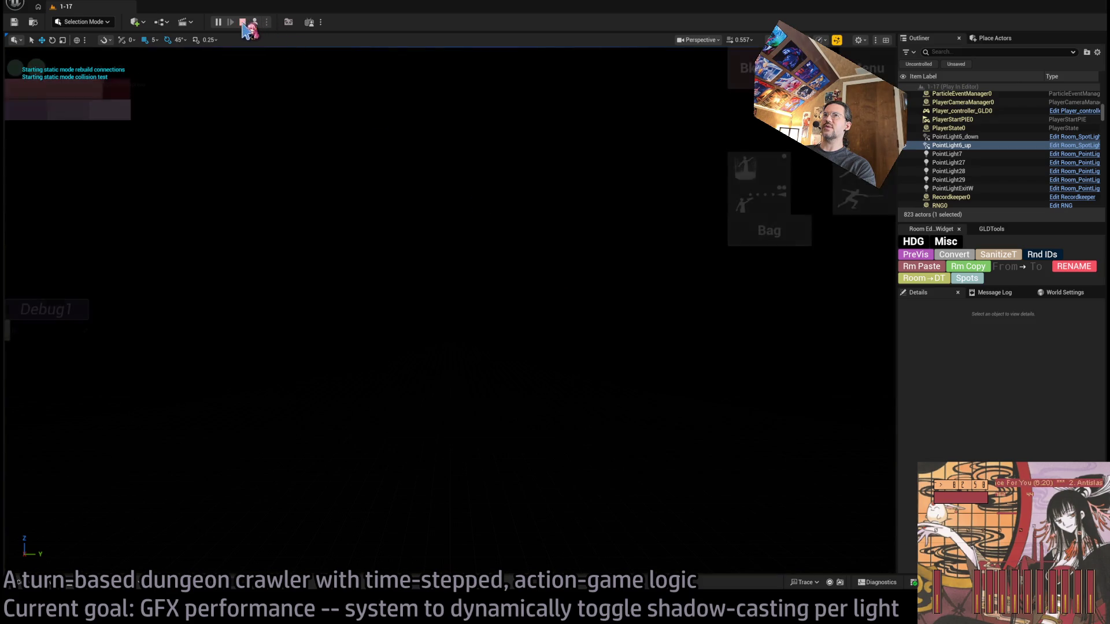
Restart play, retake control, eject again to inspect the light shadows, and stop the session
click(243, 22)
click(218, 22)
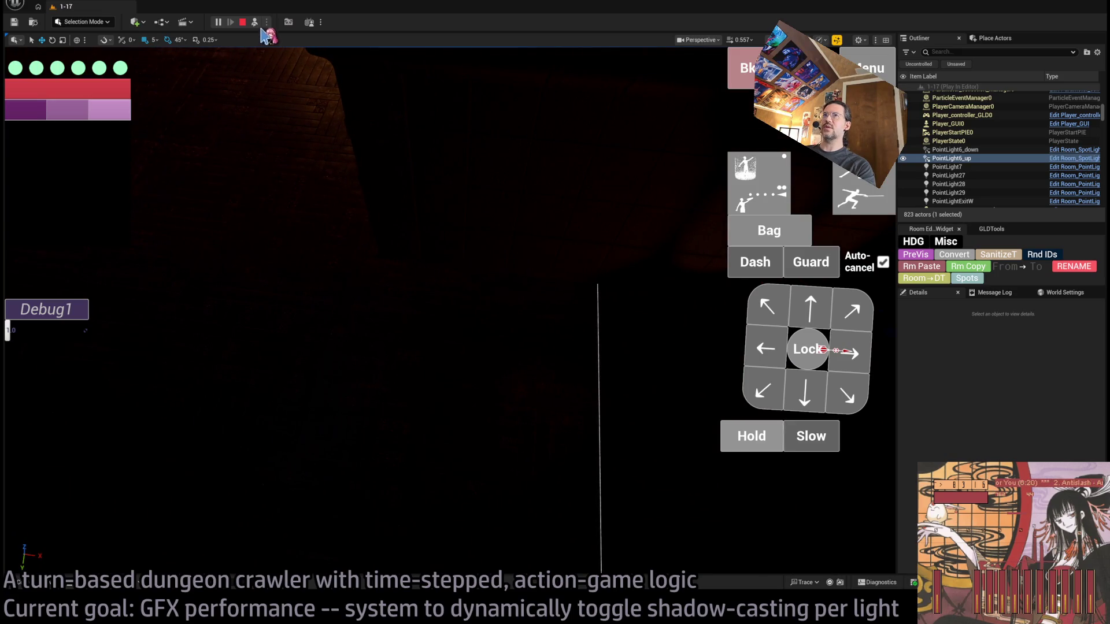
click(254, 22)
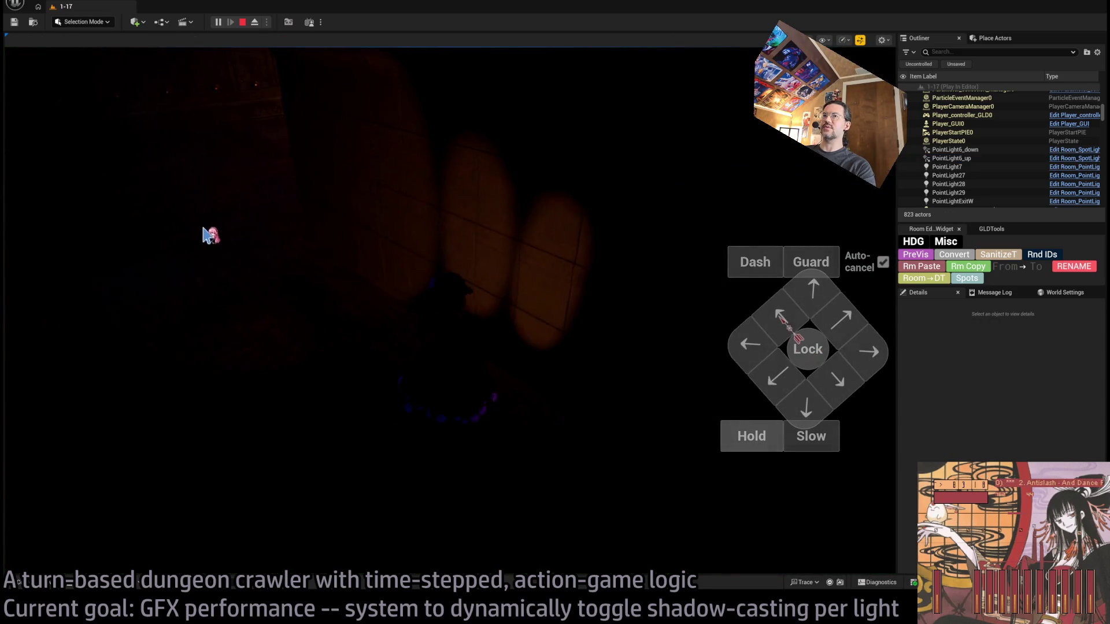
click(204, 234)
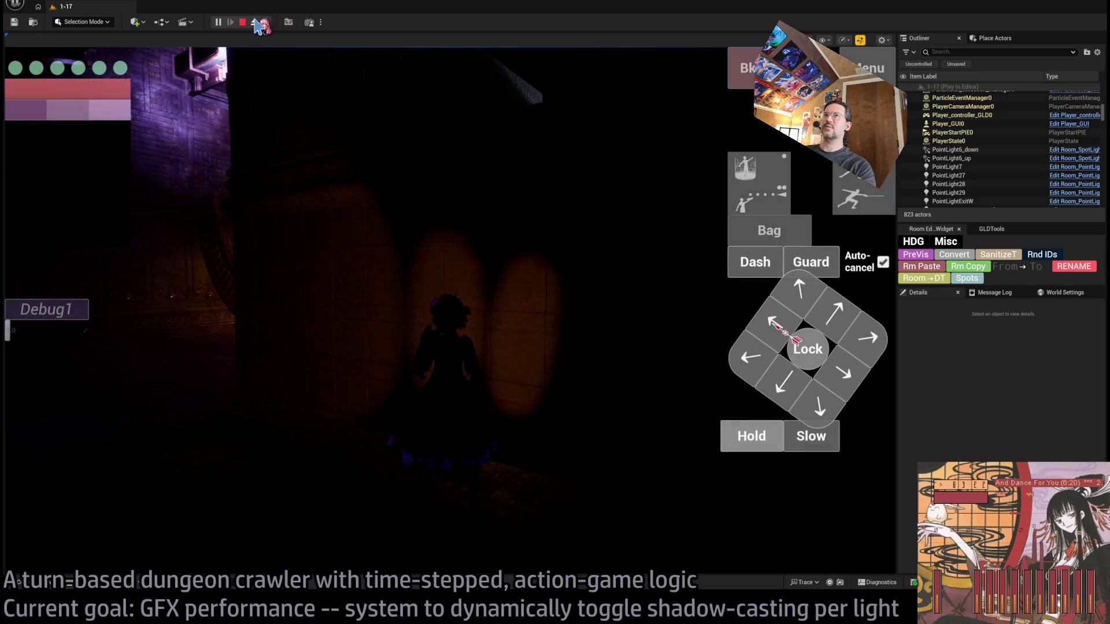
click(257, 23)
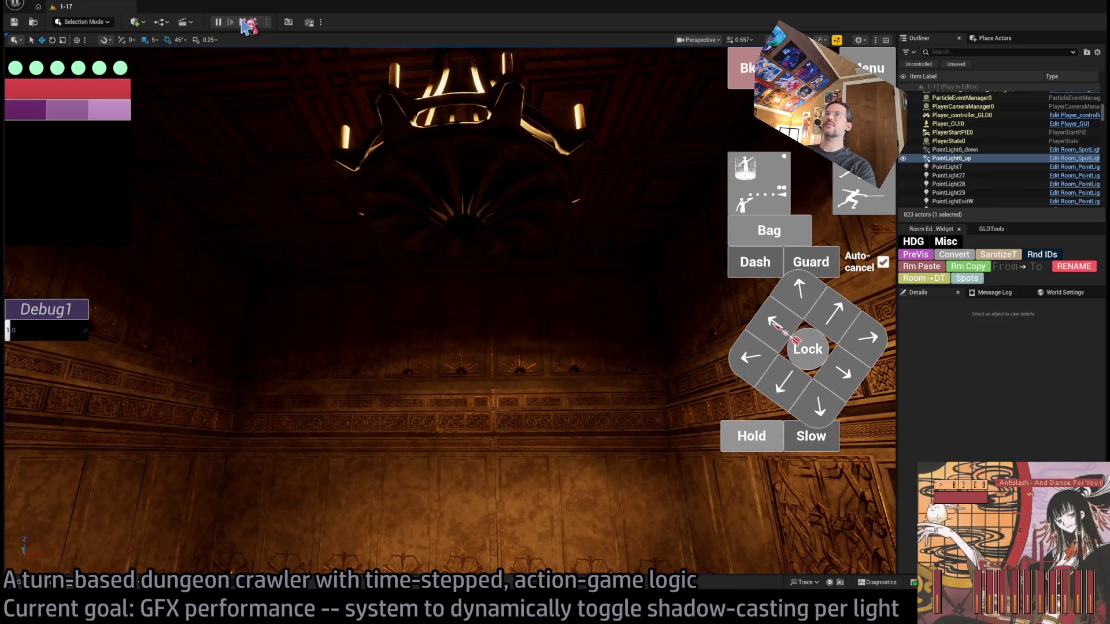
click(243, 22)
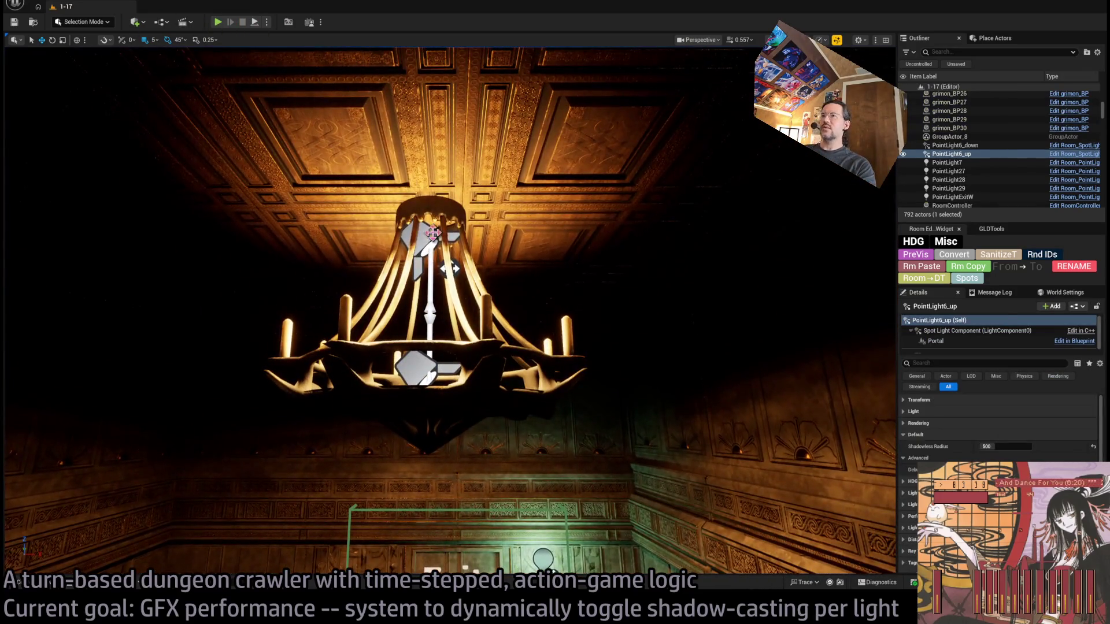
Select Room_PointLight_Ceiling_down, fold its Light settings to reach Shadowless Radius, and switch to Rider
click(432, 232)
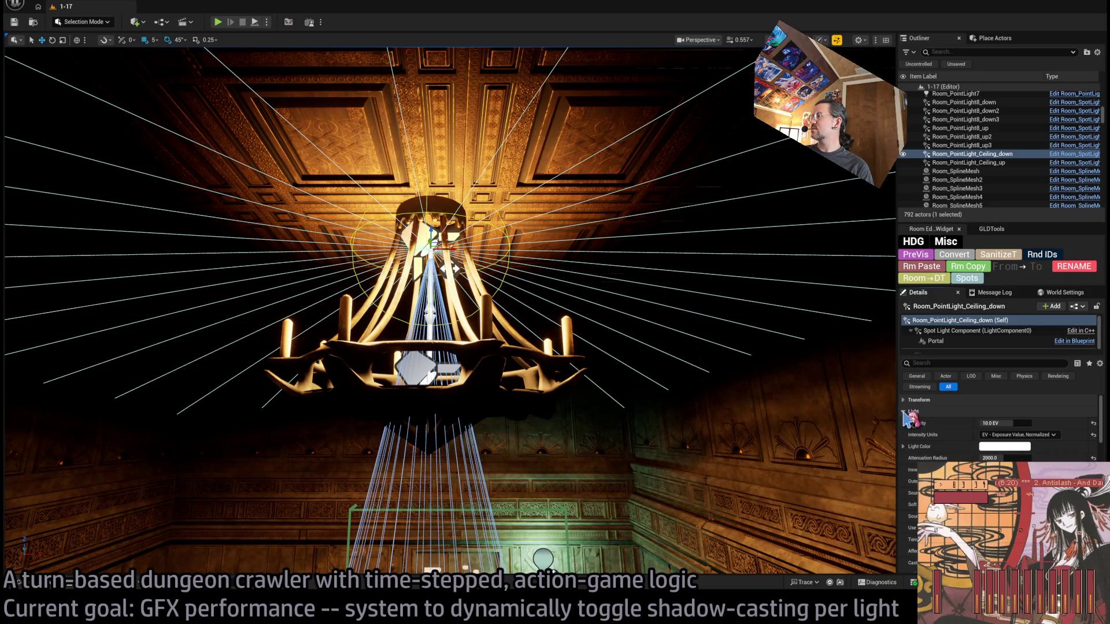
click(912, 424)
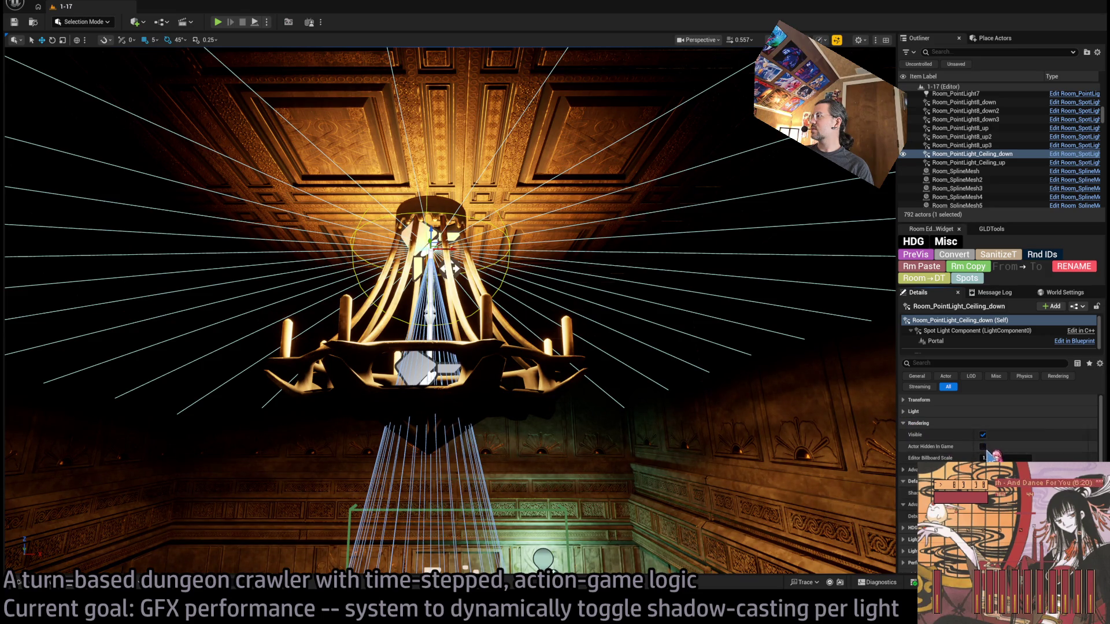
click(908, 411)
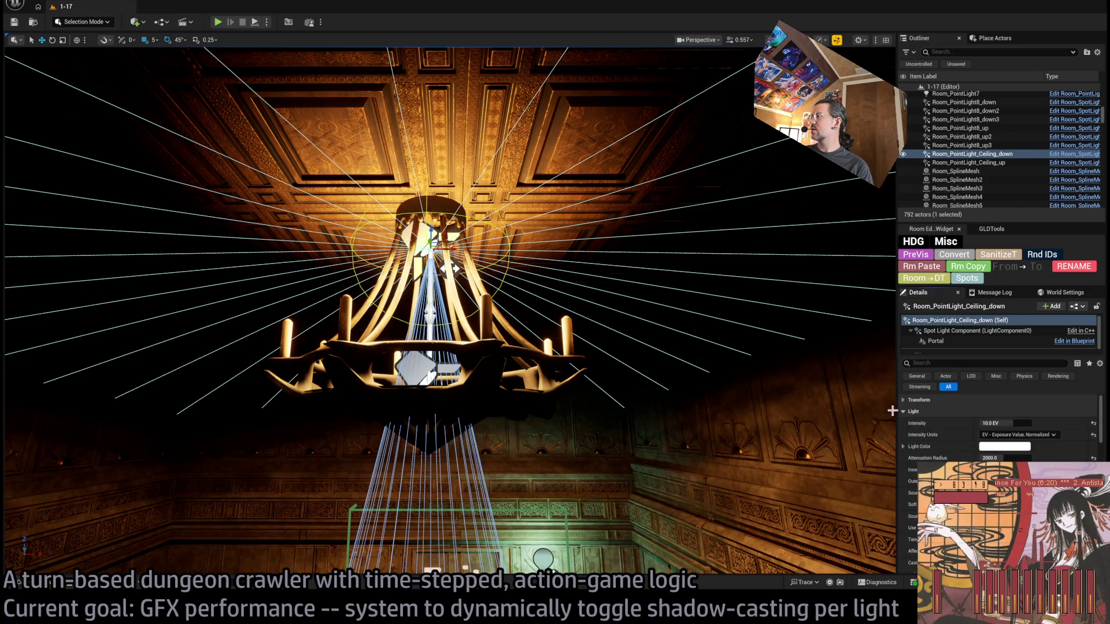
scroll(1000, 428, down, 2)
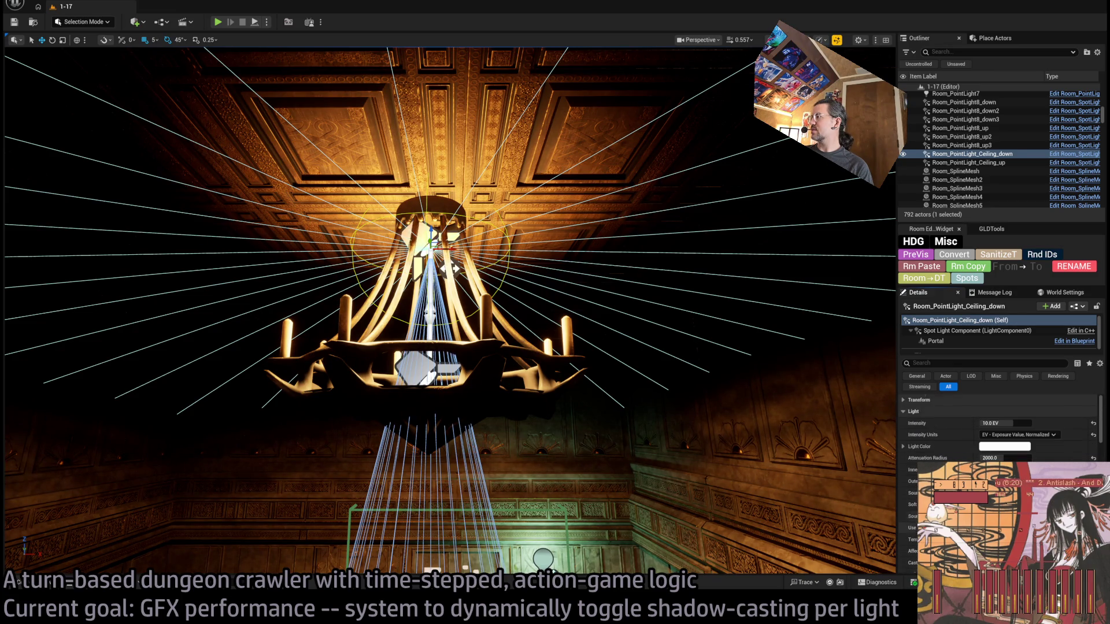
scroll(1000, 428, up, 2)
click(911, 411)
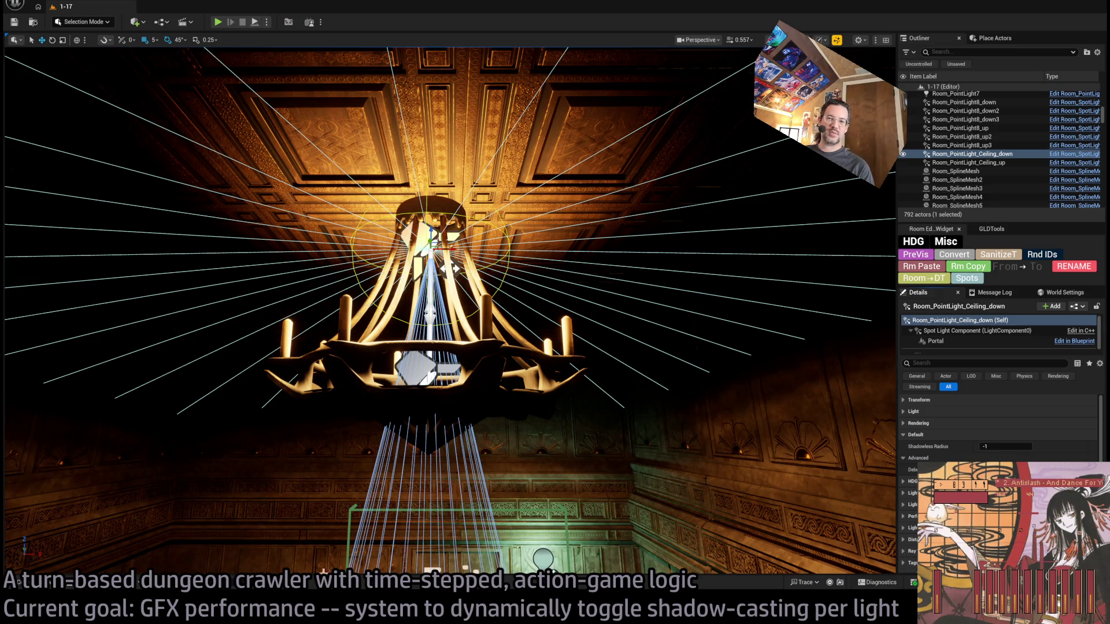
key(alt+Tab)
scroll(584, 285, down, 10)
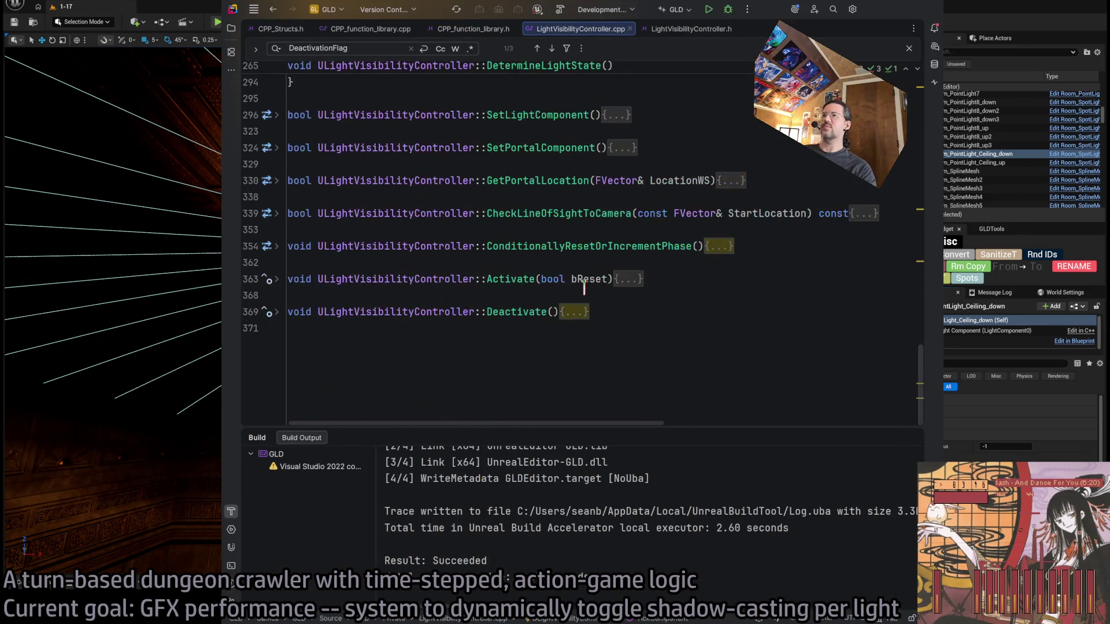
Uncomment the shadow hysteresis lines 277–279 in DetermineLightState
scroll(636, 280, up, 5)
drag(435, 246, 301, 213)
key(ctrl+slash)
Swap ShadowsAreOn for ShadowsAreOnFinalDecision in SetCastShadows and the shadowless-radius check, then rebuild
scroll(569, 276, up, 2)
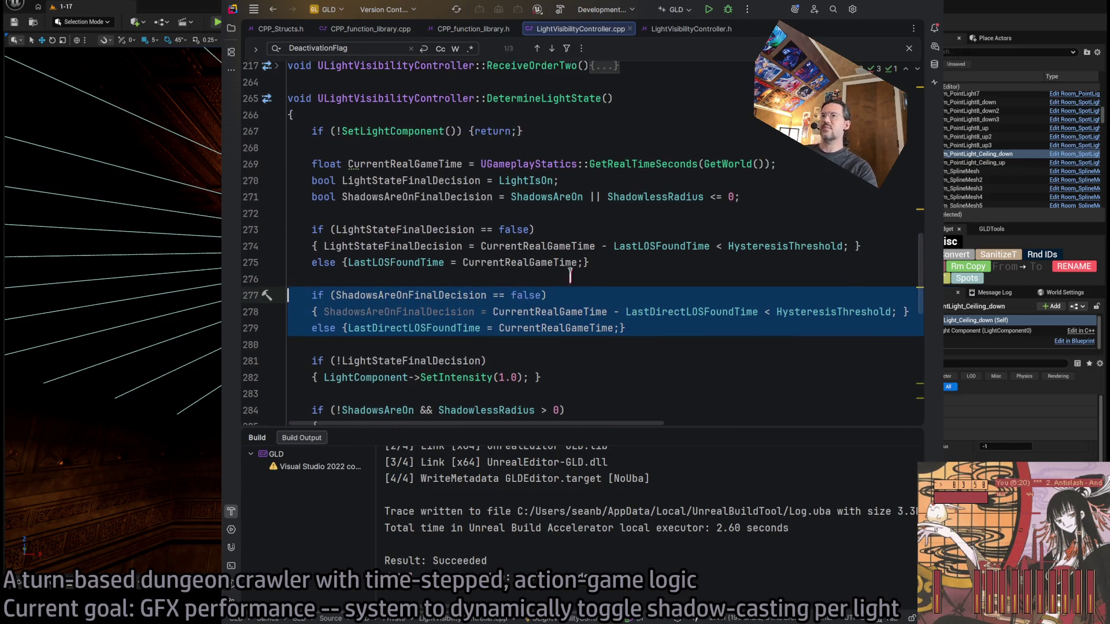
double_click(431, 317)
key(ctrl+c)
scroll(546, 277, down, 3)
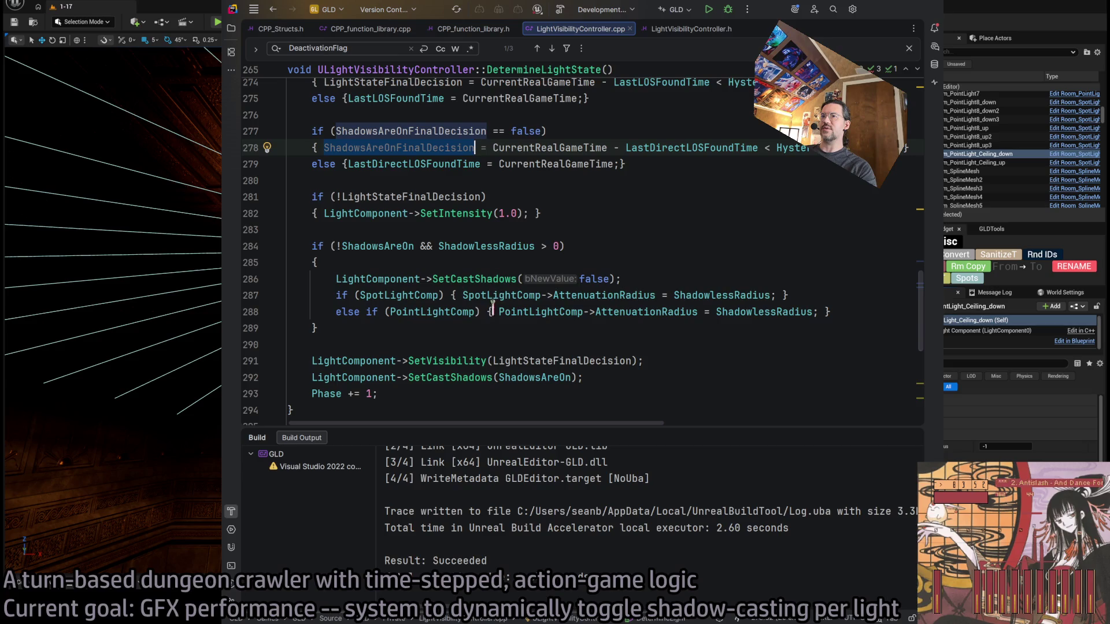
scroll(503, 305, down, 2)
double_click(532, 295)
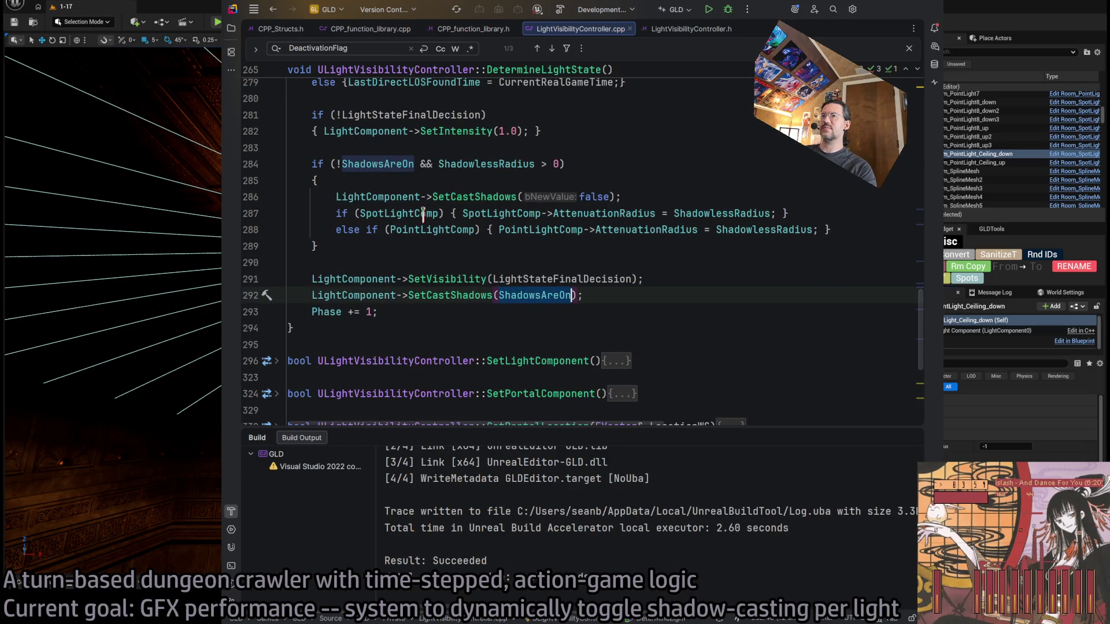
key(ctrl+v)
double_click(397, 164)
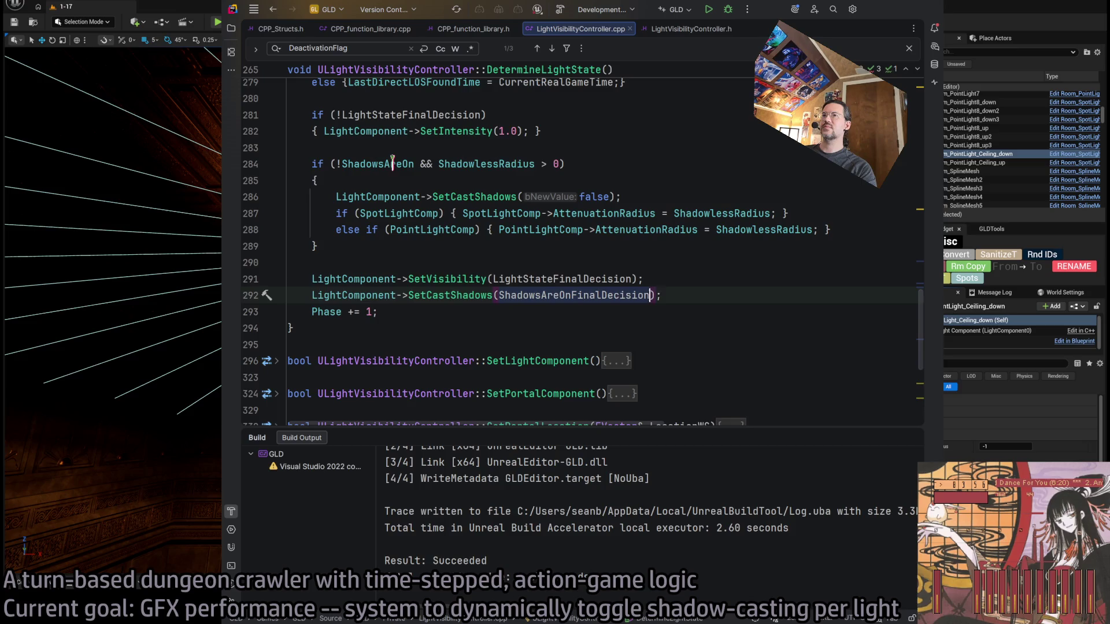
key(ctrl+v)
click(668, 229)
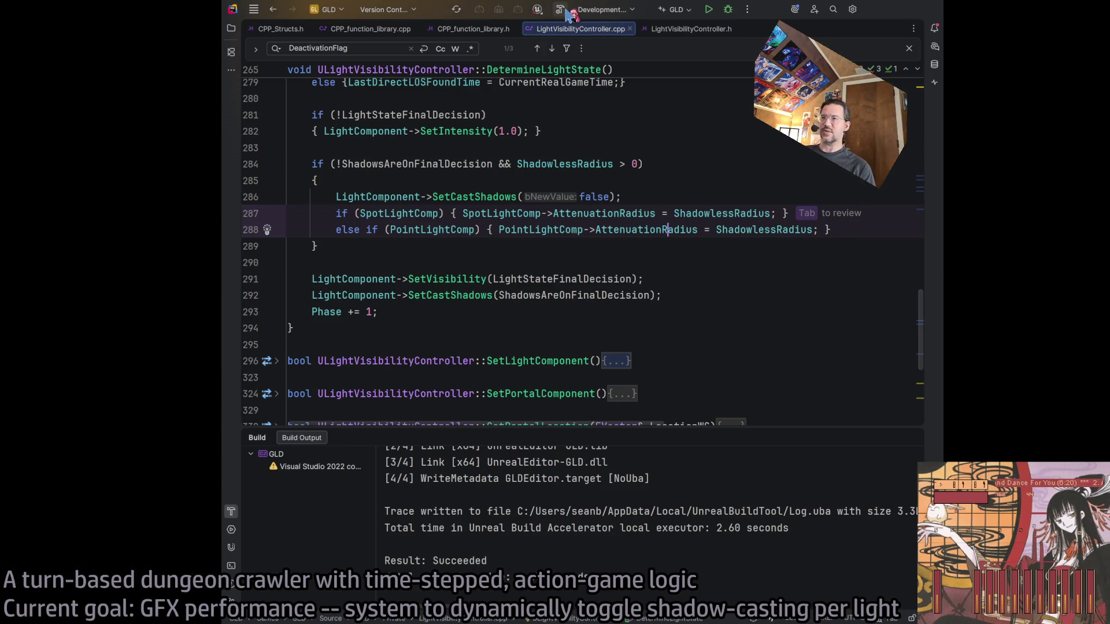
click(562, 11)
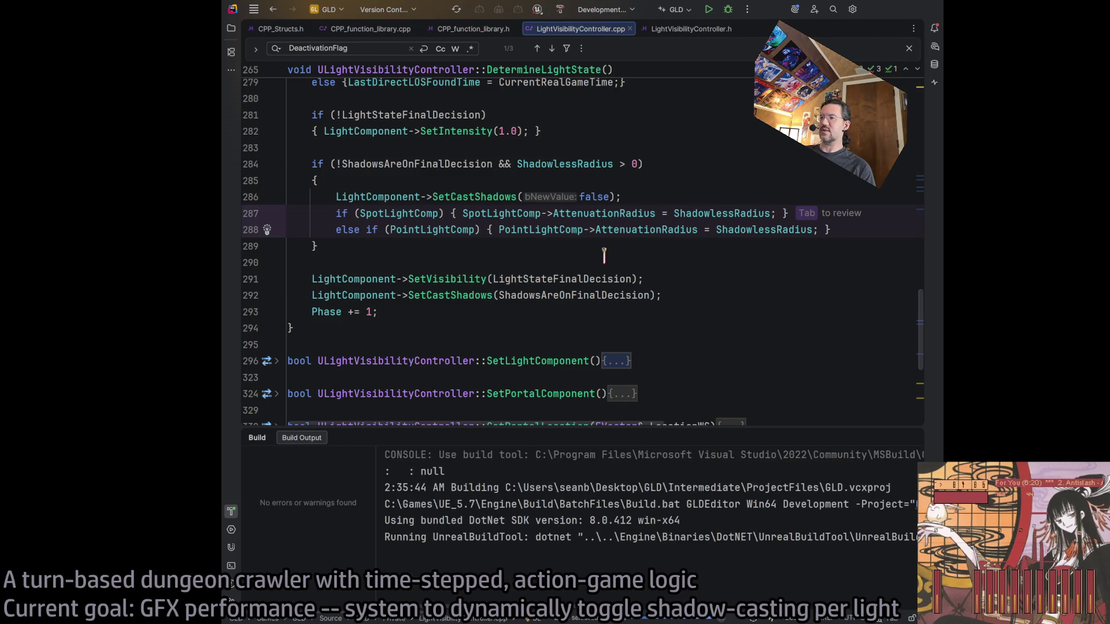
click(560, 11)
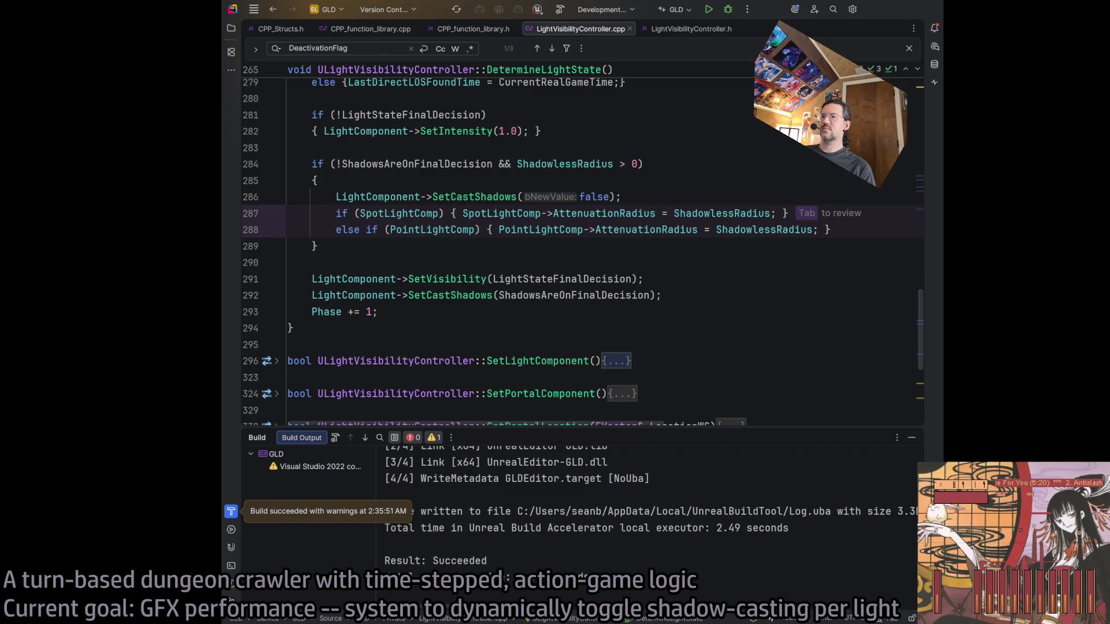
Open LightVisibilityController.h and go to the HysteresisThreshold value, making stray edits there
click(688, 29)
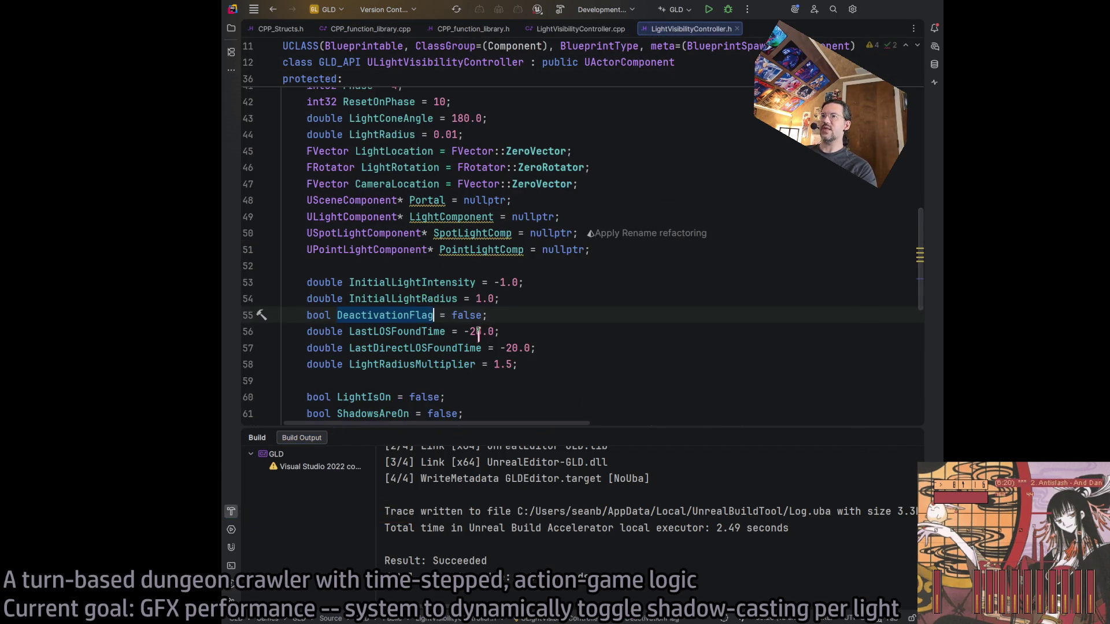
scroll(485, 327, up, 2)
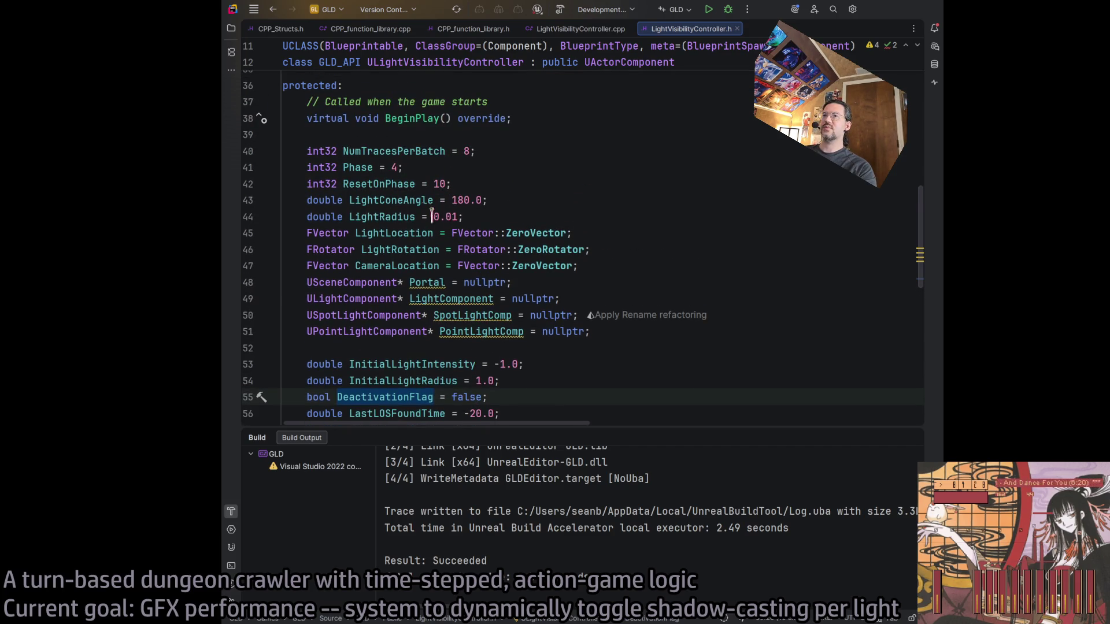
scroll(472, 315, down, 4)
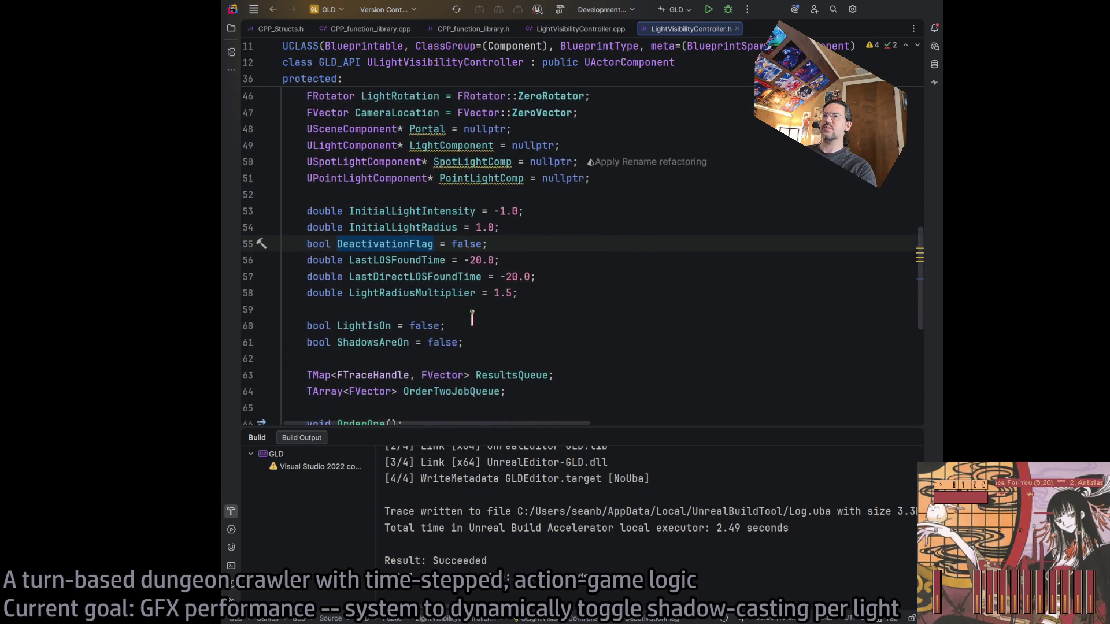
scroll(520, 347, up, 13)
scroll(548, 361, up, 1)
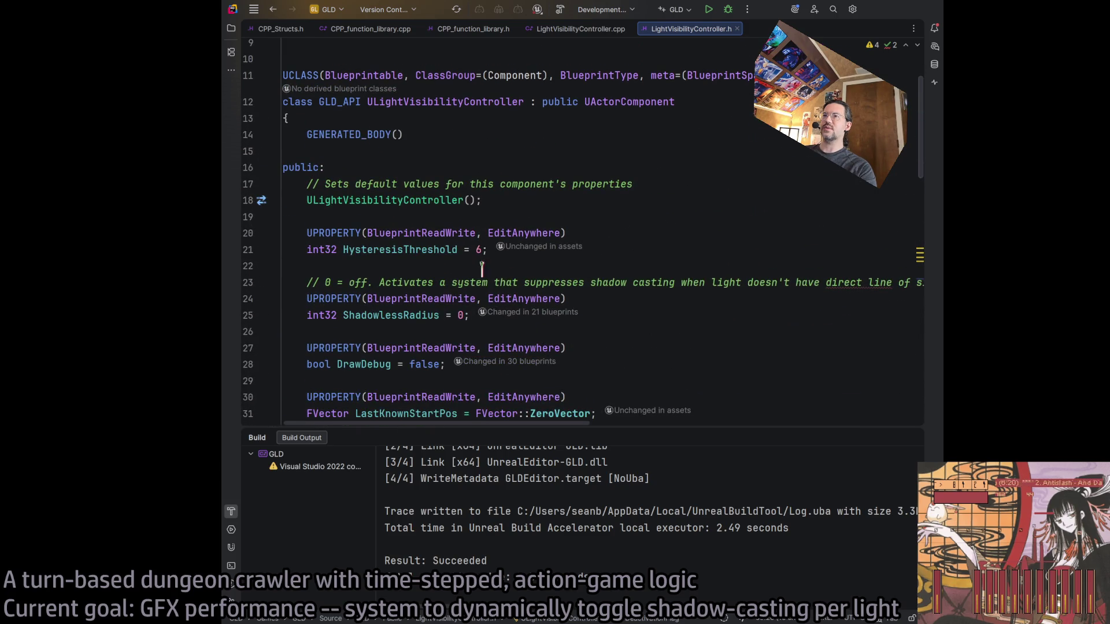
click(479, 248)
text(1)
key(Return)
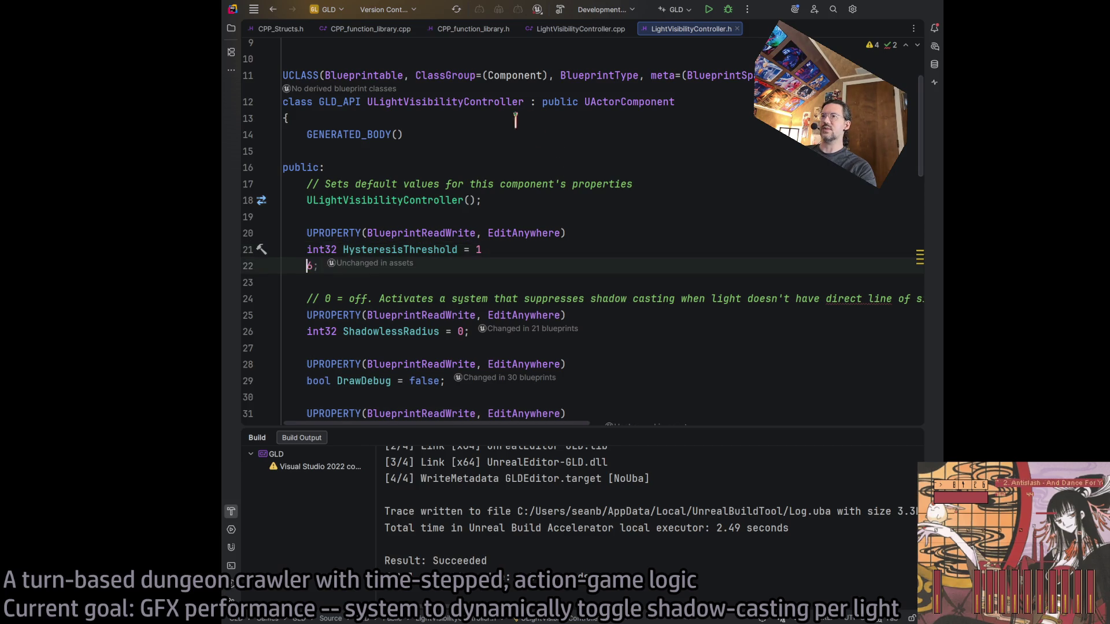
key(ctrl+shift+b)
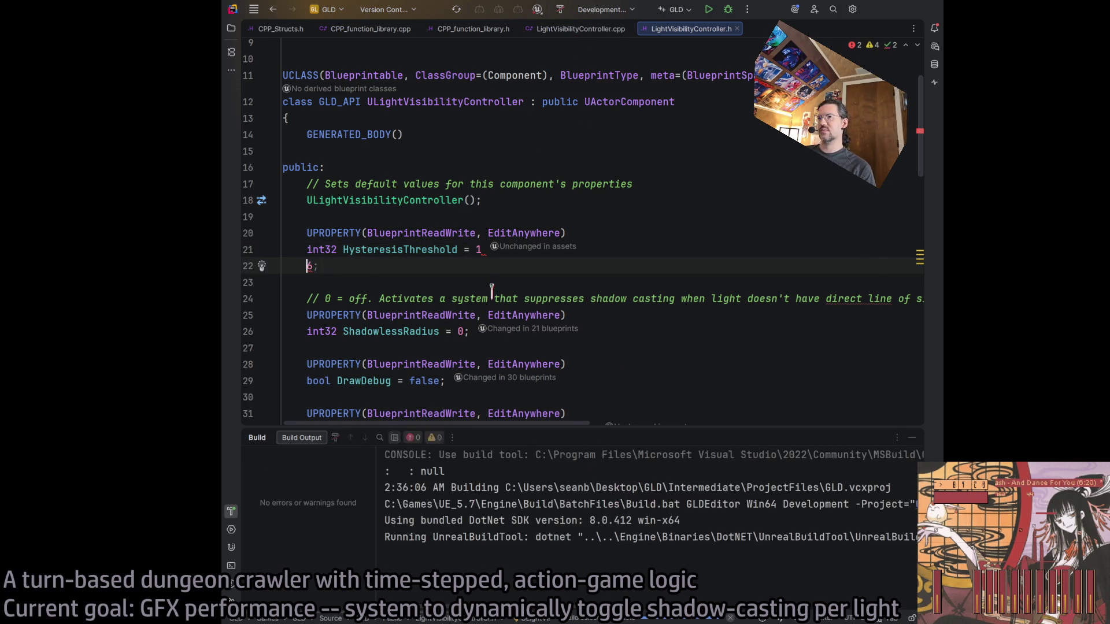
Restore HysteresisThreshold to 6;, delete the stray line, and rebuild the project
key(ctrl+Left)
key(Delete)
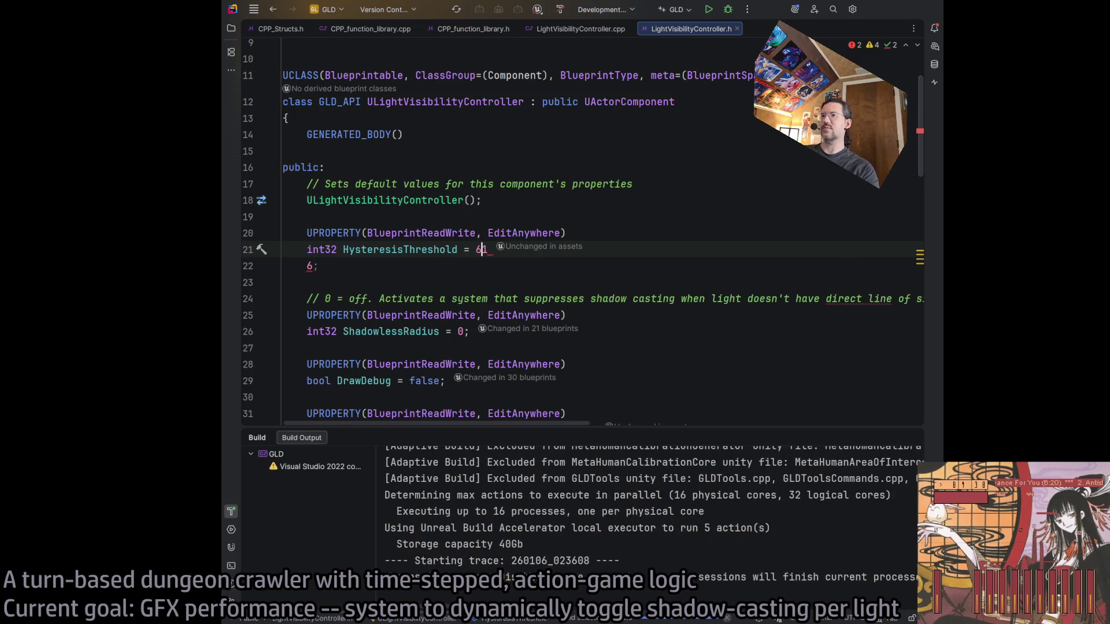
text(6;)
key(Down)
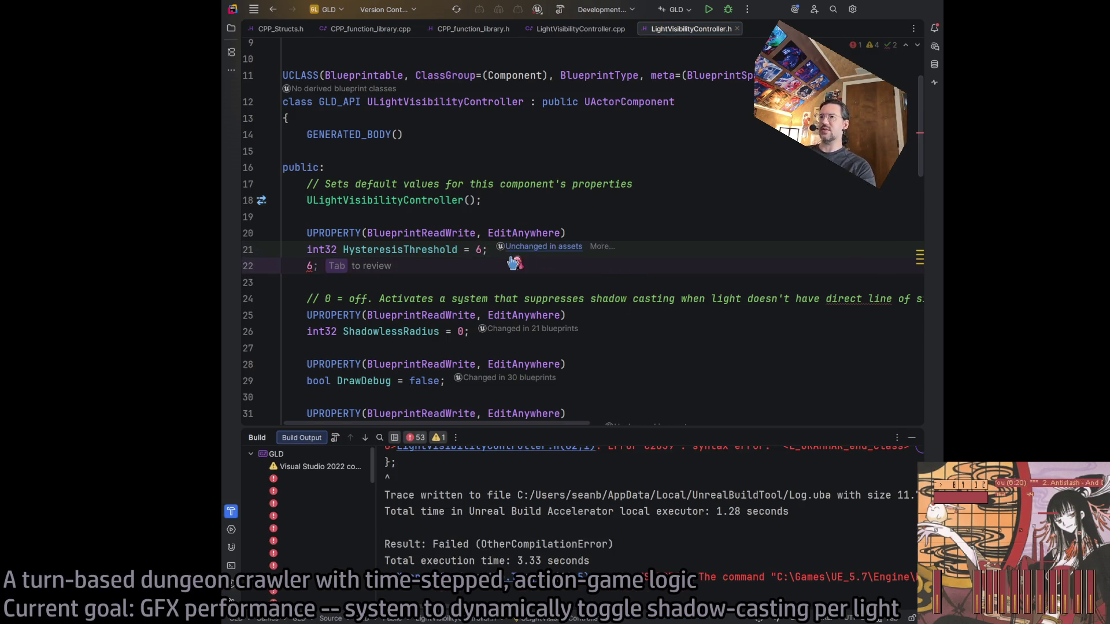
key(shift+Home)
key(BackSpace)
key(Delete)
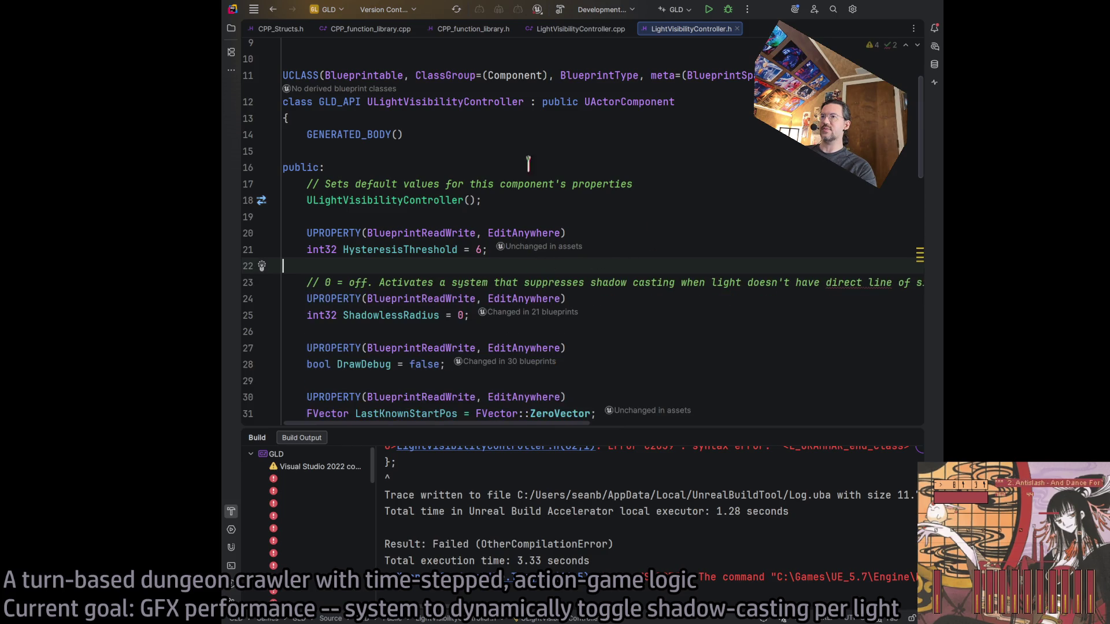
click(564, 10)
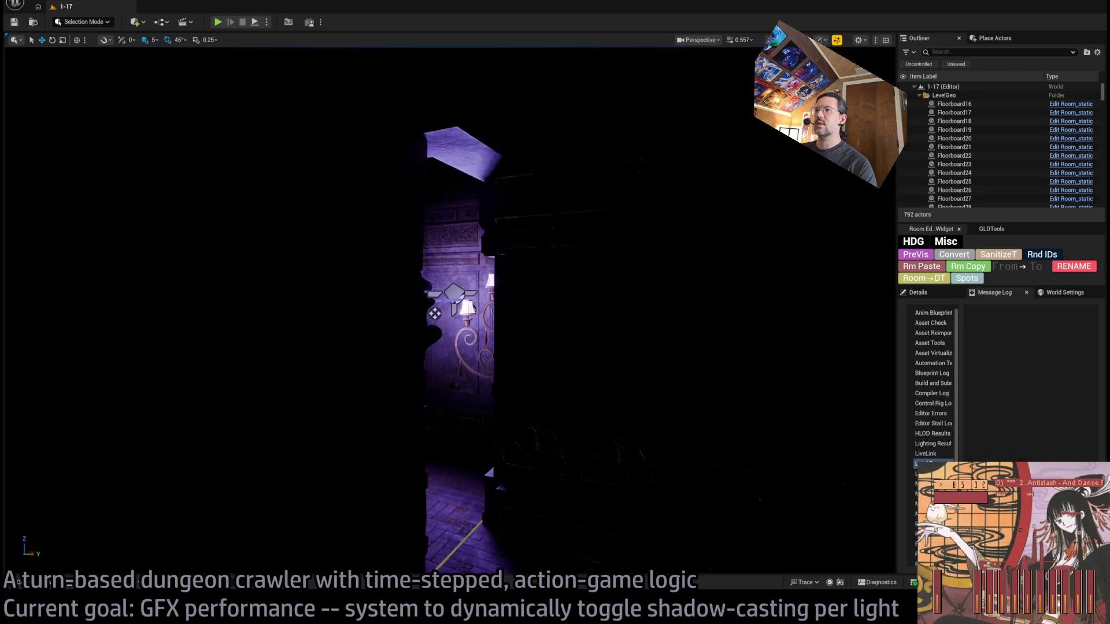
Select the PointLight6_up light and open its Room_SpotLight Blueprint with Ctrl+E
click(455, 295)
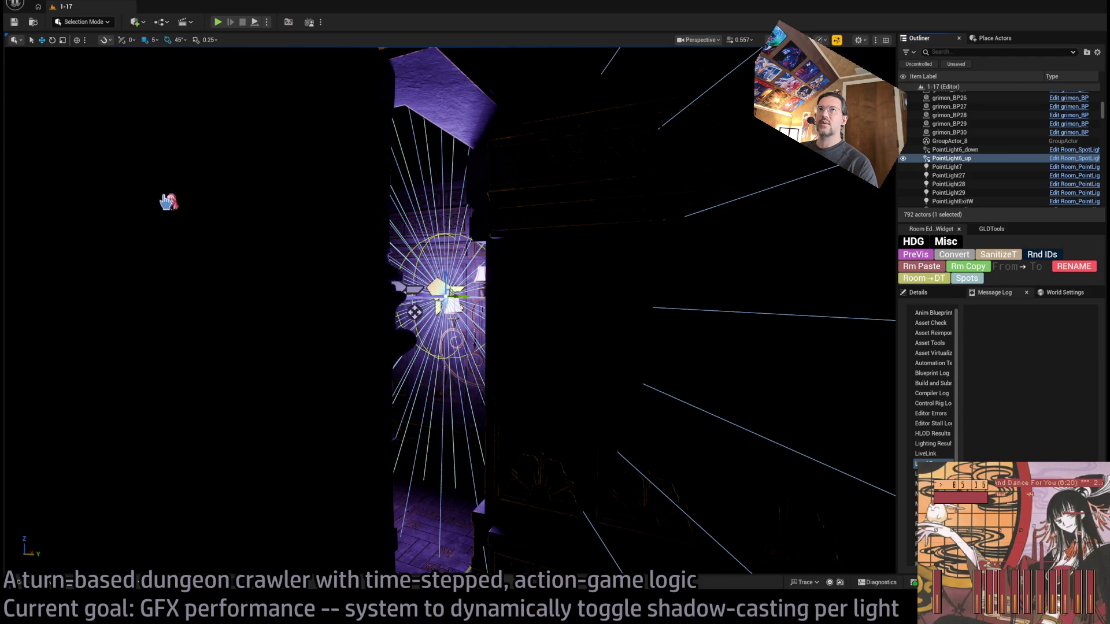
key(ctrl+e)
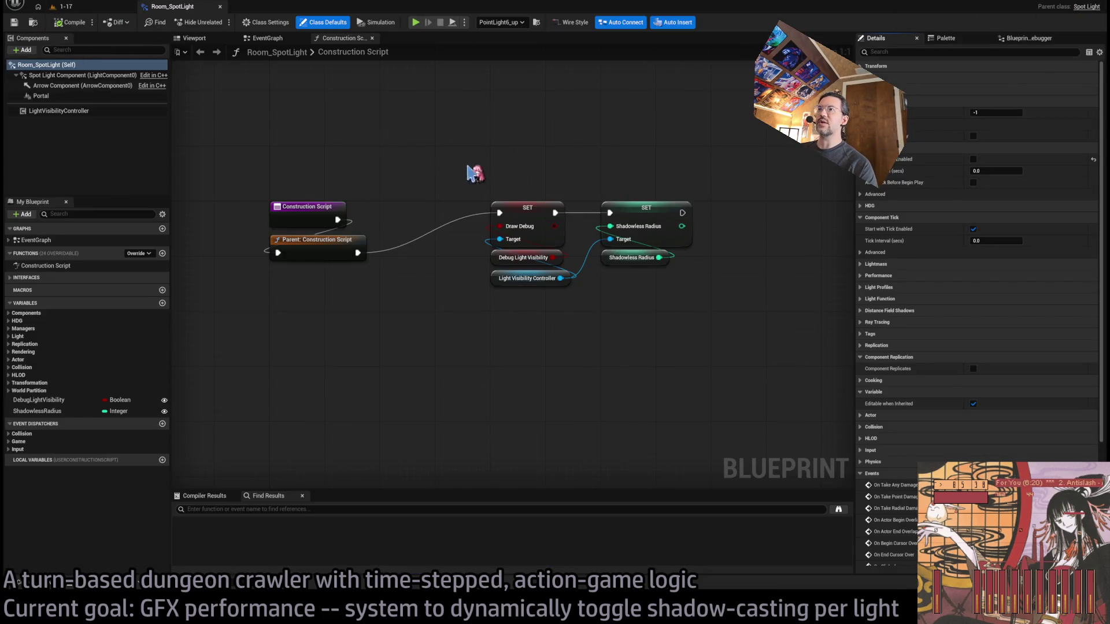
Add an integer variable VisibilityHysteresis with a slider range maximum of 12
click(162, 303)
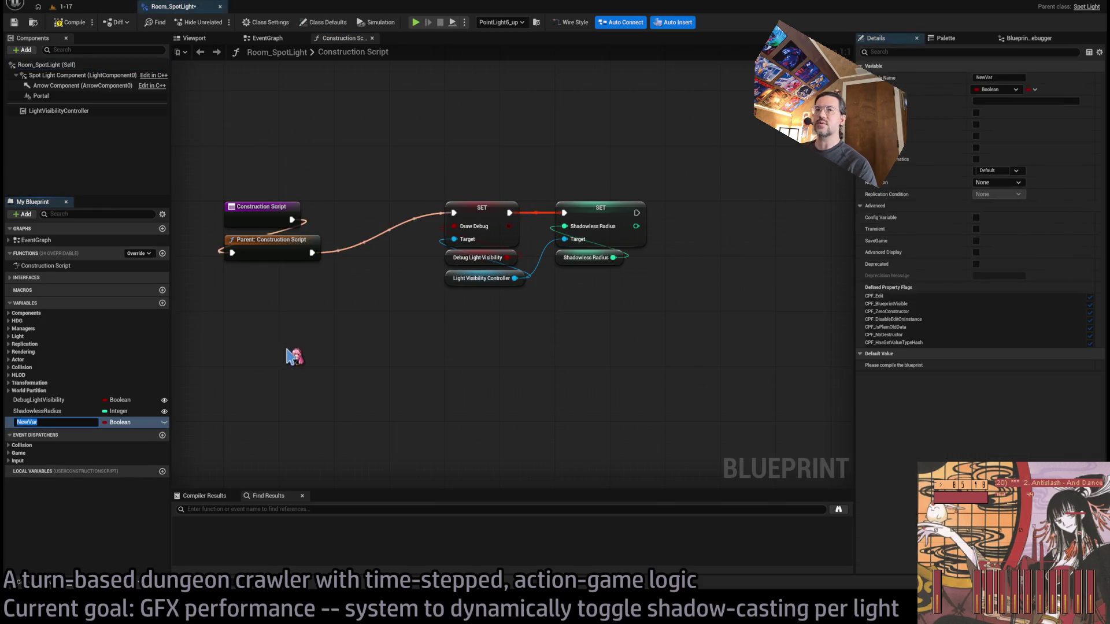
text(Hysteresis)
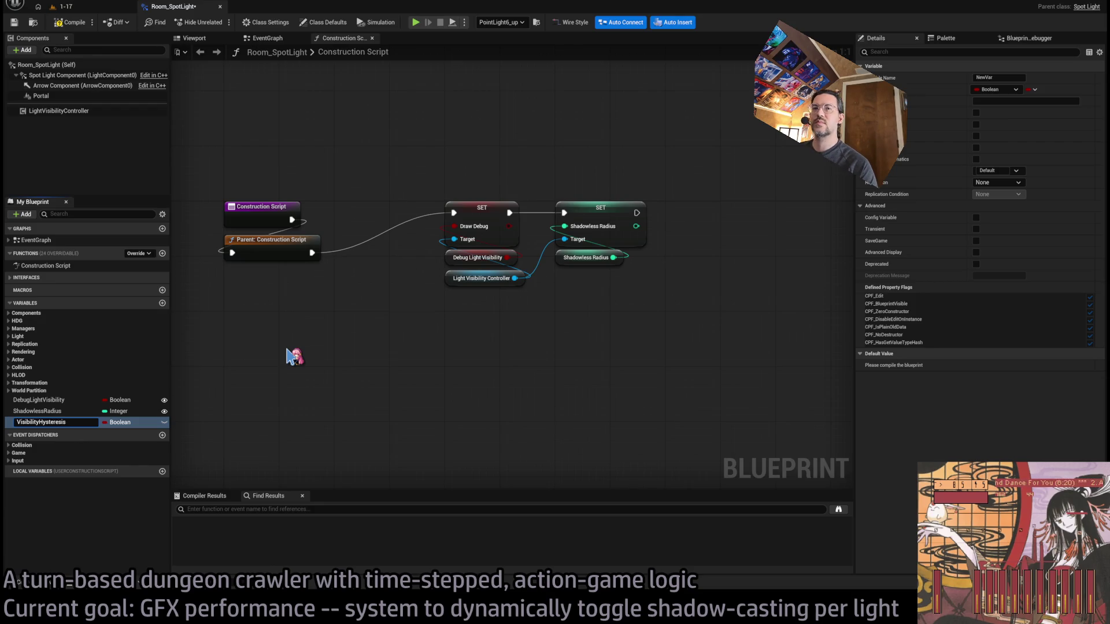
key(Return)
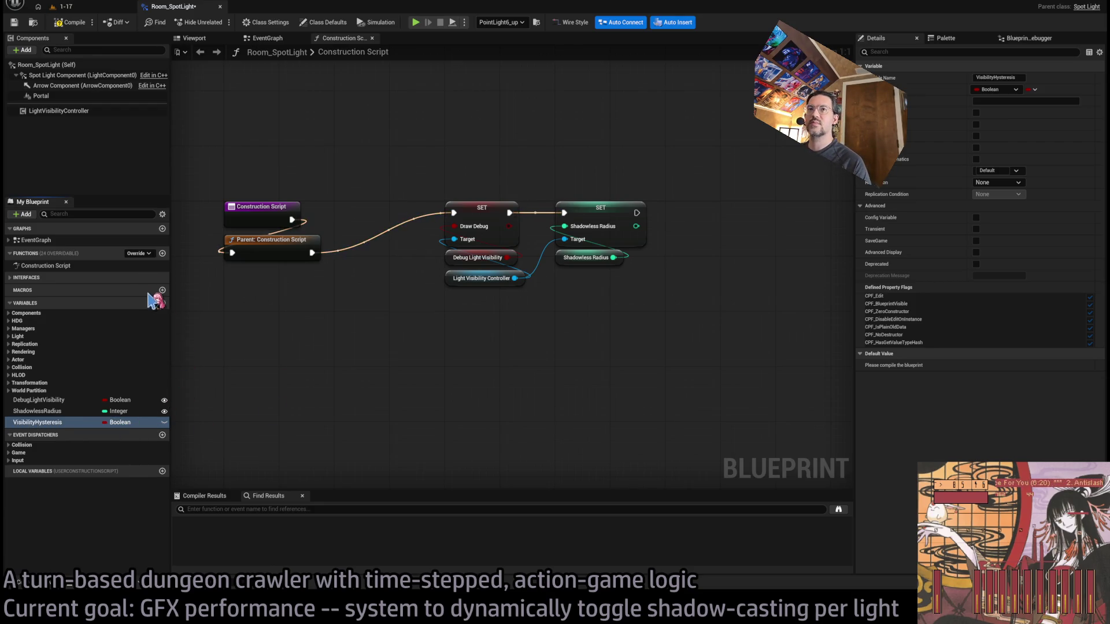
click(148, 284)
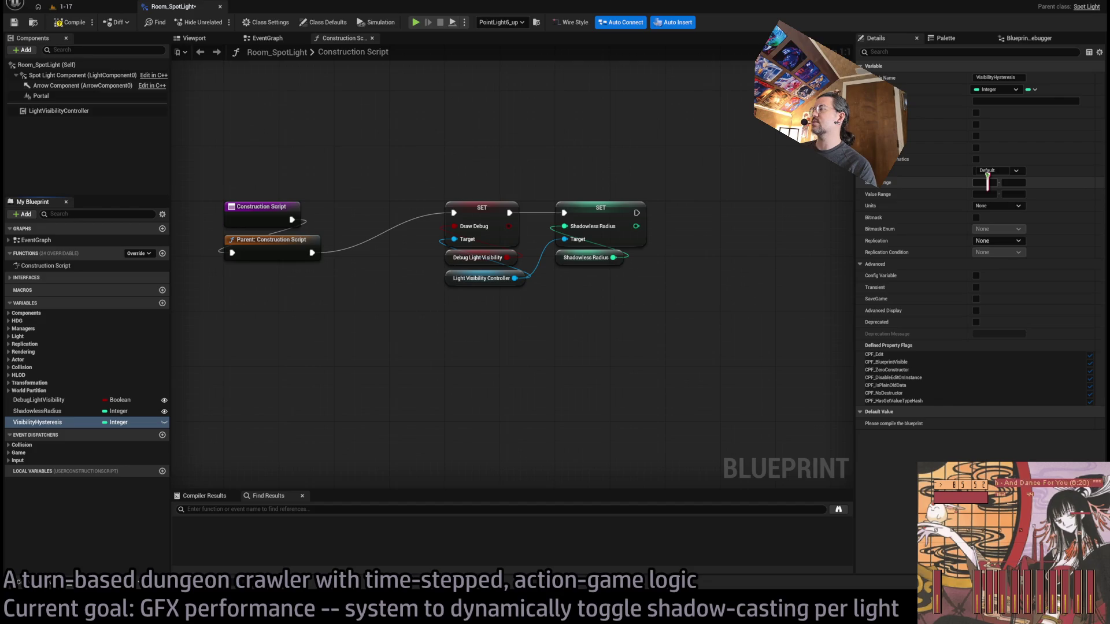
click(1017, 182)
text(12)
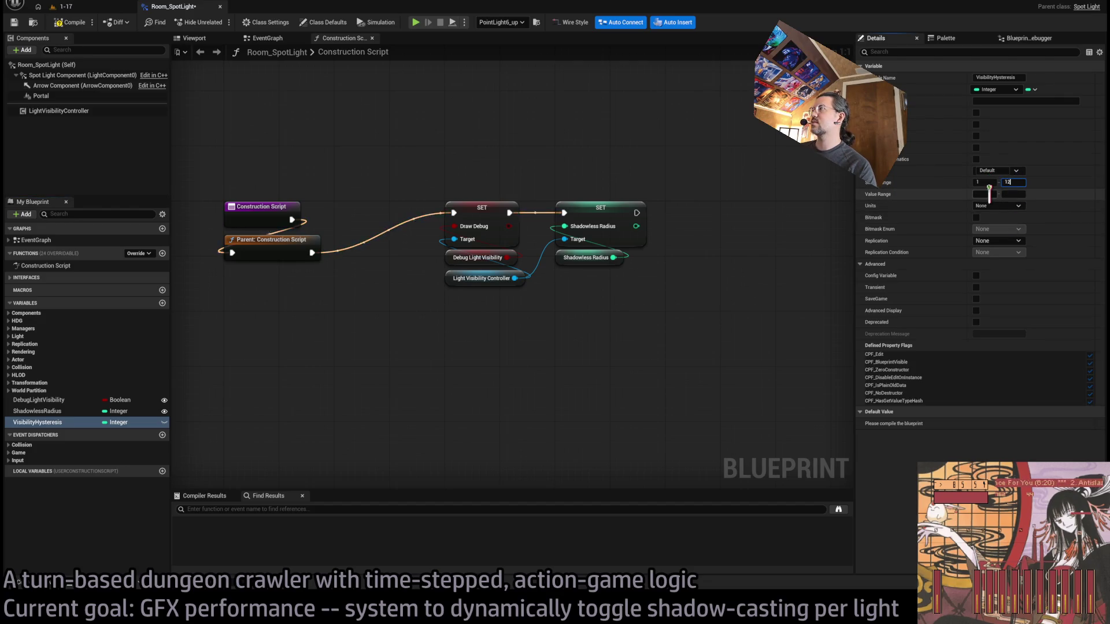
key(Tab)
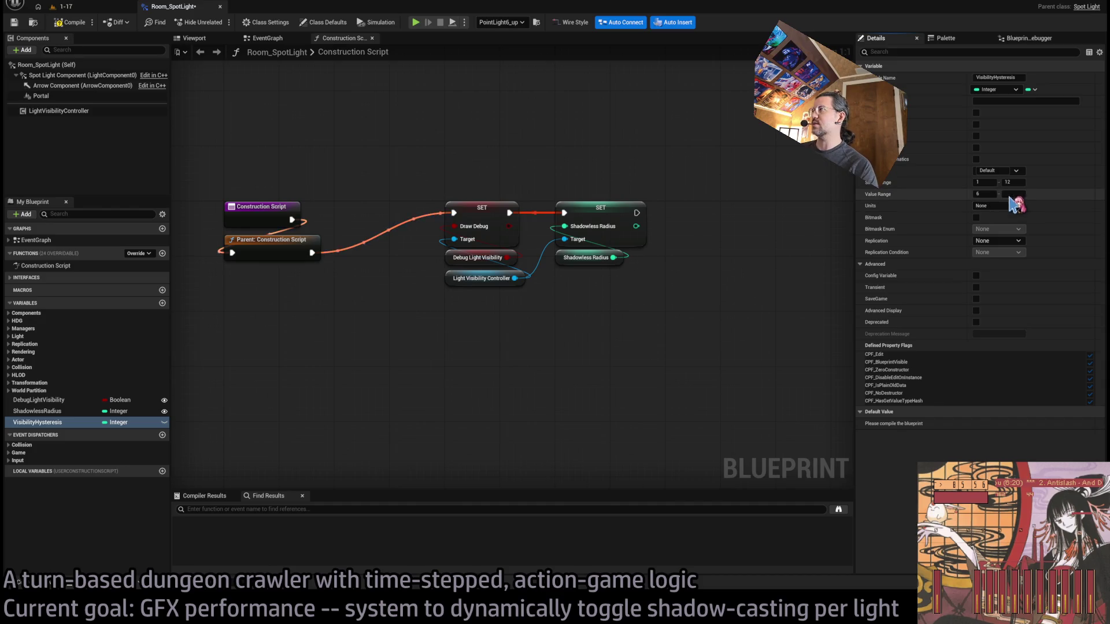
click(942, 192)
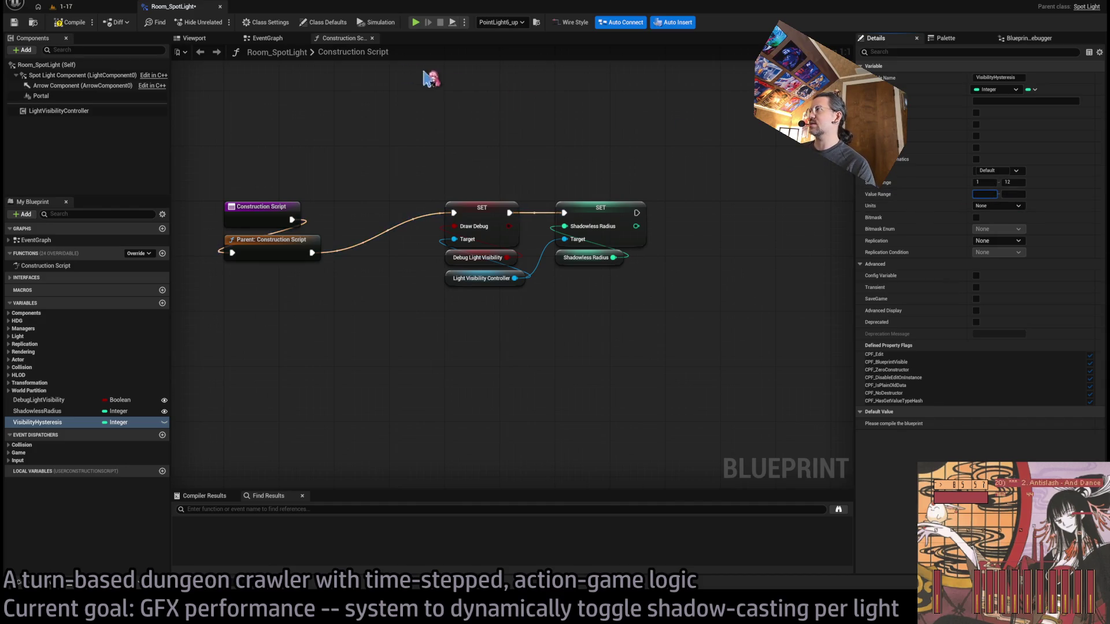
Make VisibilityHysteresis Instance Editable and Expose on Spawn, default 6, and compile
click(74, 24)
click(976, 113)
click(976, 136)
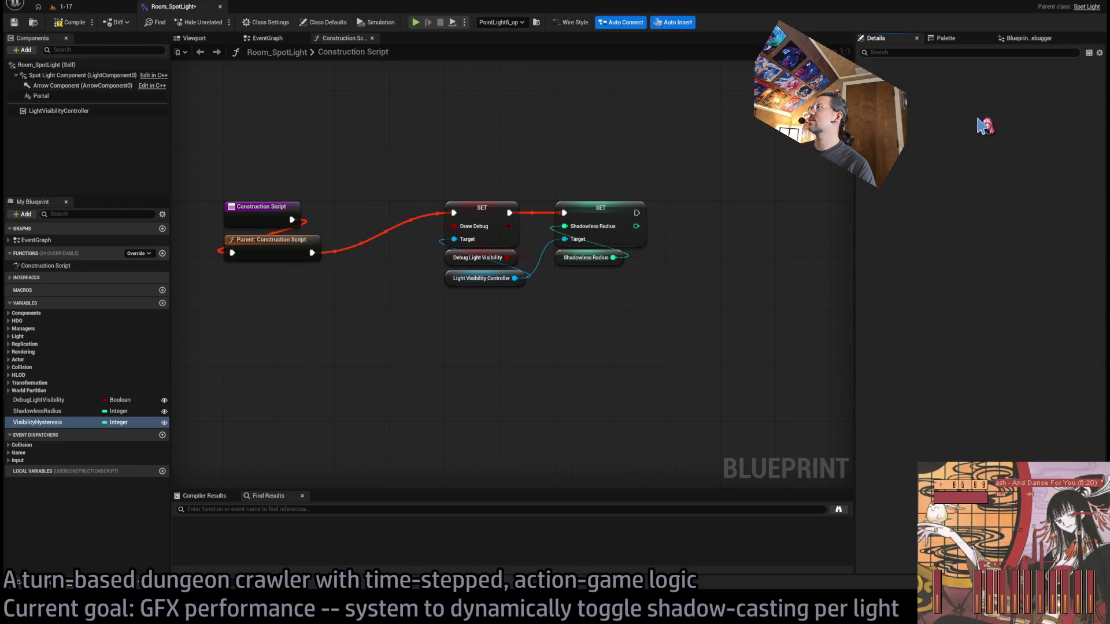
click(988, 423)
text(6)
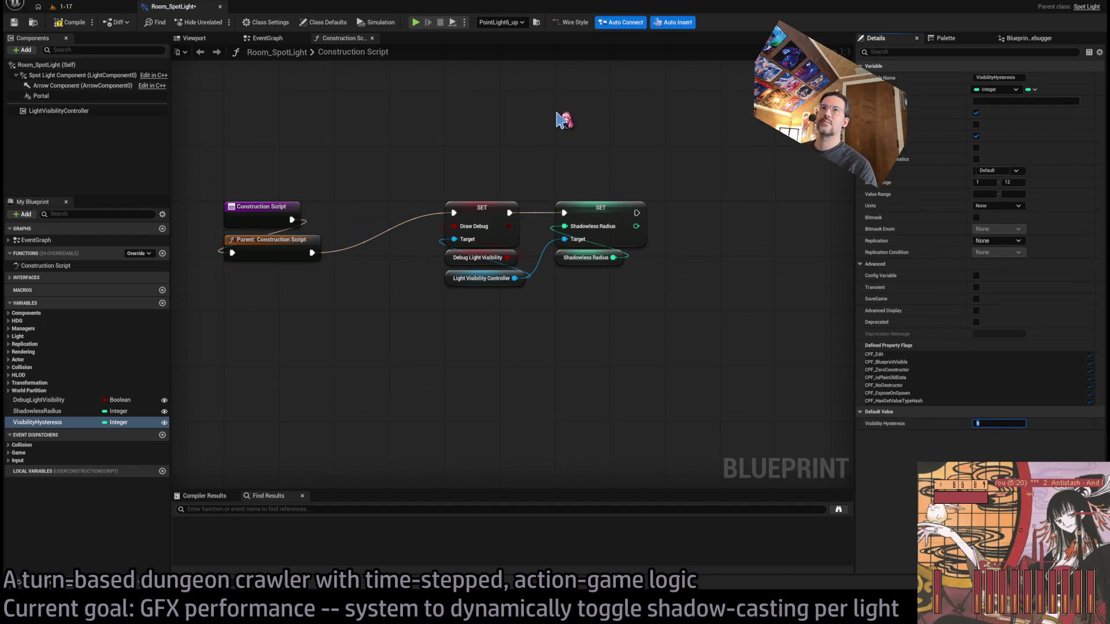
click(73, 24)
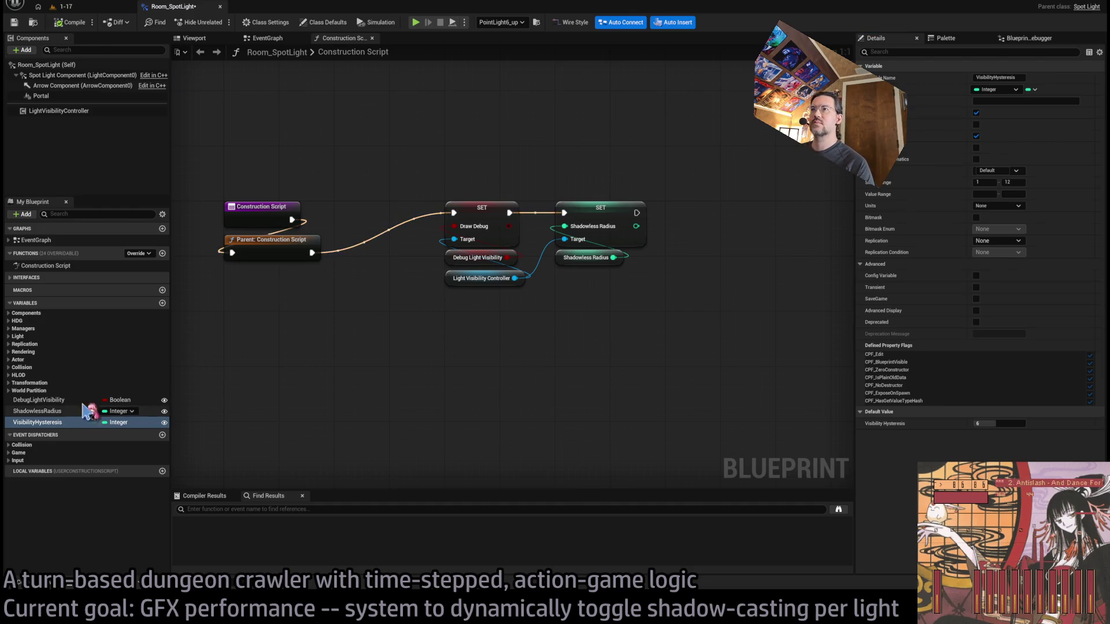
Add a SET Hysteresis Threshold node on the Light Visibility Controller, fed by Visibility Hysteresis
drag(515, 278, 638, 301)
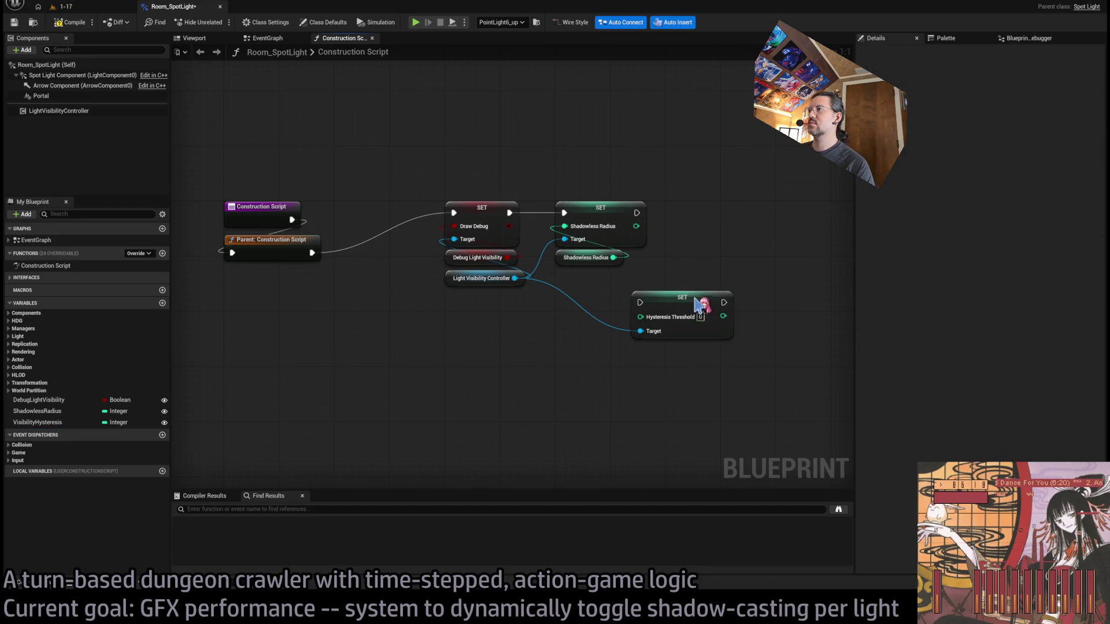
drag(696, 296, 729, 215)
alt+click(676, 227)
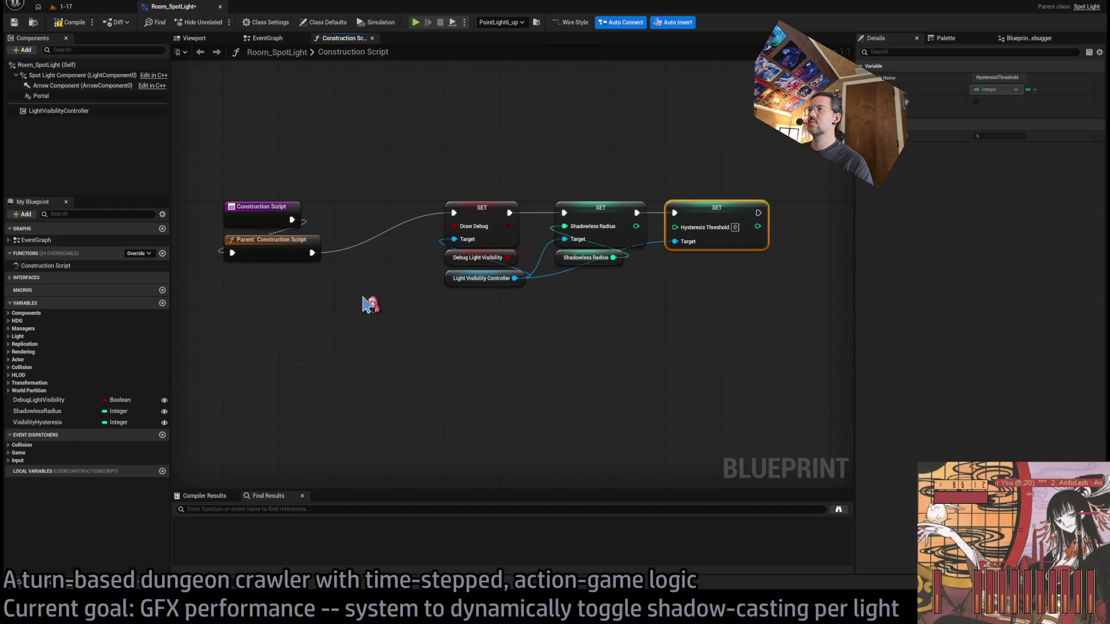
mouse_move(37, 422)
mouse_down()
mouse_move(703, 307)
mouse_move(675, 229)
mouse_move(733, 260)
mouse_up()
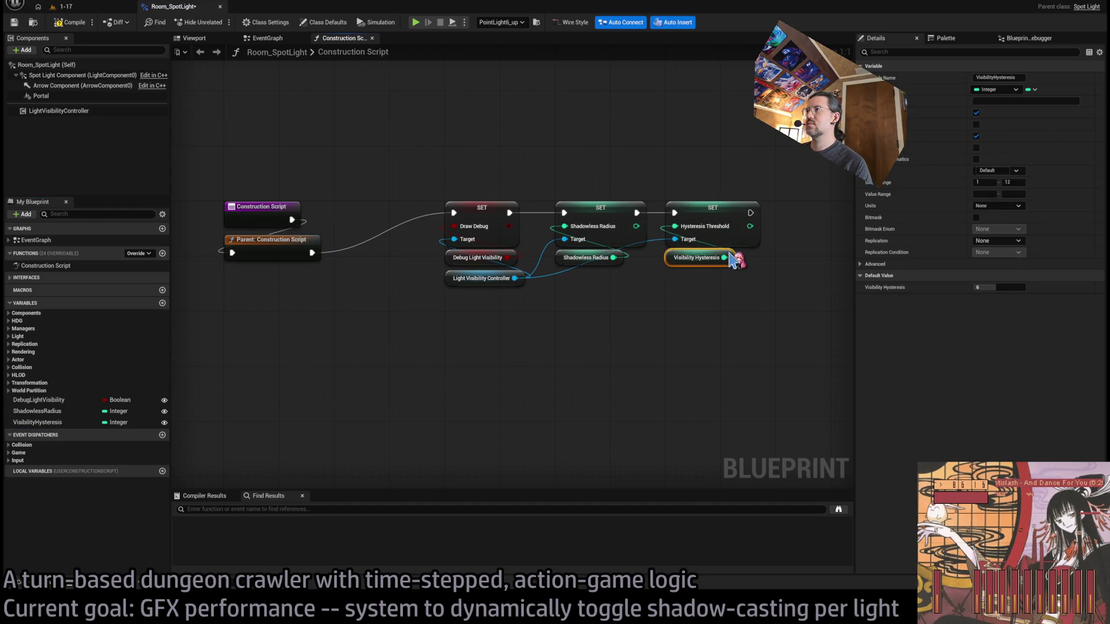
Stack the setters and move the Light Visibility Controller and Visibility Hysteresis getters left
click(587, 257)
shift+click(590, 217)
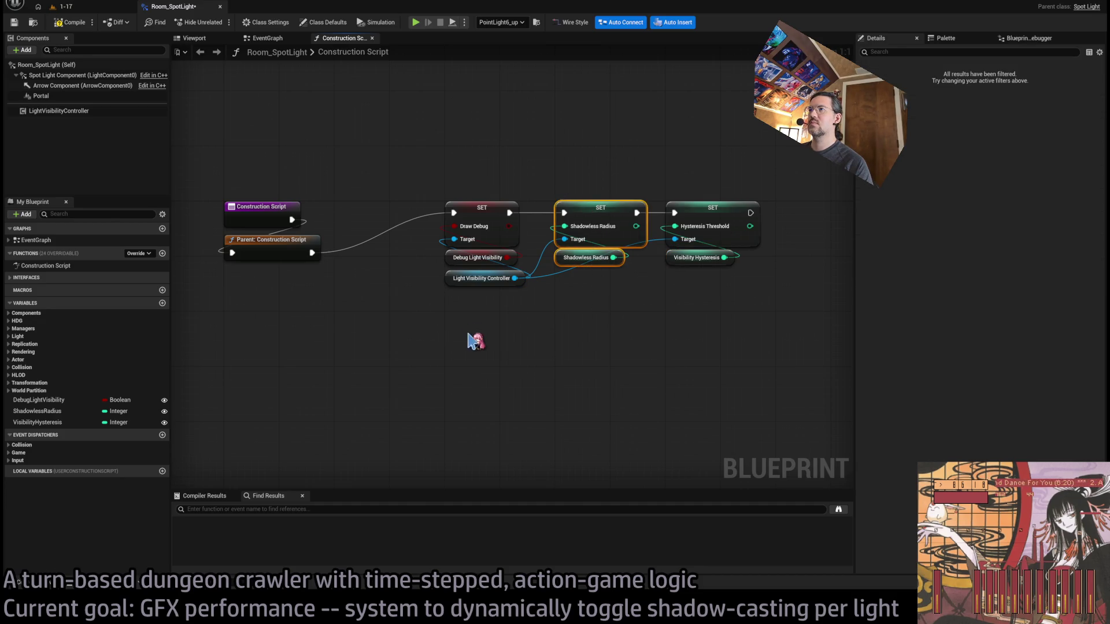
mouse_move(488, 239)
mouse_down()
mouse_move(496, 260)
mouse_move(601, 315)
mouse_up()
mouse_move(609, 232)
mouse_down()
mouse_move(643, 350)
mouse_move(708, 284)
mouse_up()
drag(678, 419, 237, 288)
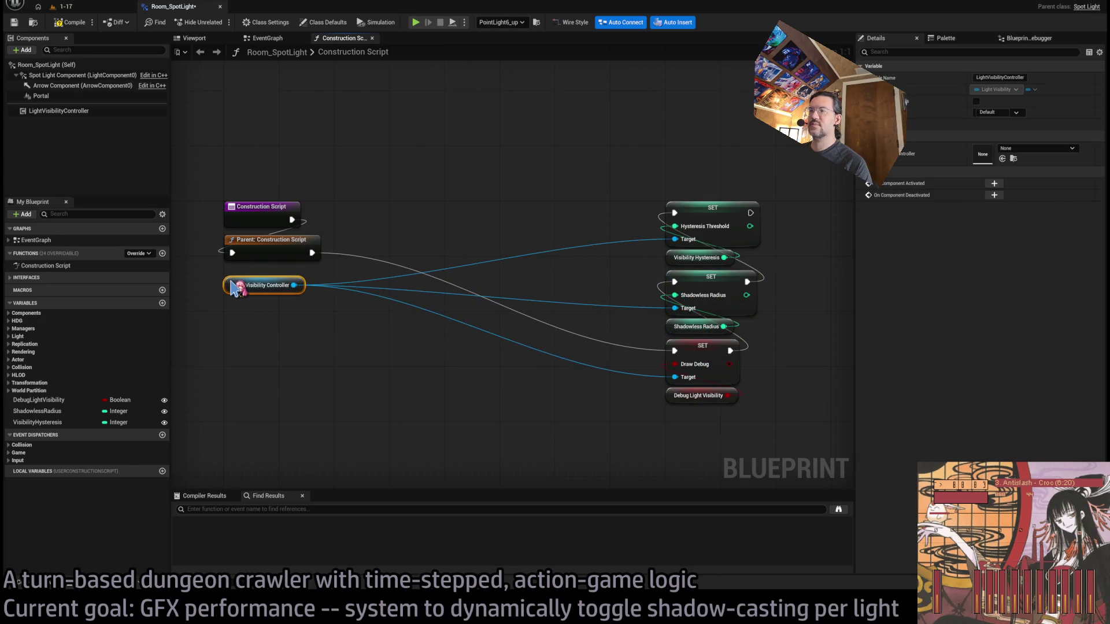
click(667, 261)
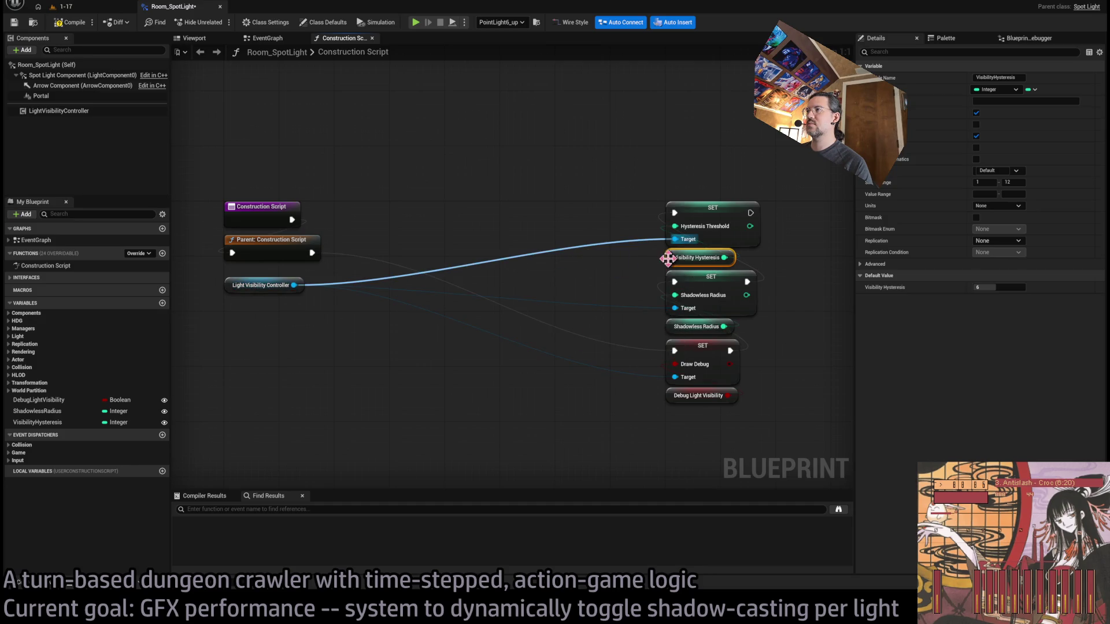
mouse_move(668, 259)
mouse_down()
mouse_move(295, 318)
mouse_move(228, 307)
mouse_up()
Move the Shadowless Radius and Debug Light Visibility getters left and slide the three setters closer
click(630, 344)
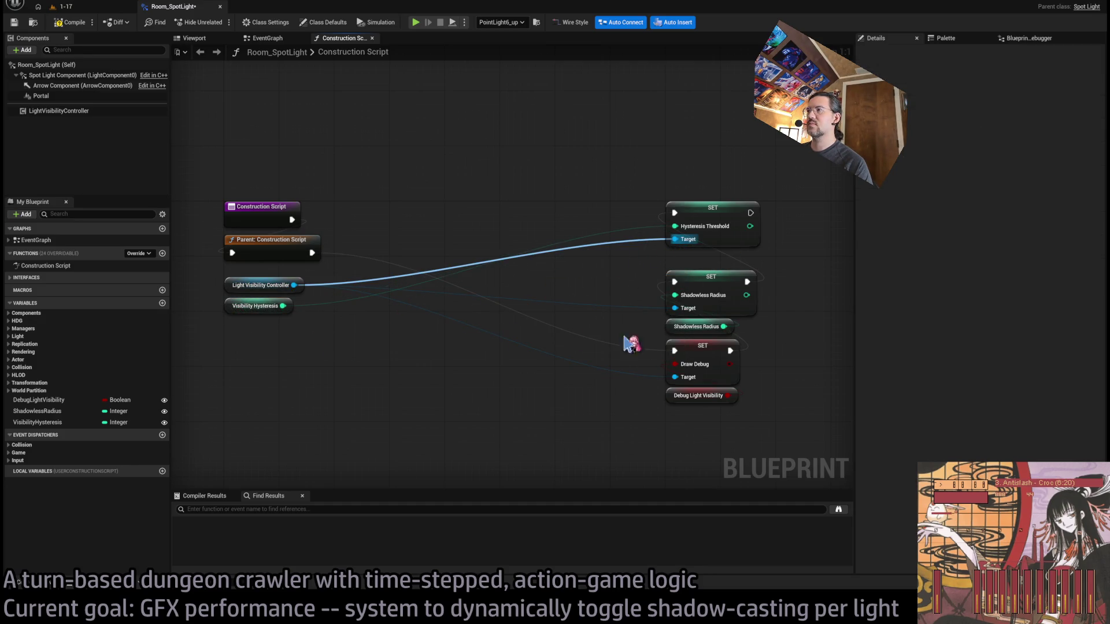
mouse_move(677, 326)
mouse_down()
mouse_move(240, 332)
mouse_move(235, 322)
mouse_up()
click(601, 266)
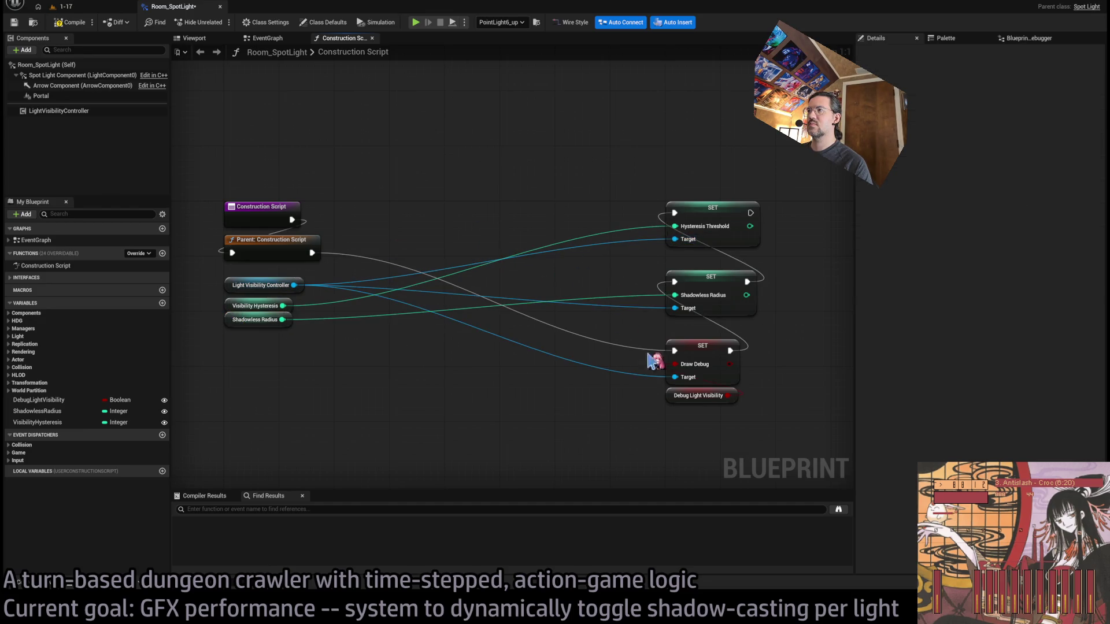
mouse_move(670, 400)
mouse_down()
mouse_move(235, 358)
mouse_move(237, 345)
mouse_up()
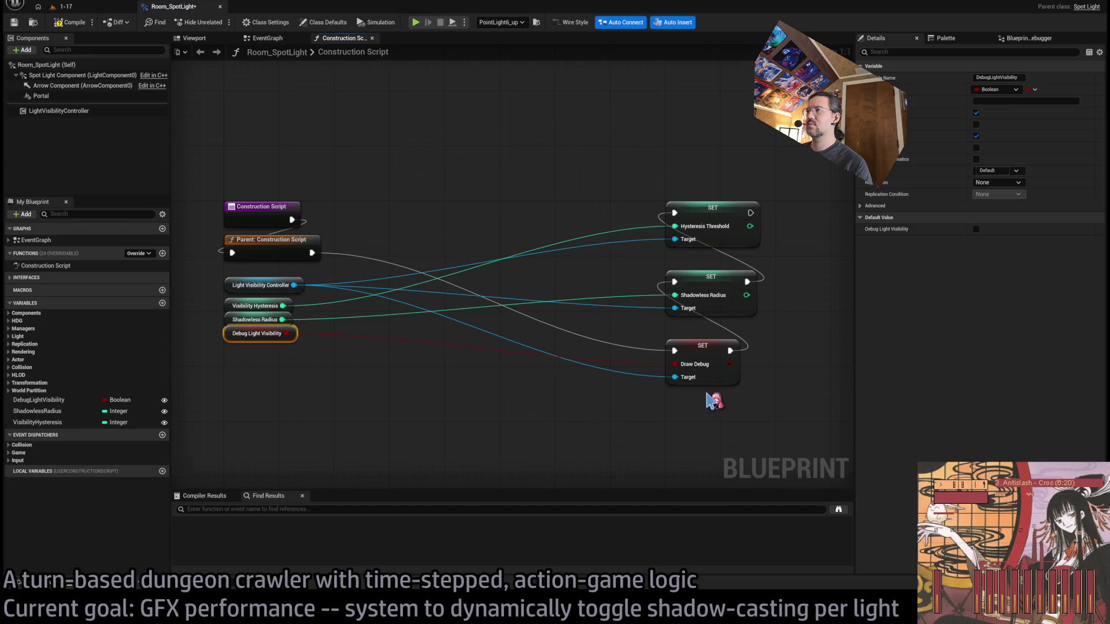
drag(717, 349, 699, 272)
shift+click(705, 295)
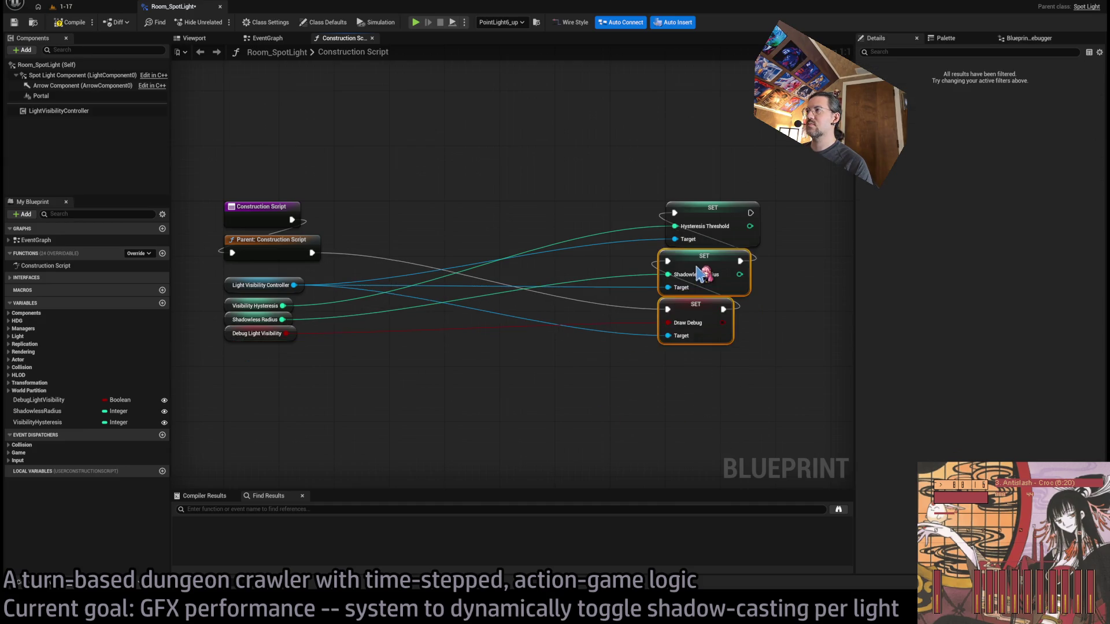
shift+click(713, 219)
drag(713, 219, 436, 218)
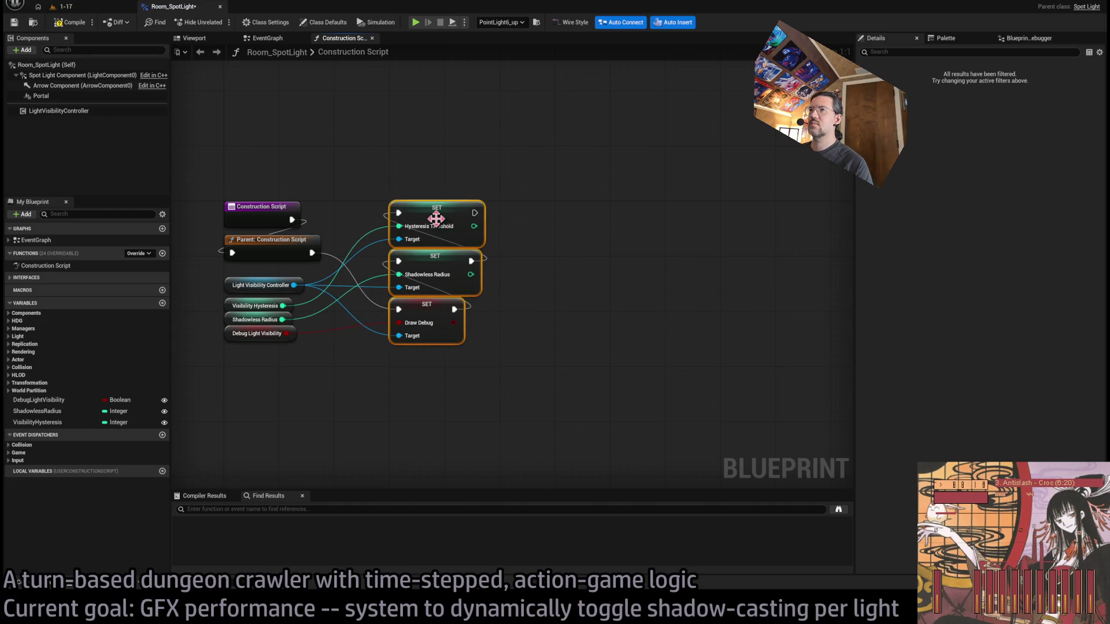
click(634, 283)
Compile the spotlight Blueprint and open Room_PointLight with Ctrl+P
key(F7)
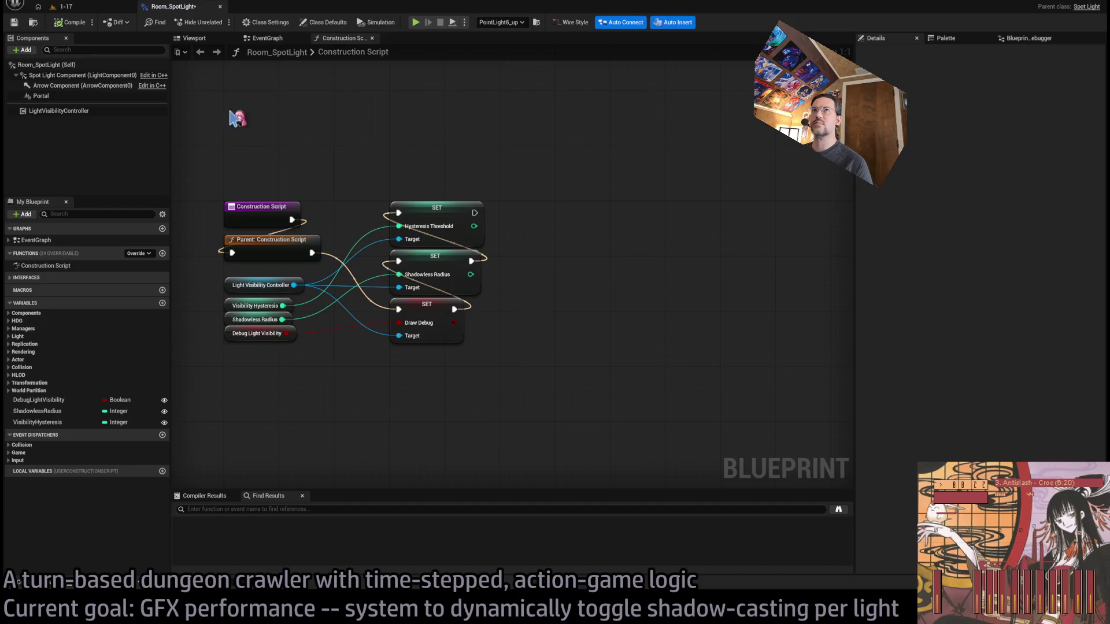
key(ctrl+p)
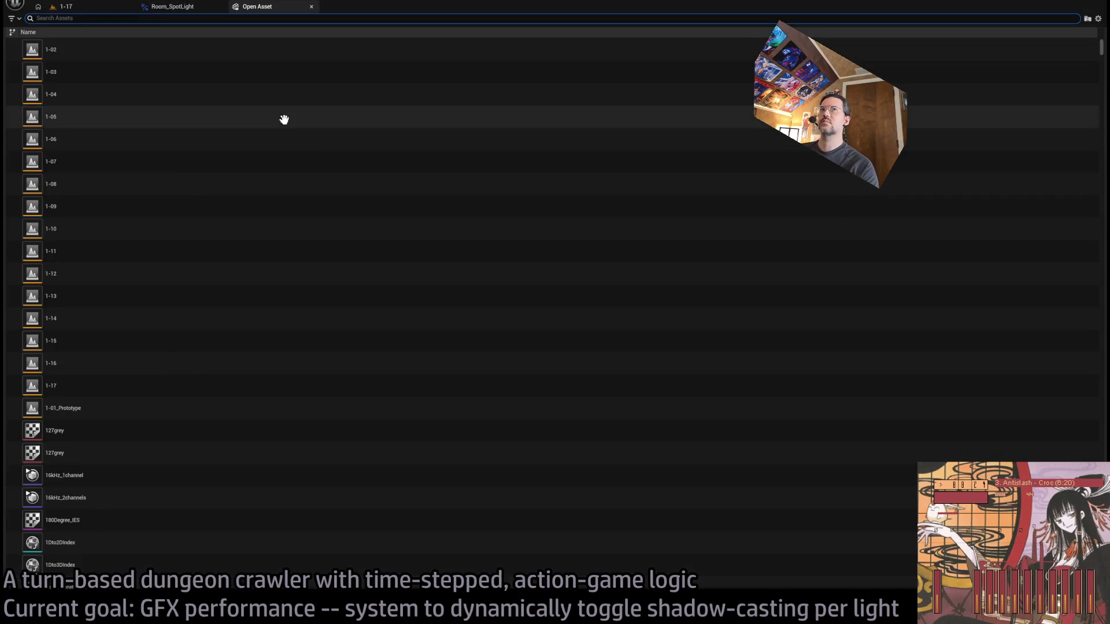
text(room)
key(BackSpace)
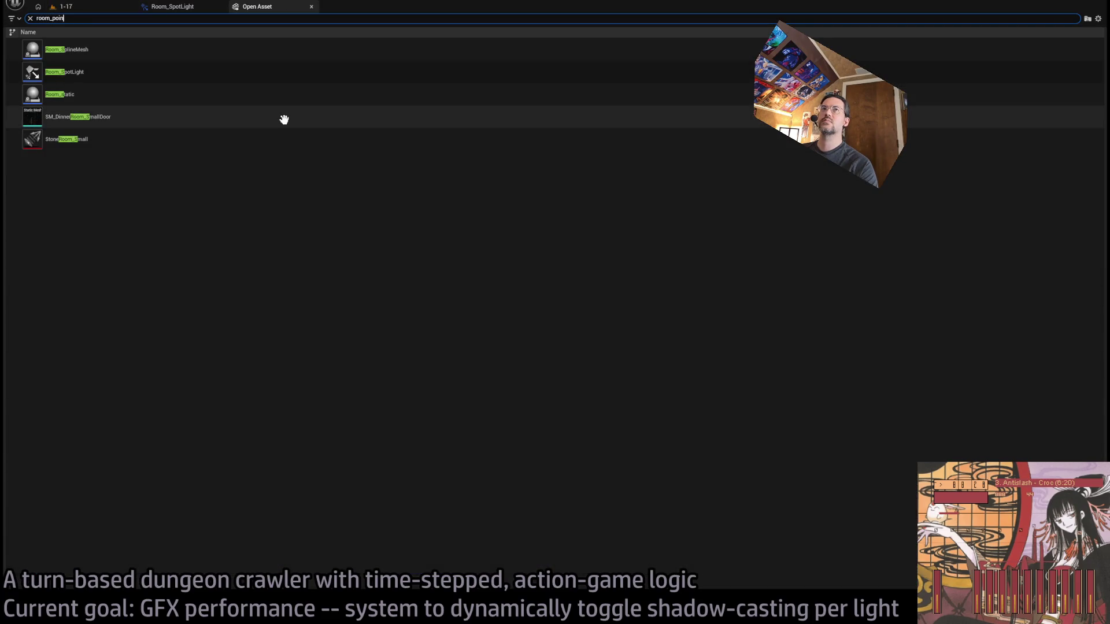
click(183, 55)
key(Return)
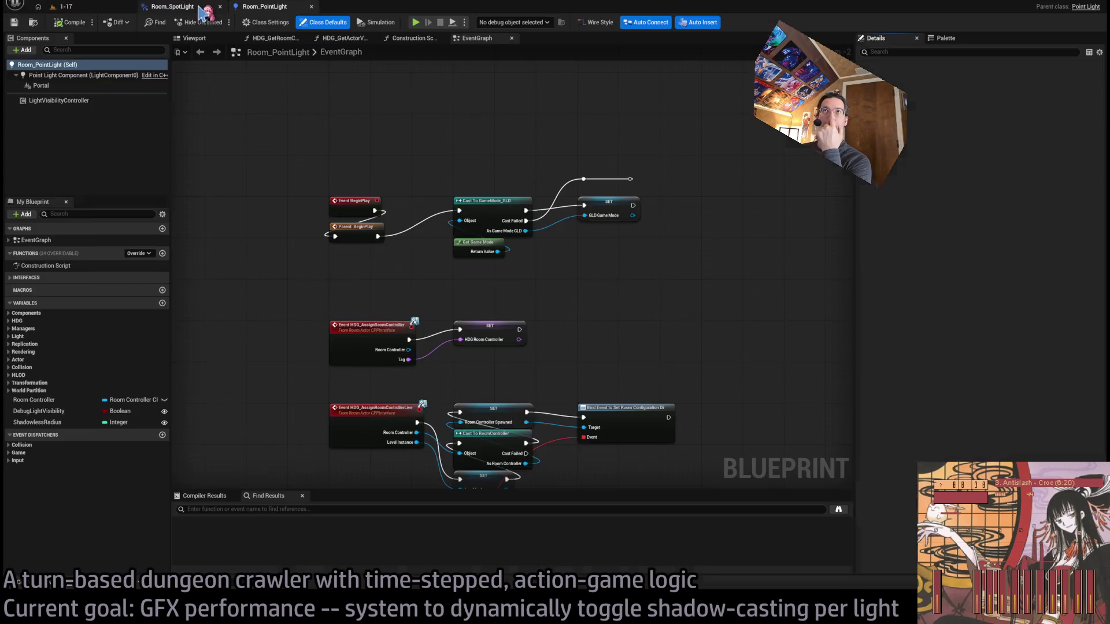
Bring the VisibilityHysteresis variable into Room_PointLight and open its Construction Script
click(173, 6)
click(35, 422)
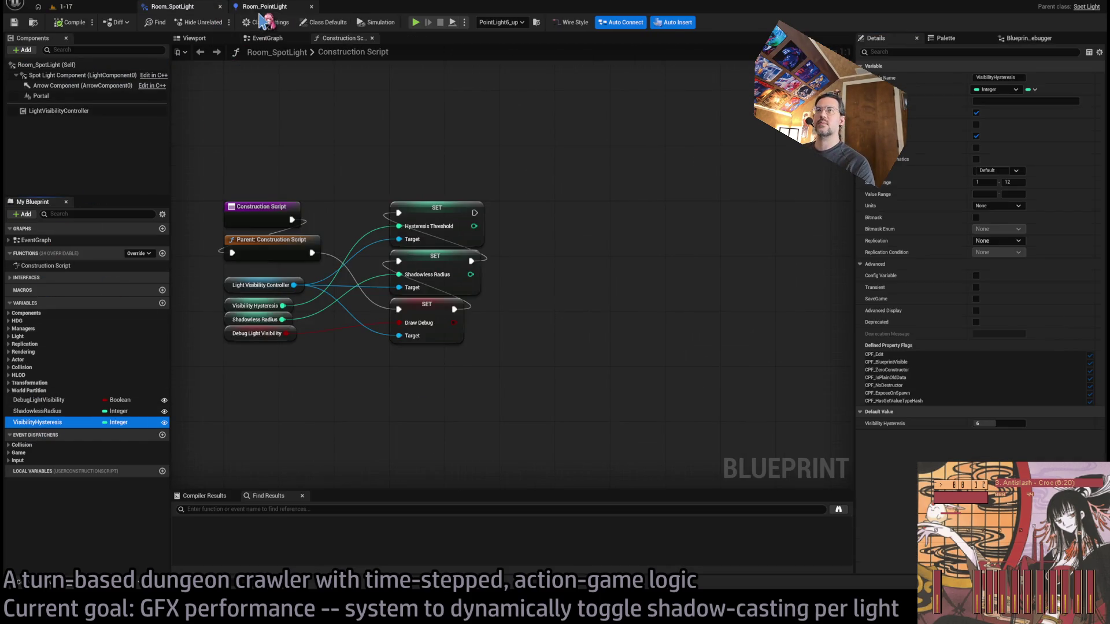
click(263, 7)
click(37, 433)
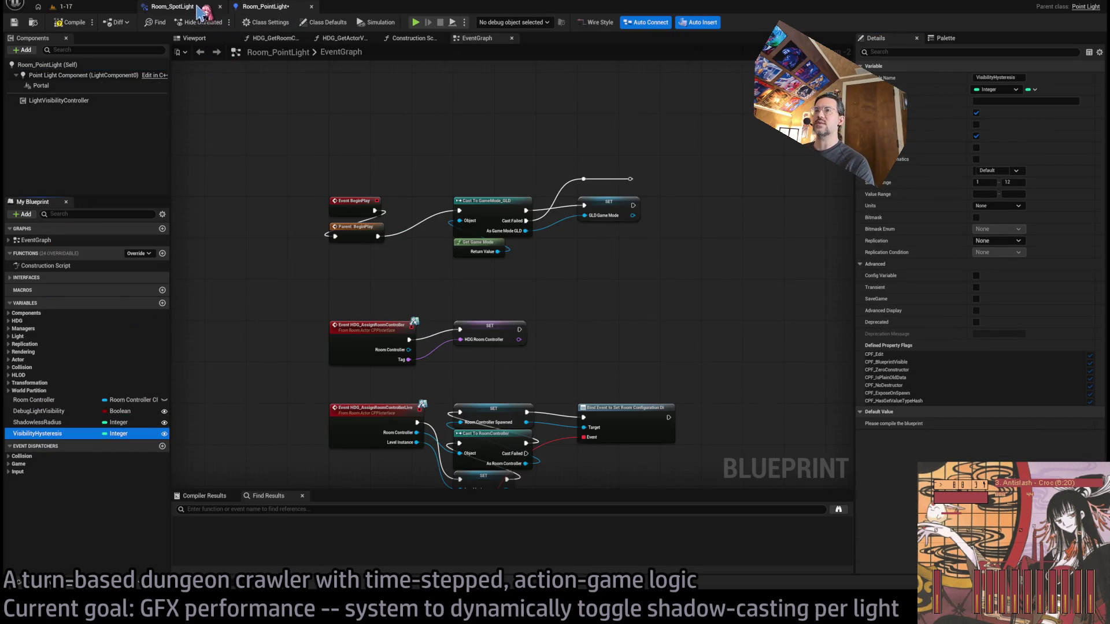
click(374, 38)
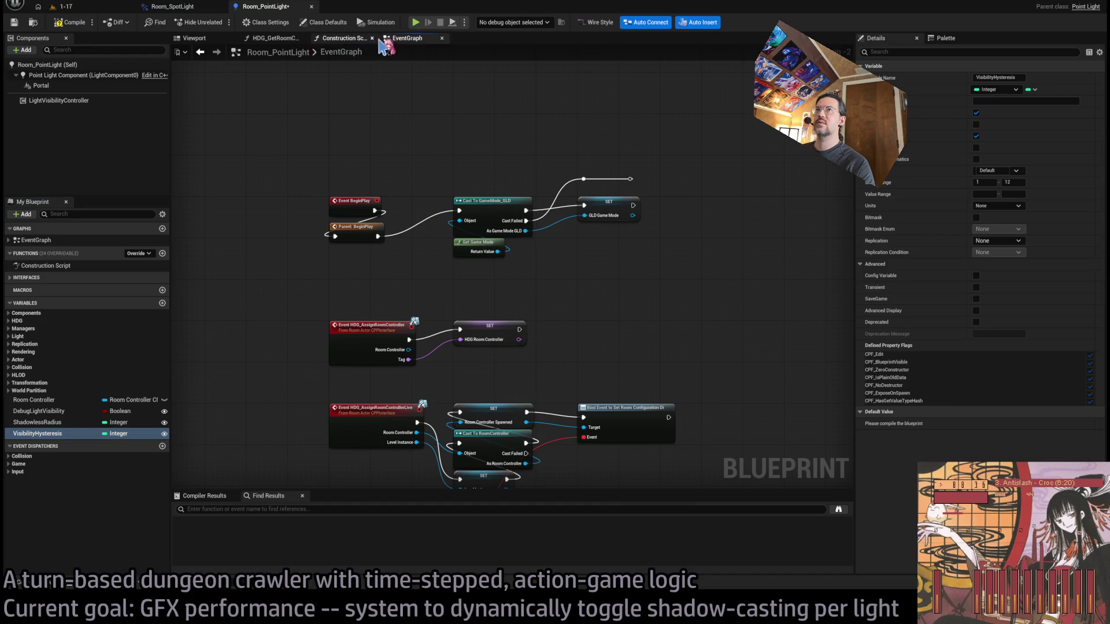
click(376, 42)
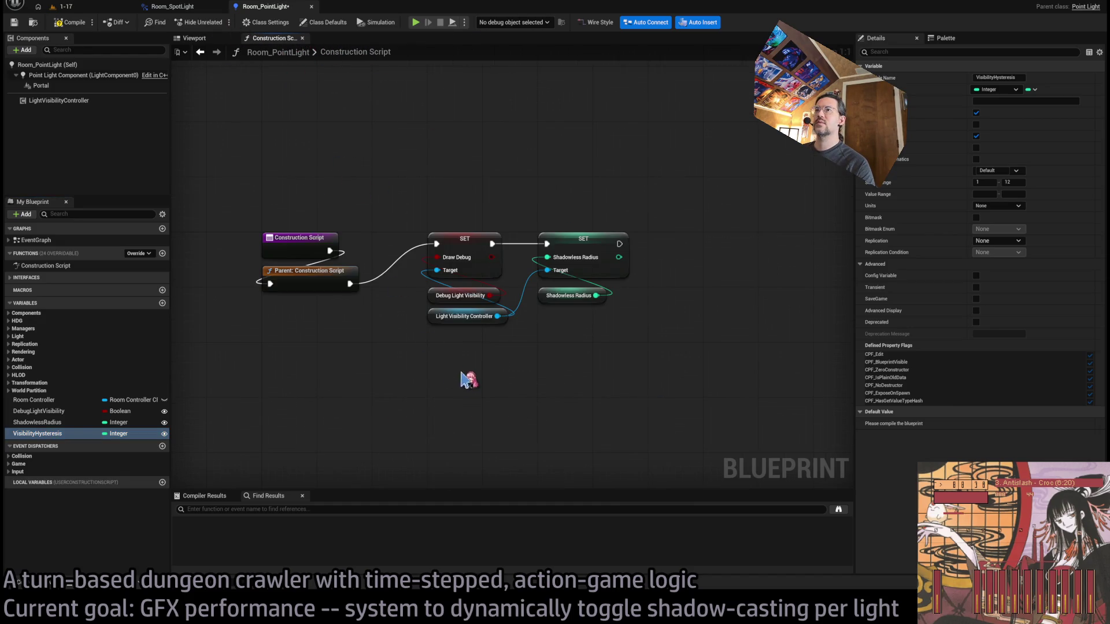
Add a SET Hysteresis Threshold after Shadowless Radius, wired from Visibility Hysteresis
mouse_move(446, 340)
mouse_down()
mouse_move(430, 286)
mouse_move(265, 311)
mouse_move(272, 346)
mouse_up()
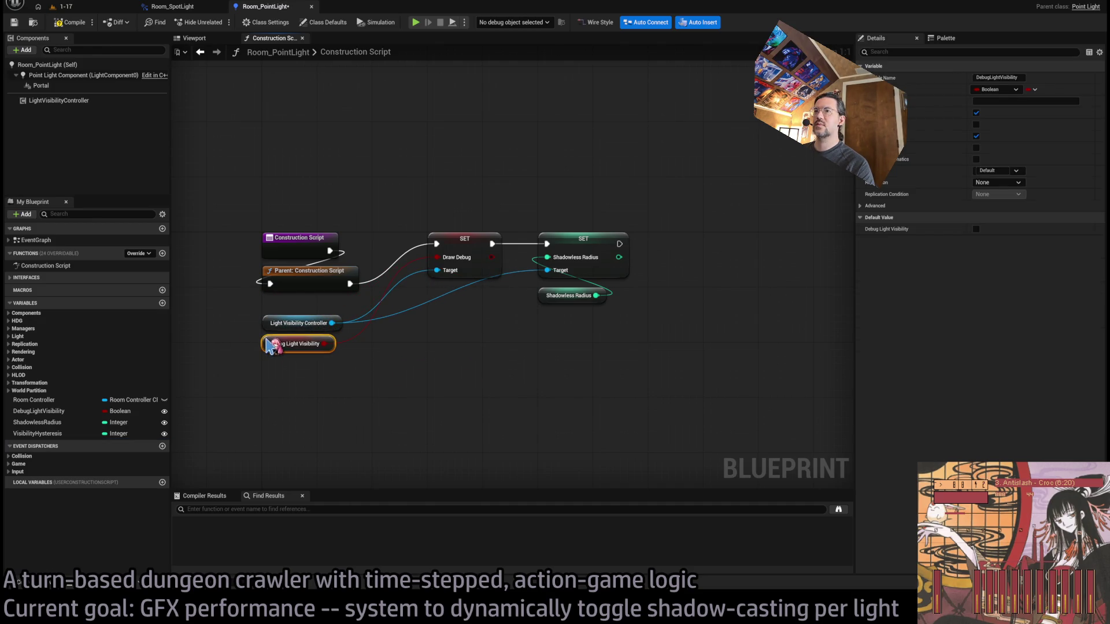
click(465, 257)
drag(462, 251, 571, 323)
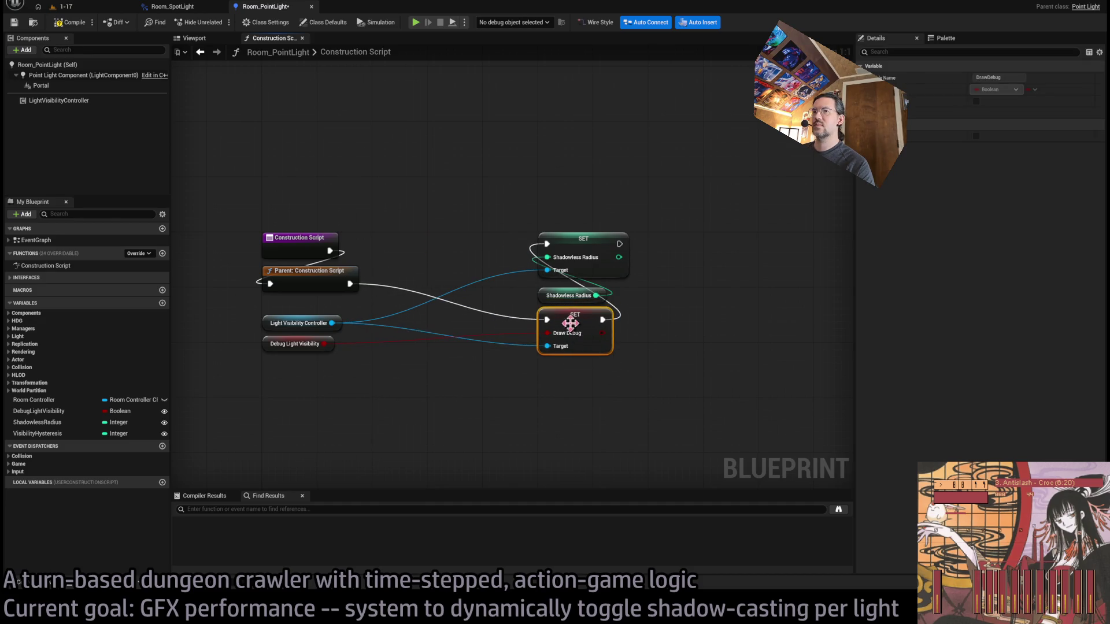
drag(332, 323, 522, 179)
key(ctrl+z)
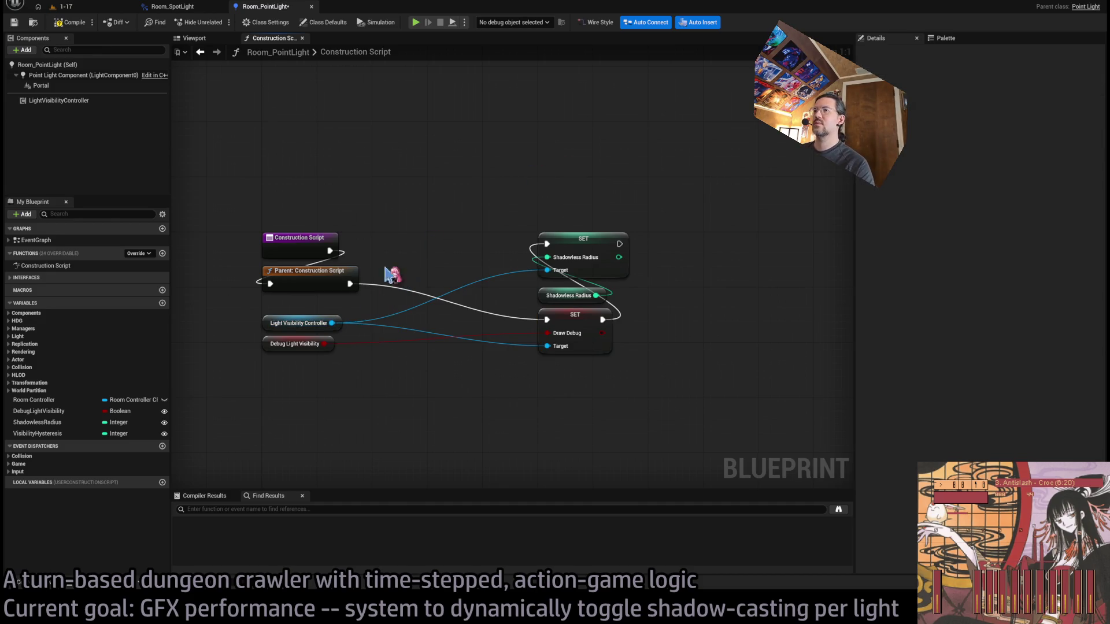
mouse_move(332, 323)
mouse_down()
mouse_move(528, 188)
mouse_move(593, 249)
mouse_up()
click(580, 178)
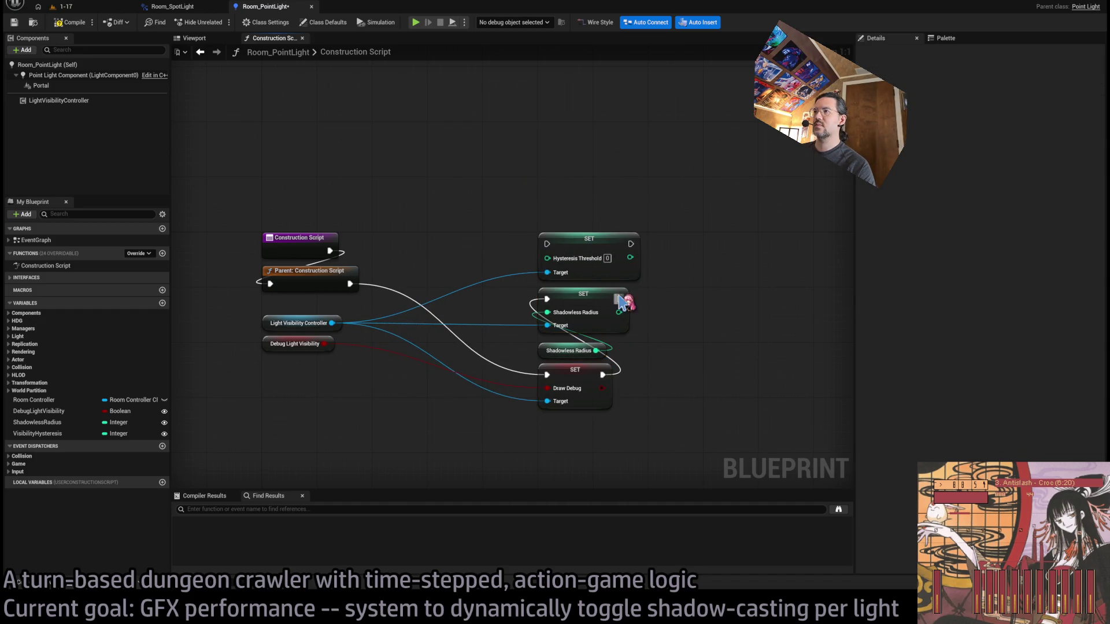
drag(619, 299, 546, 244)
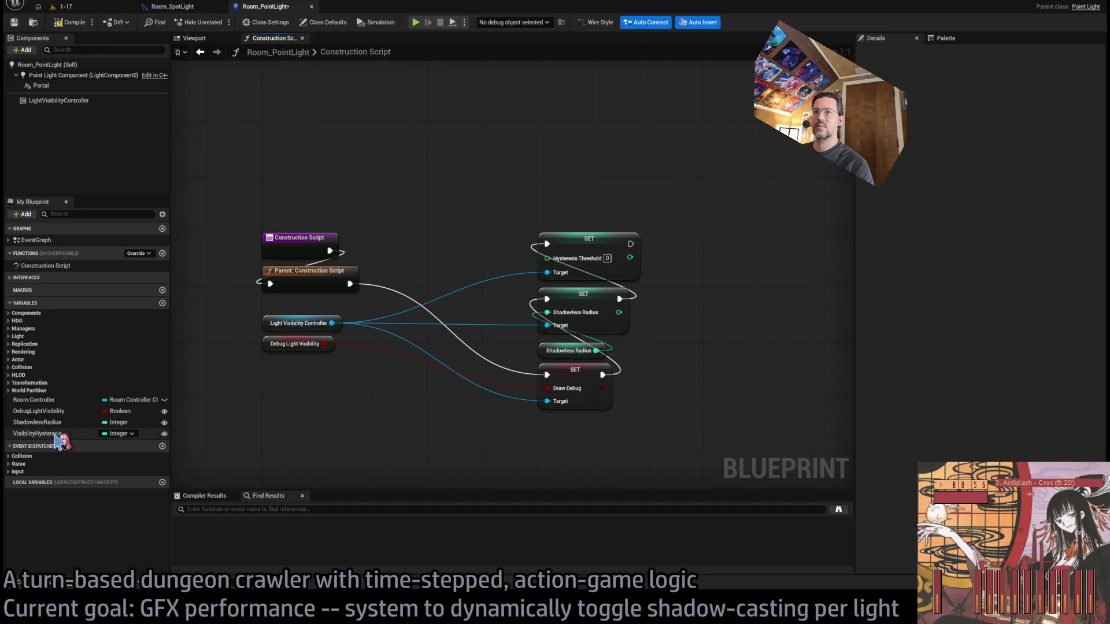
mouse_move(58, 439)
mouse_down()
mouse_move(491, 267)
mouse_move(279, 373)
mouse_up()
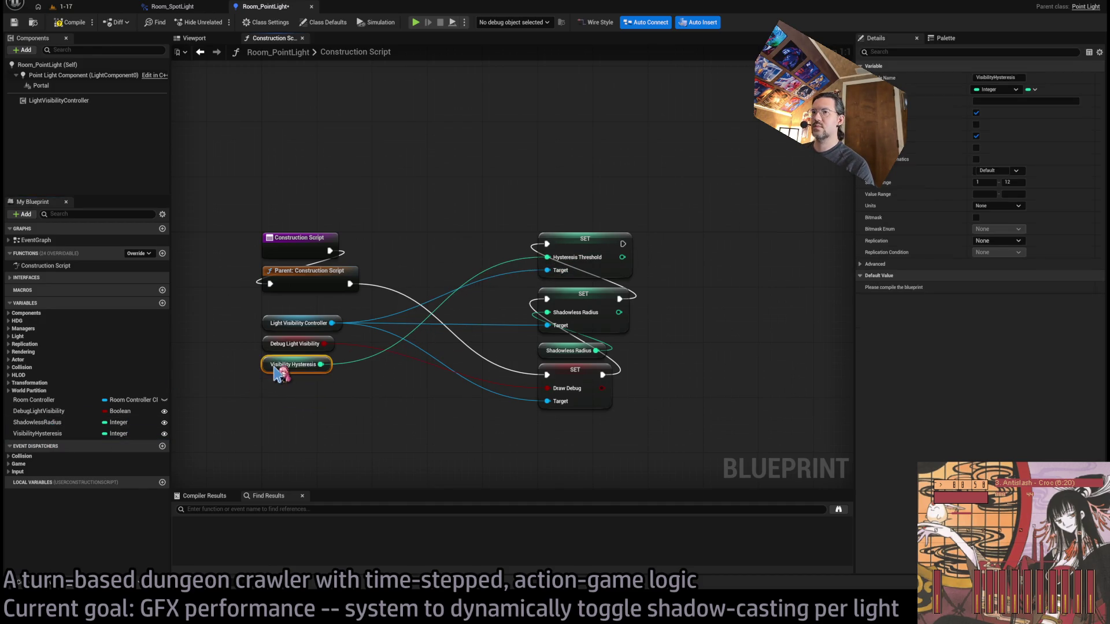
Align the Shadowless Radius and Debug Light Visibility getters in the left column
mouse_move(548, 344)
mouse_down()
mouse_move(270, 412)
mouse_move(272, 297)
mouse_move(269, 328)
mouse_up()
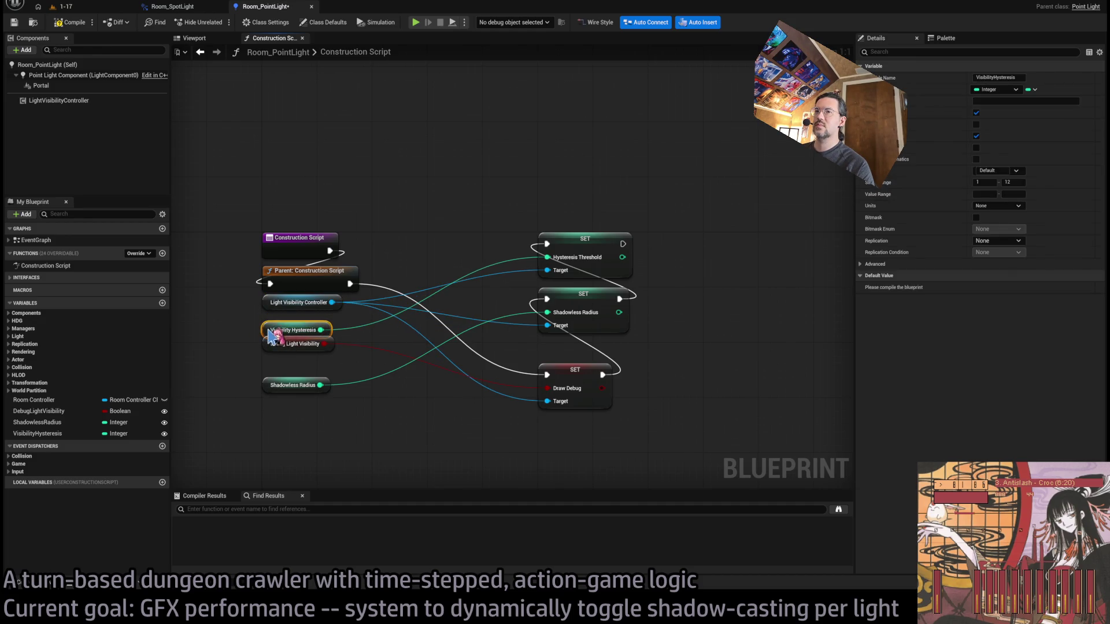
mouse_move(266, 388)
mouse_down()
mouse_move(268, 367)
mouse_move(277, 384)
mouse_move(275, 350)
mouse_move(346, 296)
mouse_up()
ctrl+click(277, 369)
drag(305, 362, 305, 376)
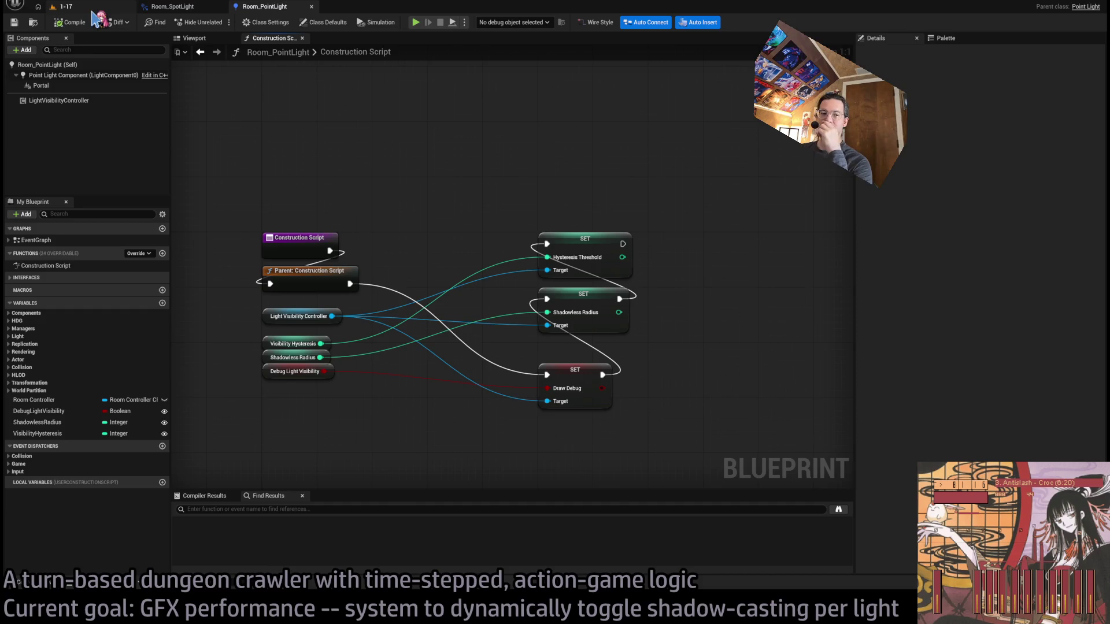
click(173, 6)
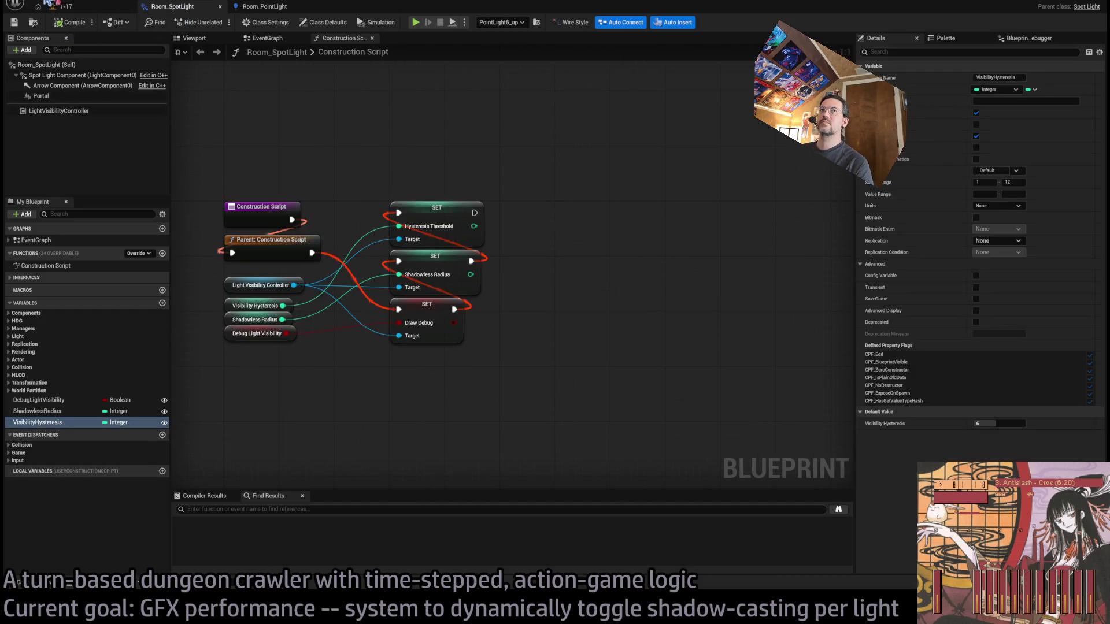
In level 1-17, set PointLight6_up's Visibility Hysteresis to 1
click(63, 6)
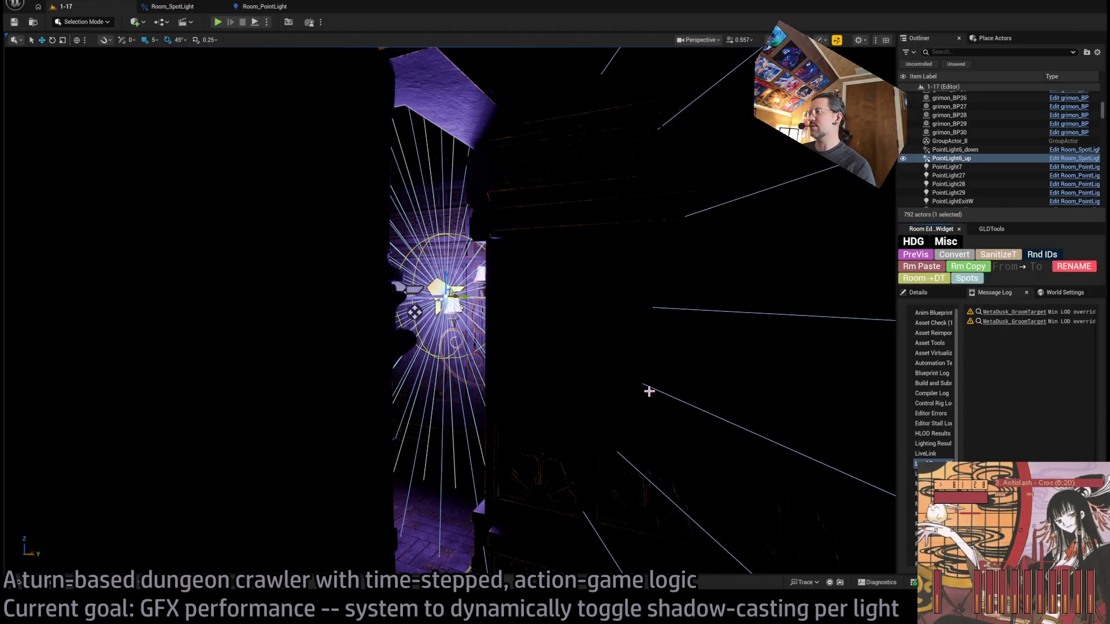
click(936, 295)
drag(1009, 458, 786, 378)
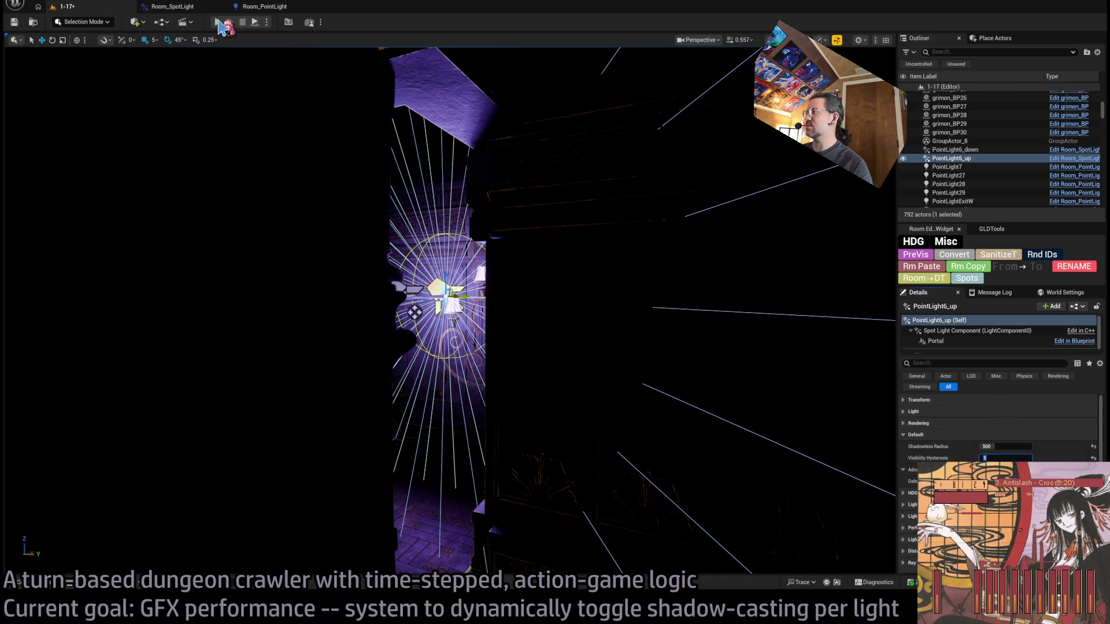
Play the level and run a turn with Go!, watching the replay's lighting
key(alt+p)
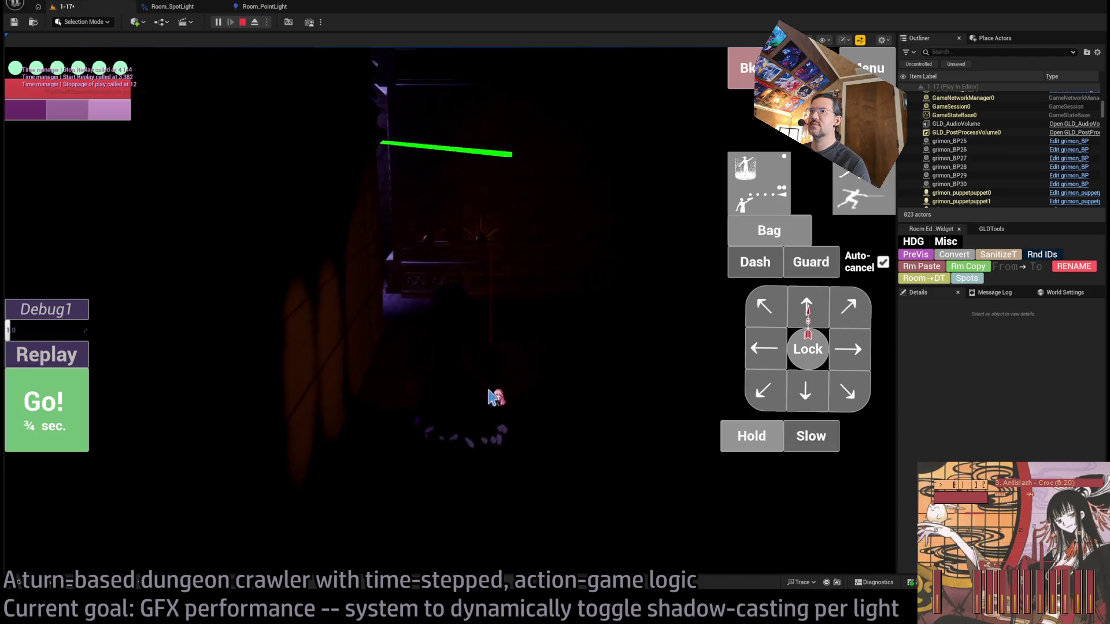
click(757, 445)
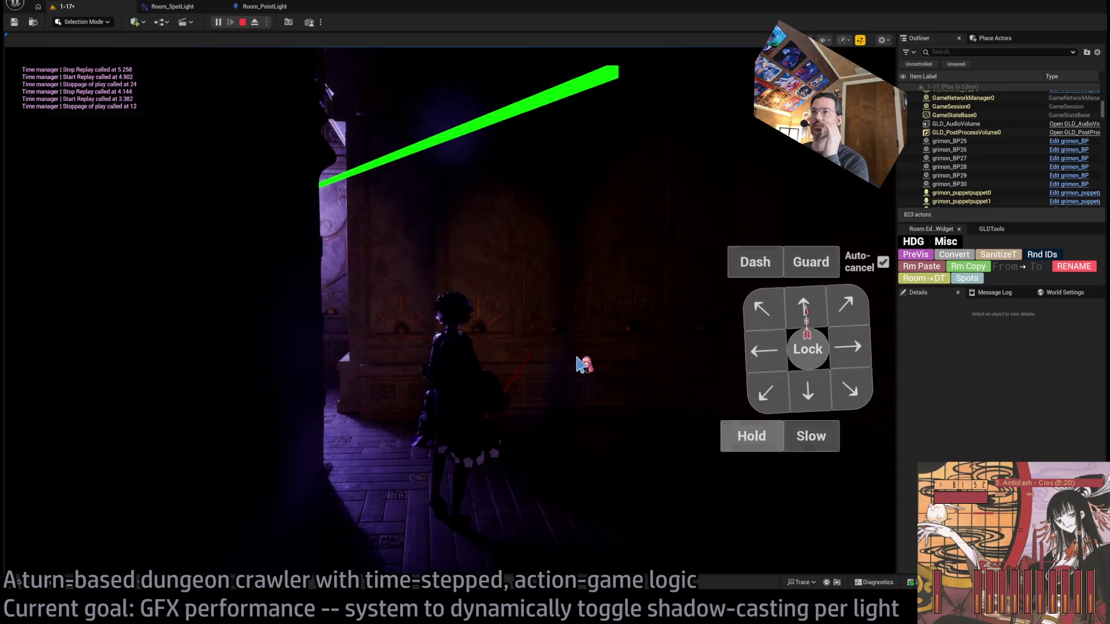
click(580, 366)
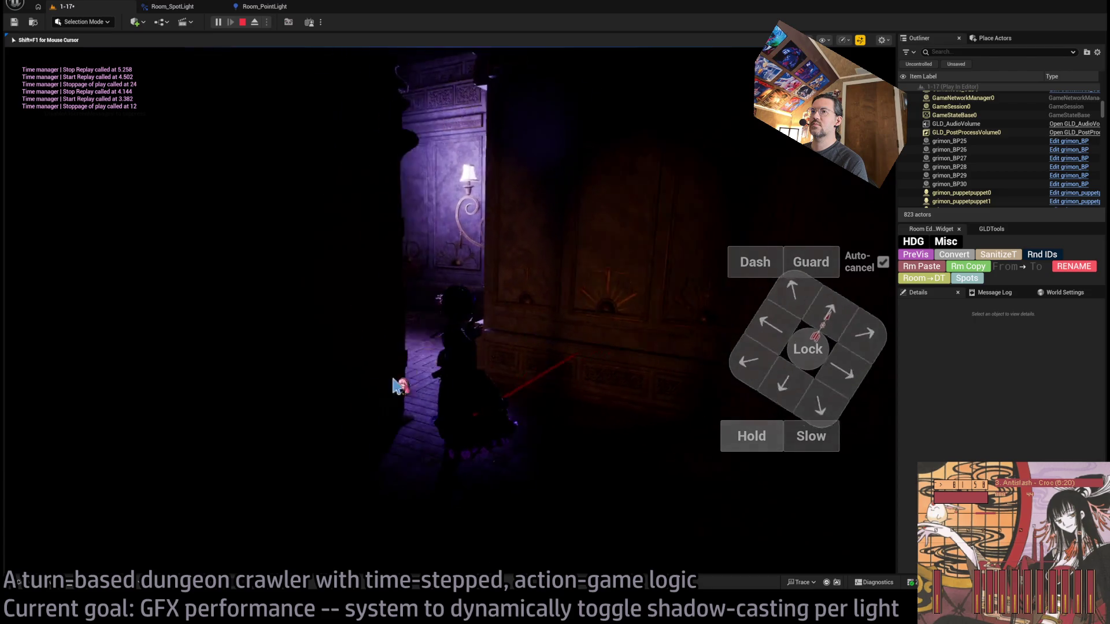
click(540, 382)
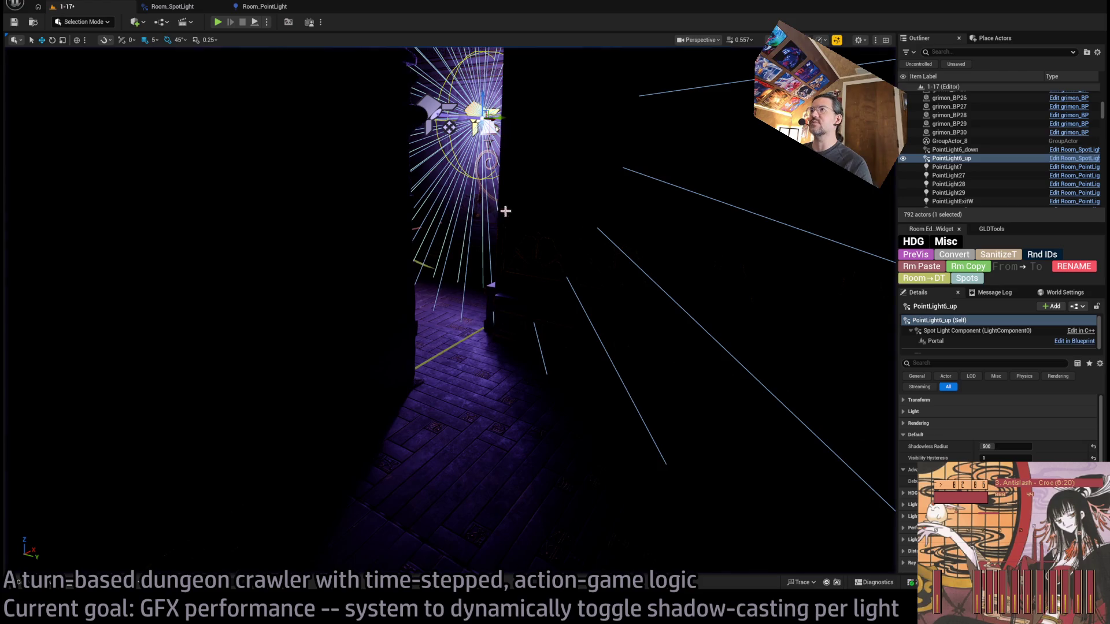
Keep PointLight6_up's Shadowless Radius at 500 and raise its Visibility Hysteresis to 6
drag(636, 324, 618, 387)
click(1005, 446)
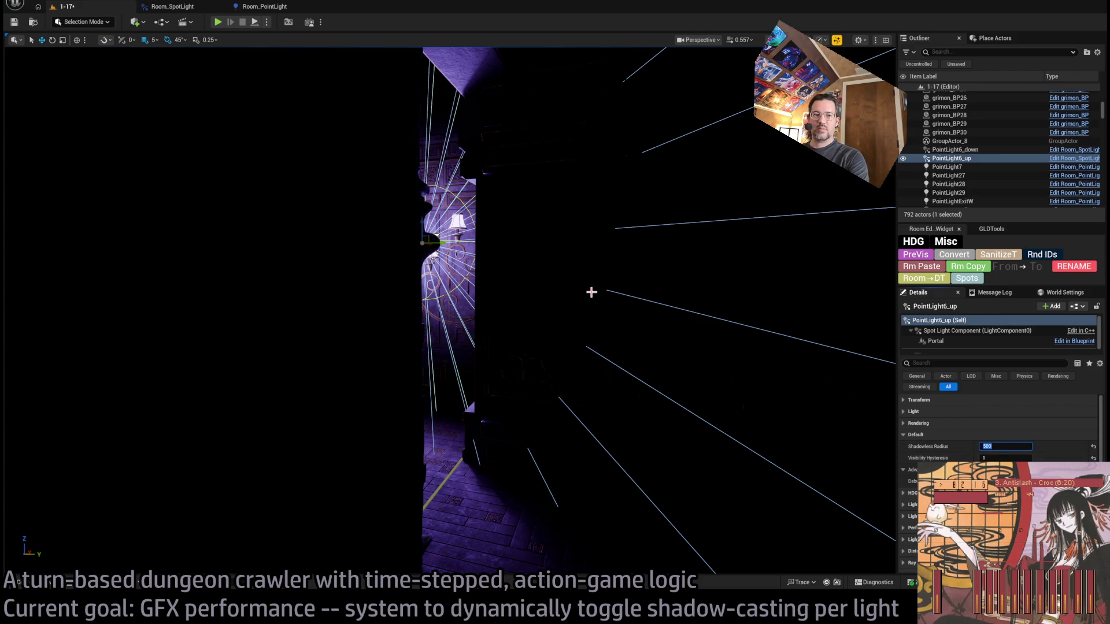
drag(1016, 458, 1034, 459)
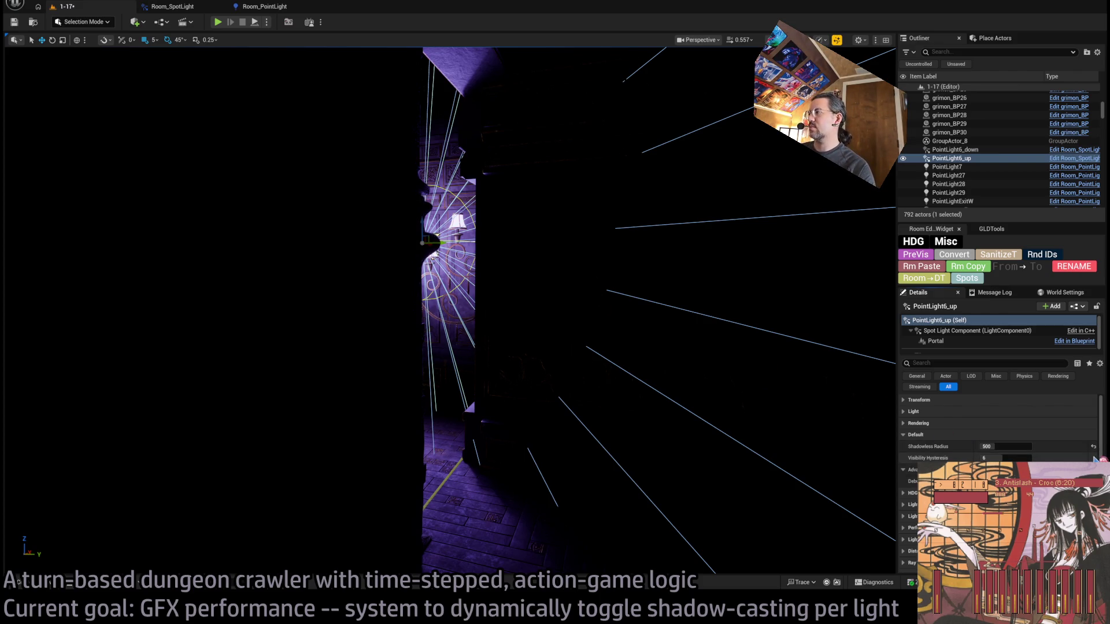
Select the chandelier's ceiling spotlight Room_PointLight_Ceiling_down in the viewport
drag(503, 332, 425, 301)
drag(713, 430, 688, 433)
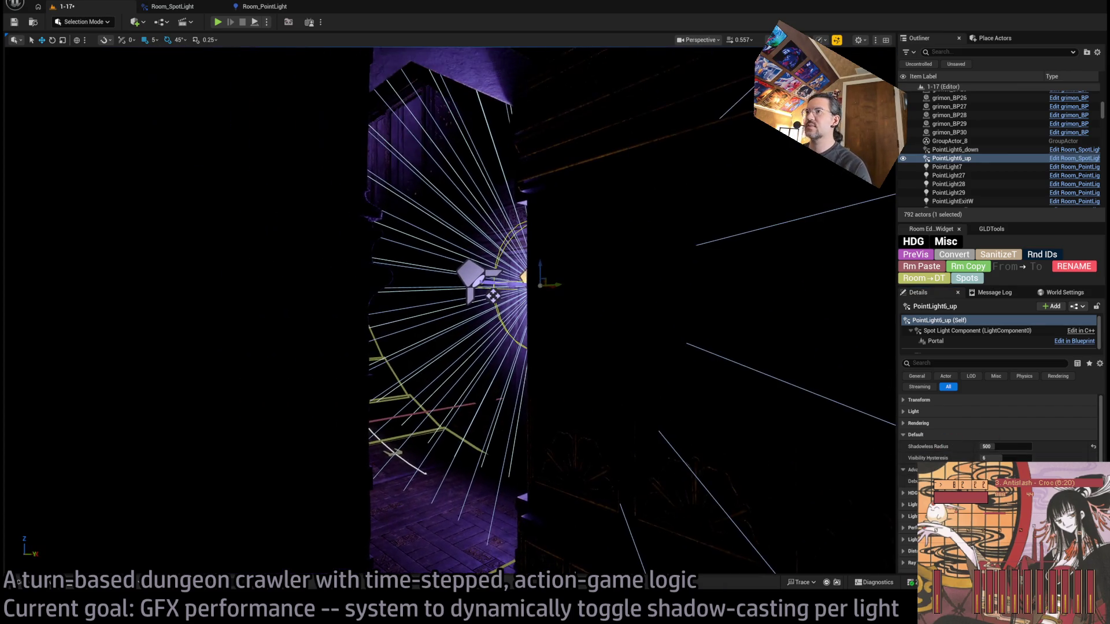
mouse_move(574, 383)
mouse_down()
mouse_move(635, 378)
mouse_move(554, 329)
mouse_up()
click(530, 326)
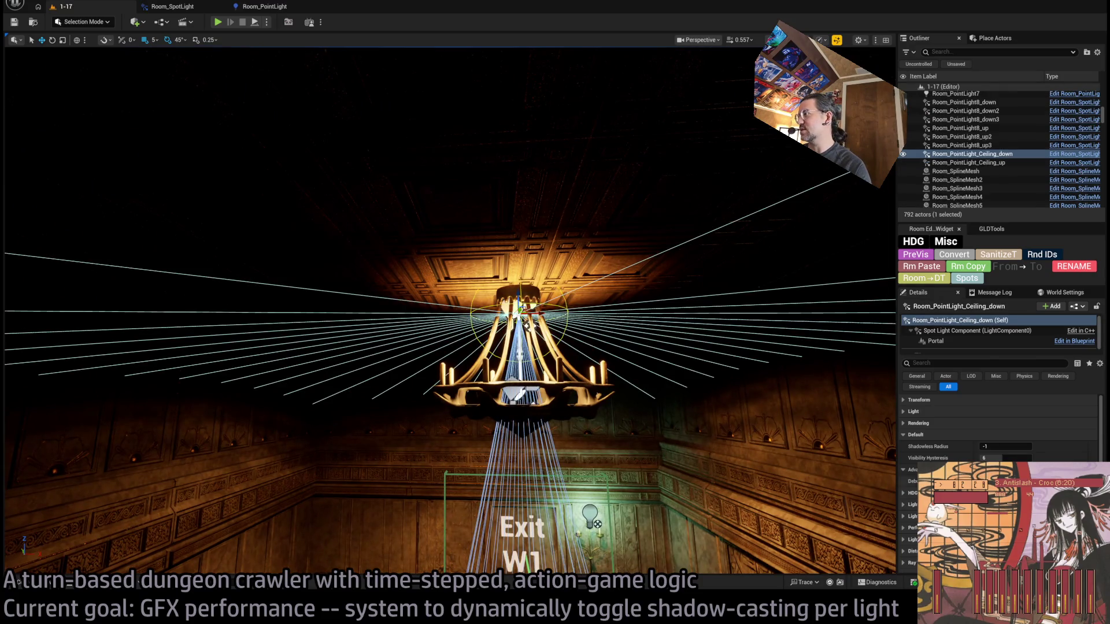
mouse_move(717, 430)
mouse_down()
mouse_move(653, 422)
mouse_move(752, 430)
mouse_up()
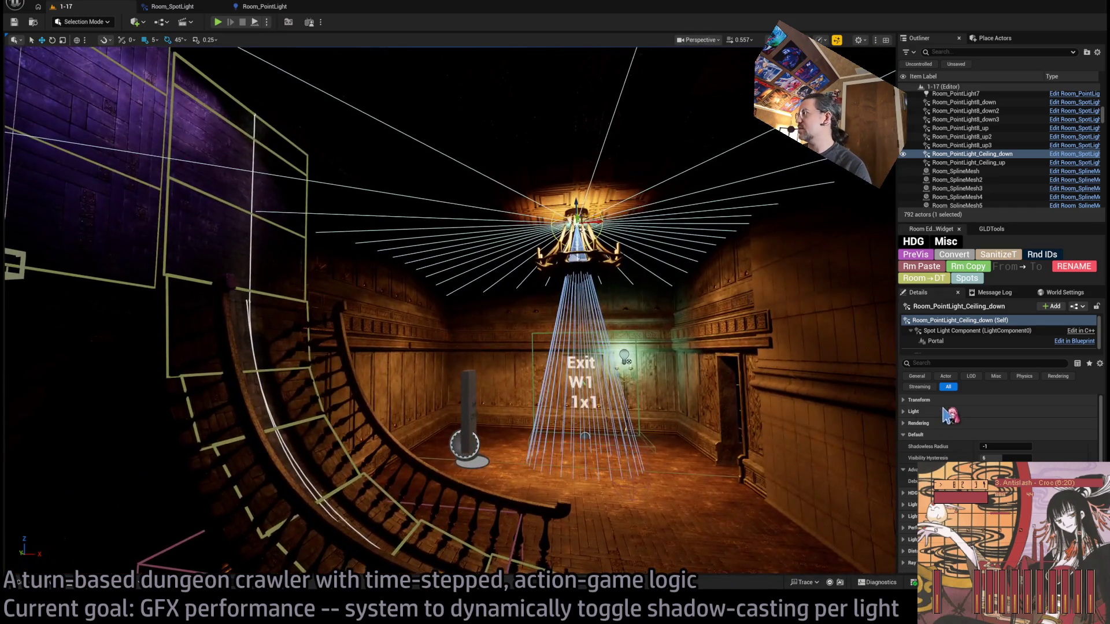
click(946, 401)
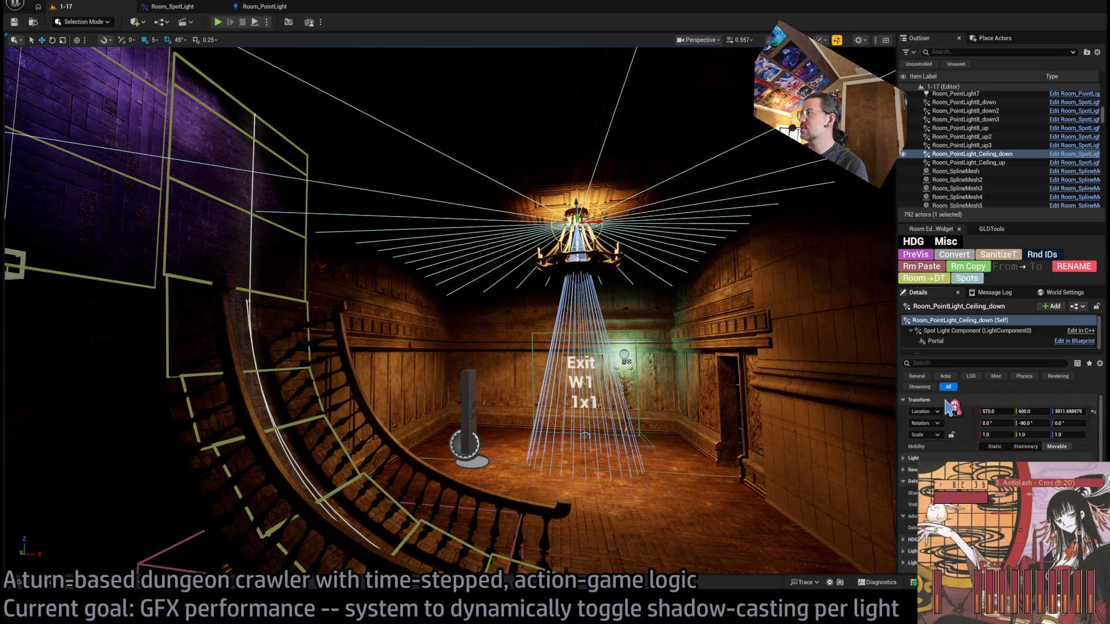
click(946, 400)
click(941, 412)
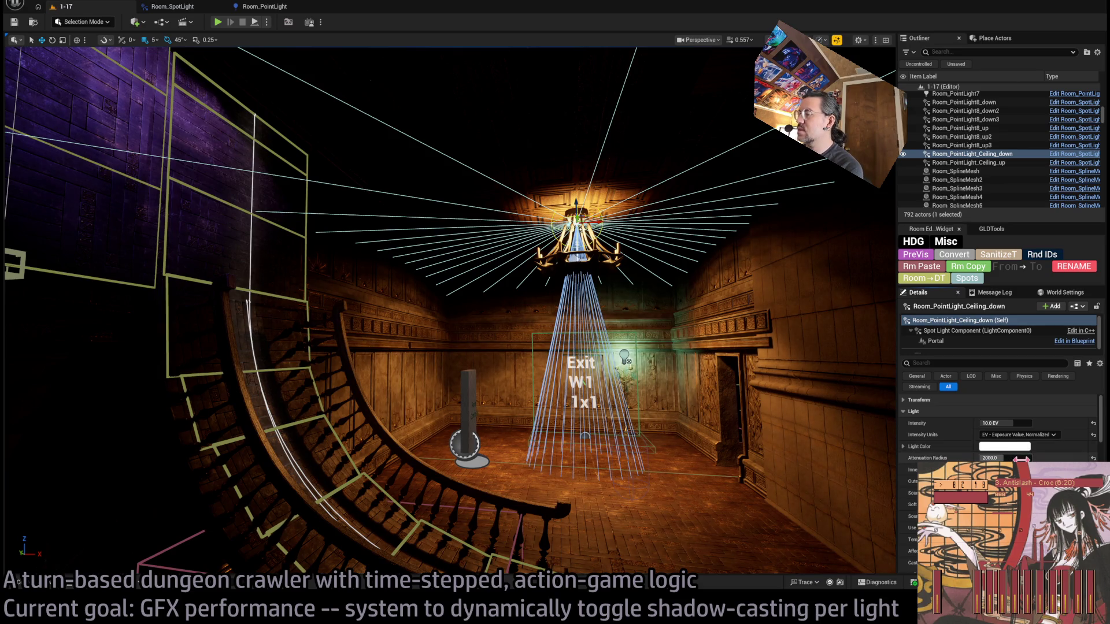
drag(1005, 457, 989, 457)
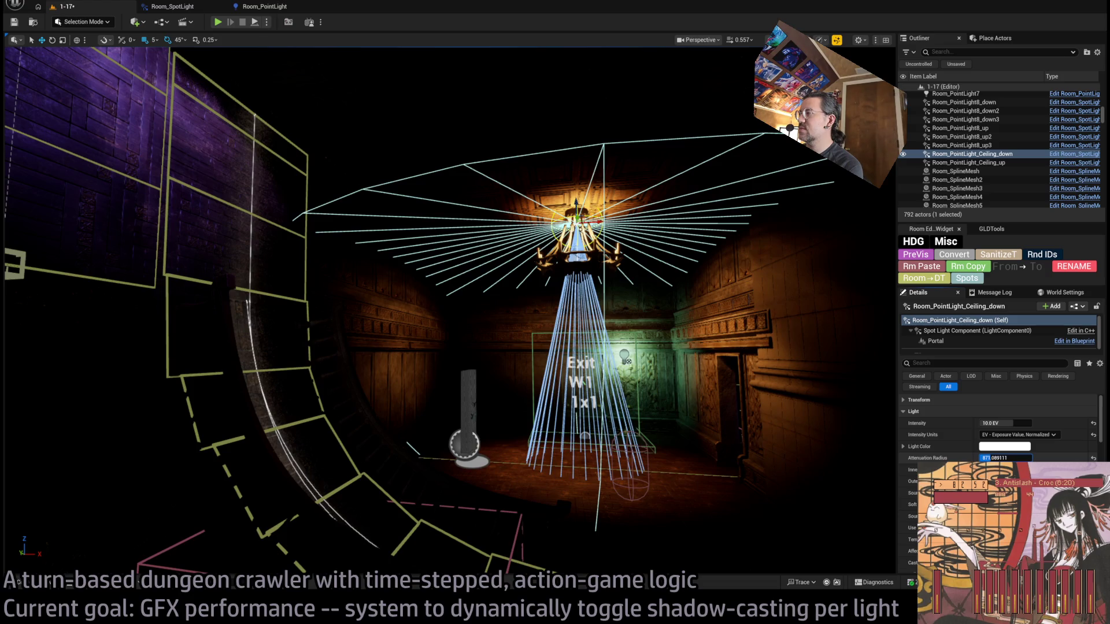
drag(989, 458, 986, 458)
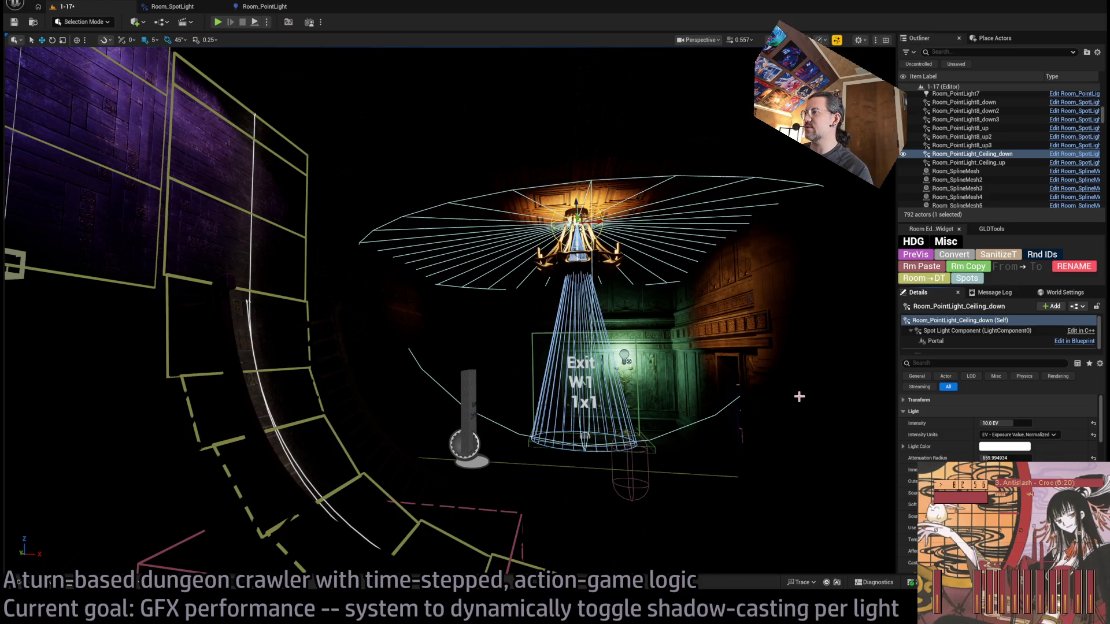
key(ctrl+z)
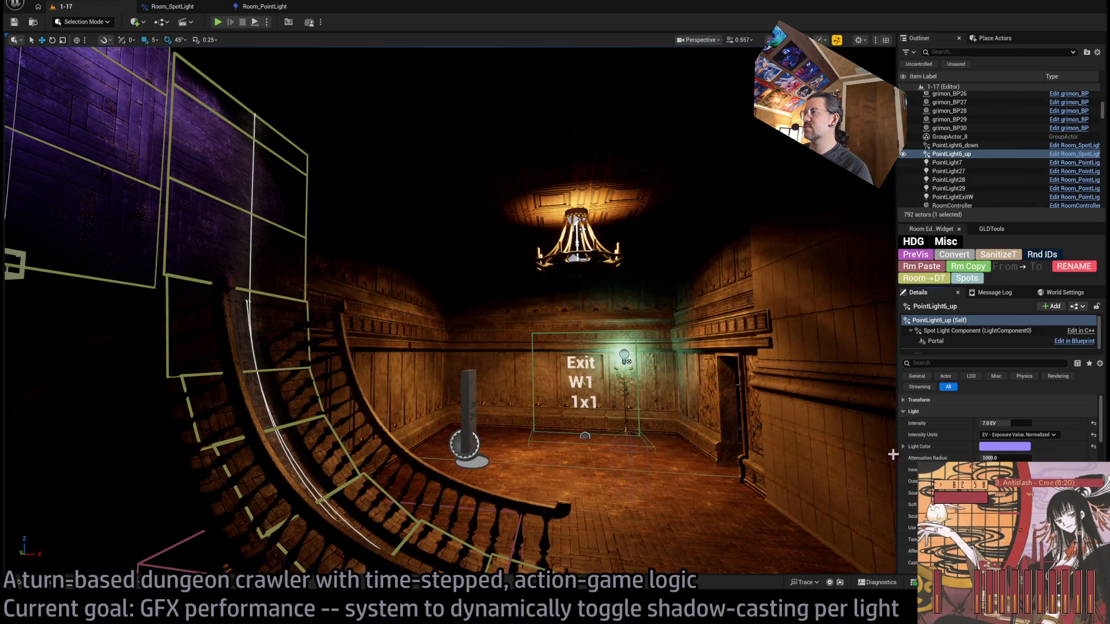
drag(892, 455, 835, 455)
key(ctrl+y)
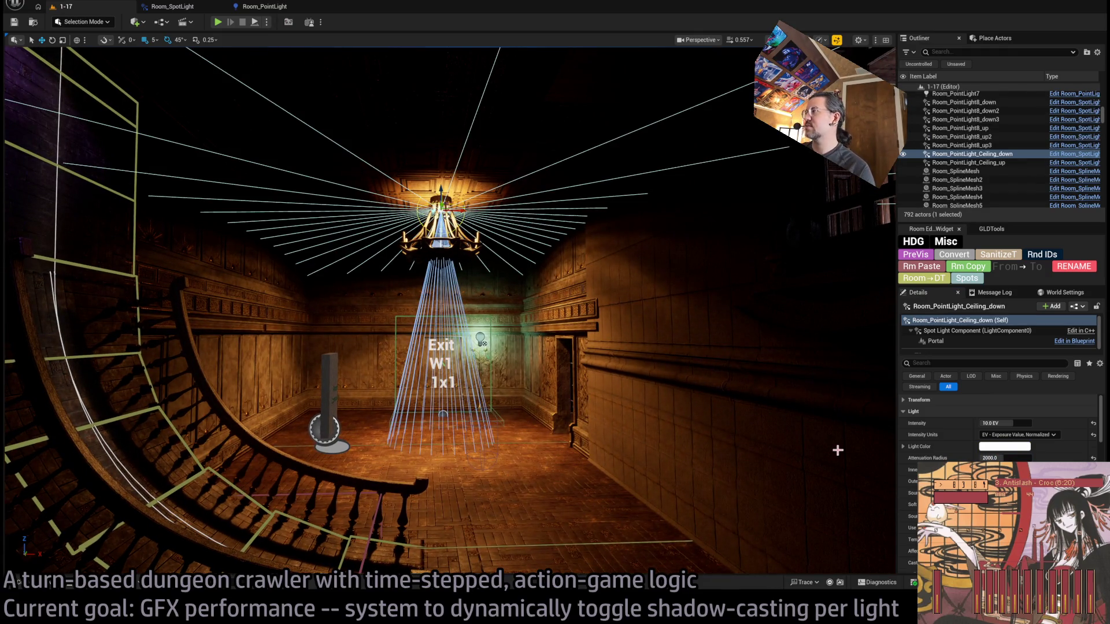
click(1005, 458)
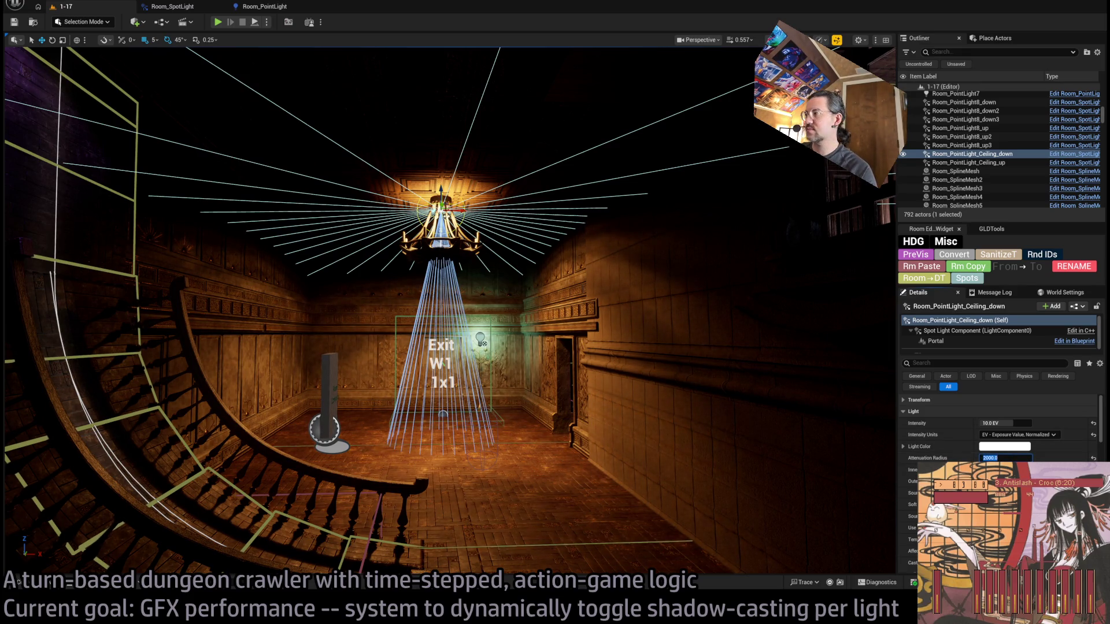
text(00)
key(Return)
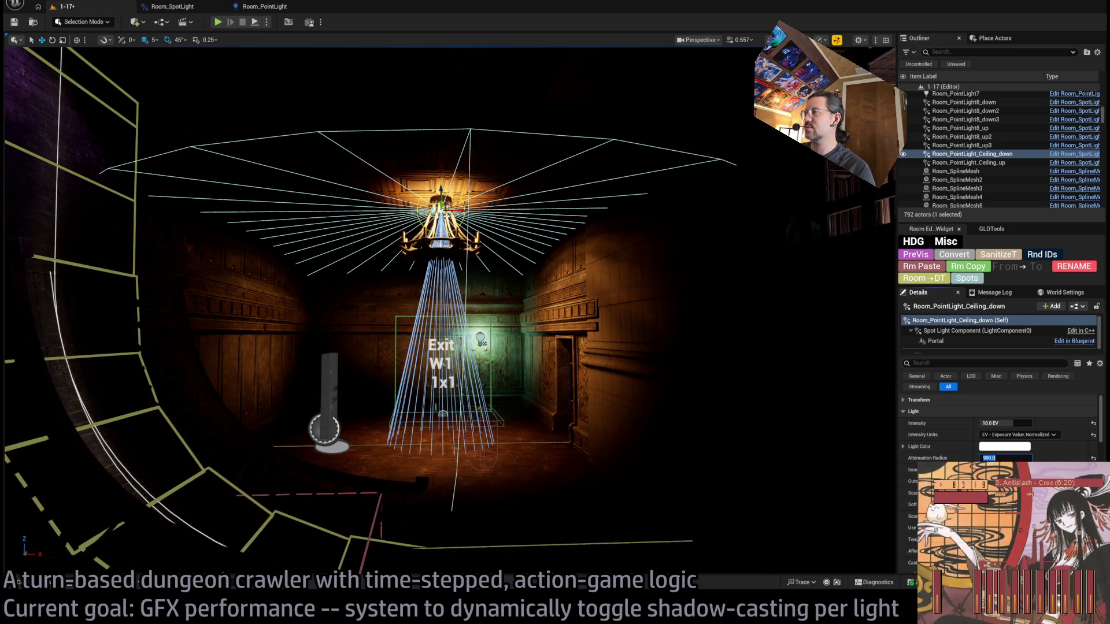
key(Return)
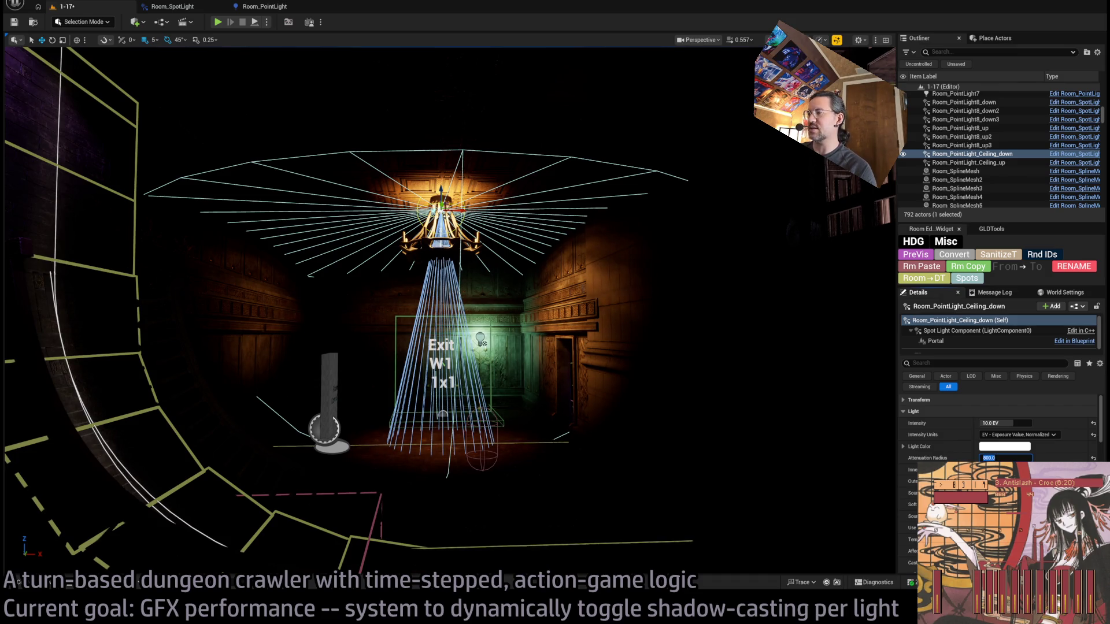
text(2000)
key(Return)
scroll(999, 439, down, 10)
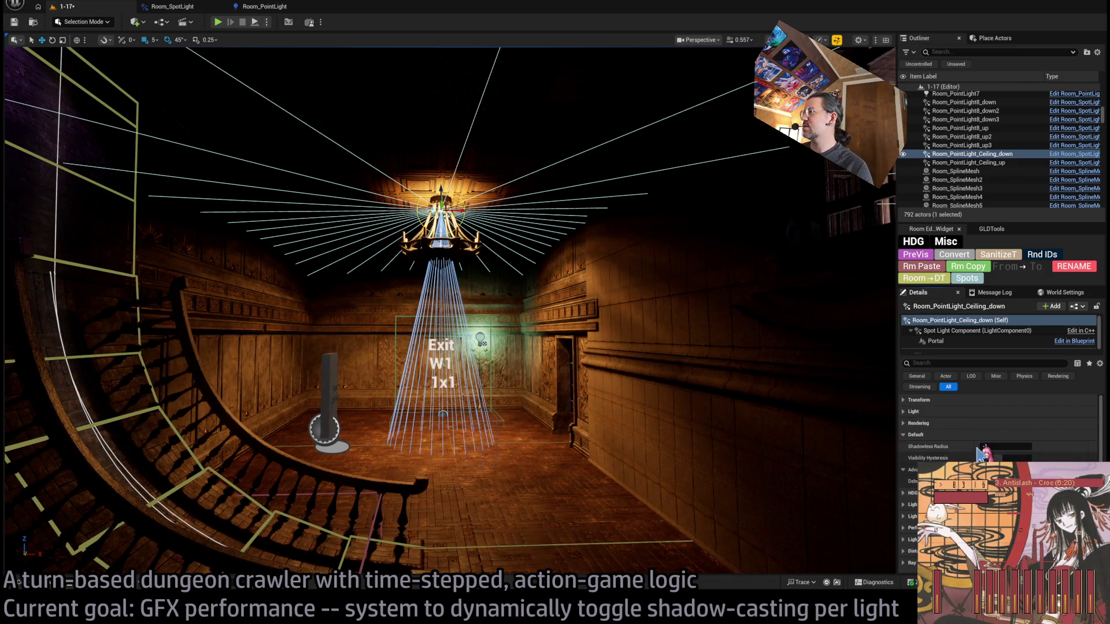
Set the ceiling spotlight's Shadowless Radius to 800
scroll(1004, 430, up, 3)
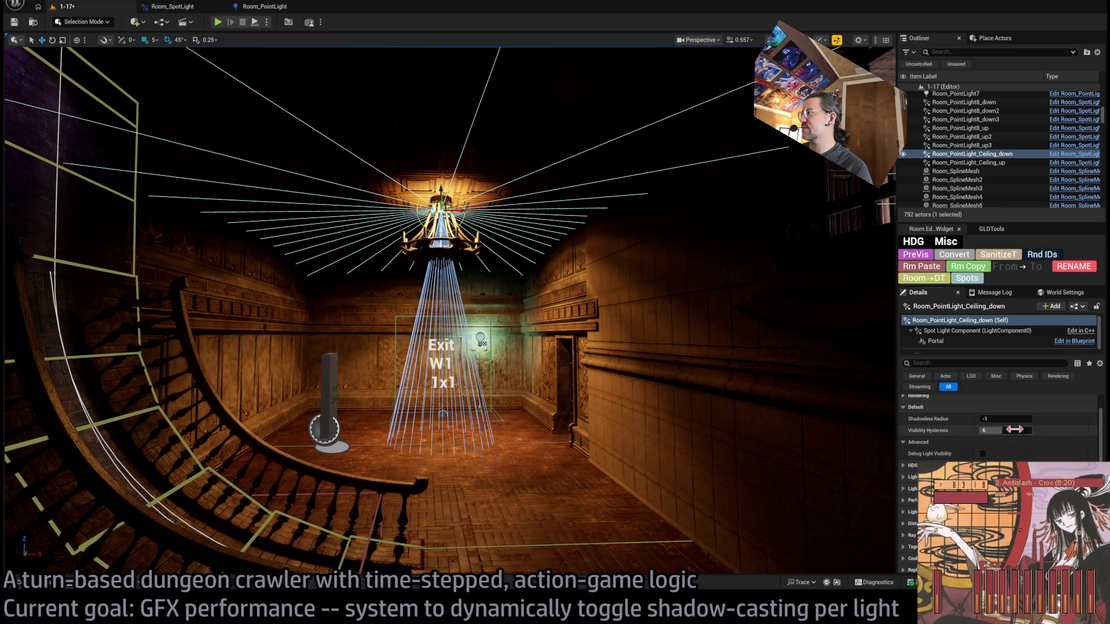
click(1006, 418)
text(800)
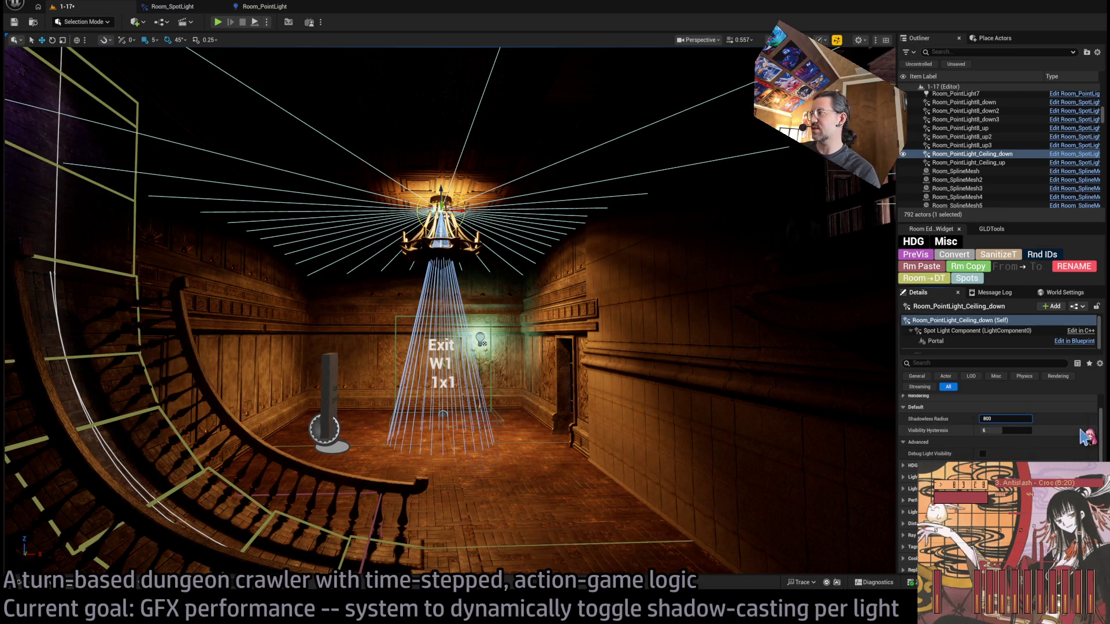
key(Return)
Inspect Room_PointLight8_up3 and down3, then select the SM_RoofChandelier_4 chandelier
drag(611, 347, 479, 398)
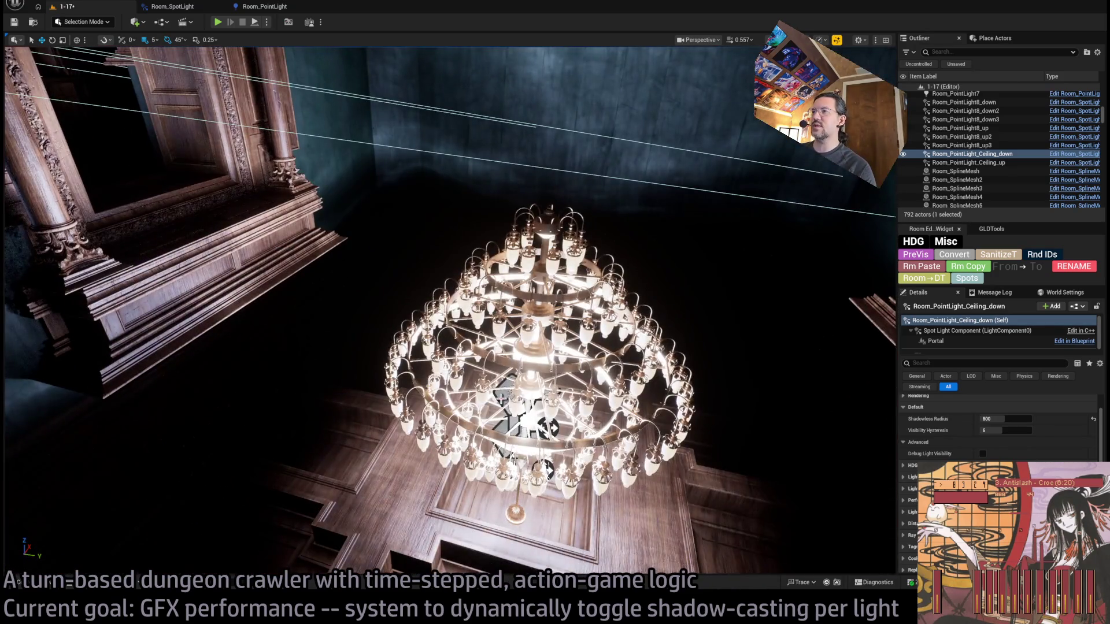
double_click(905, 146)
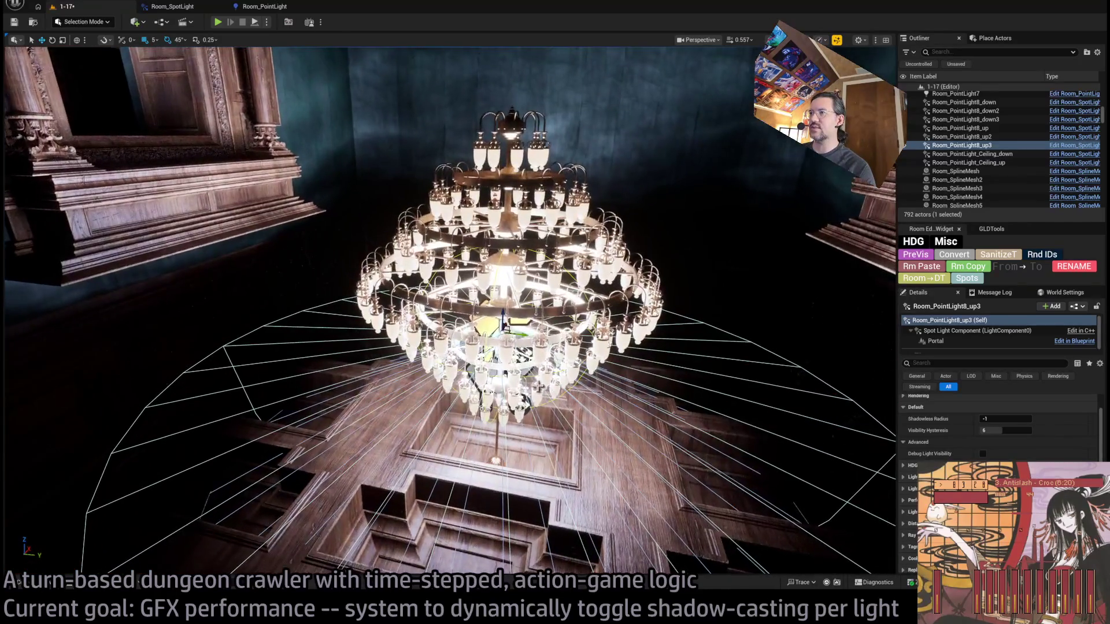
double_click(905, 120)
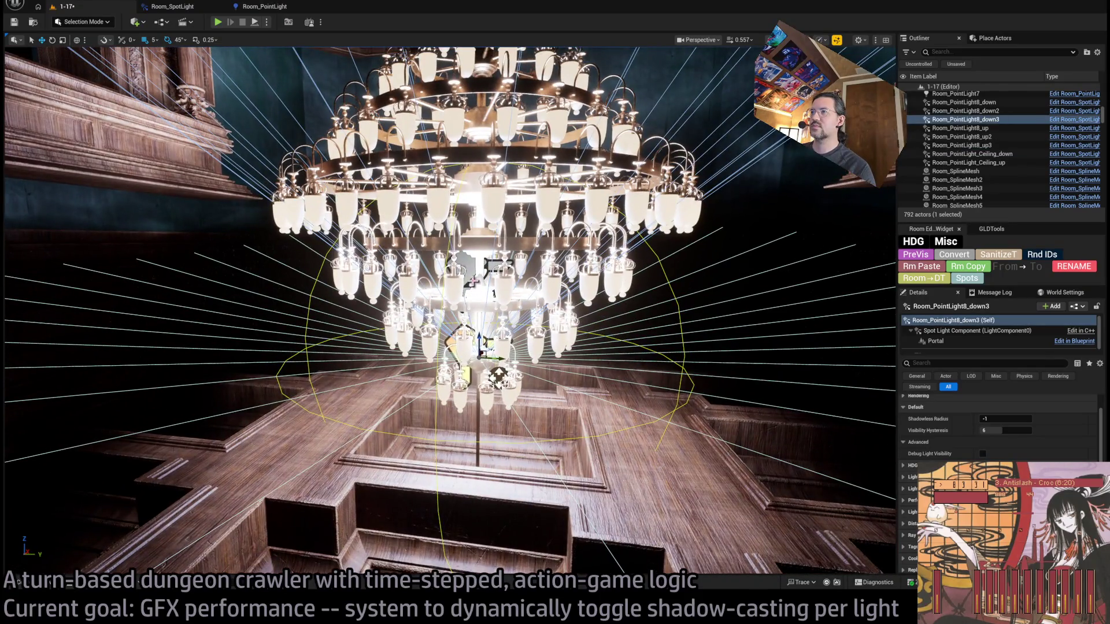
double_click(905, 145)
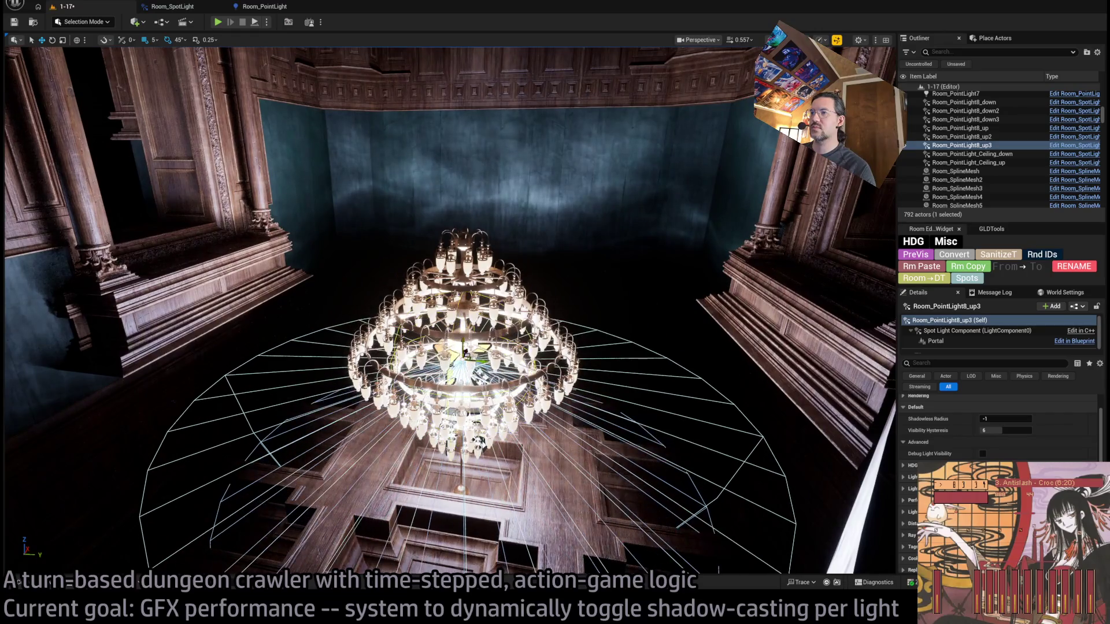
click(470, 370)
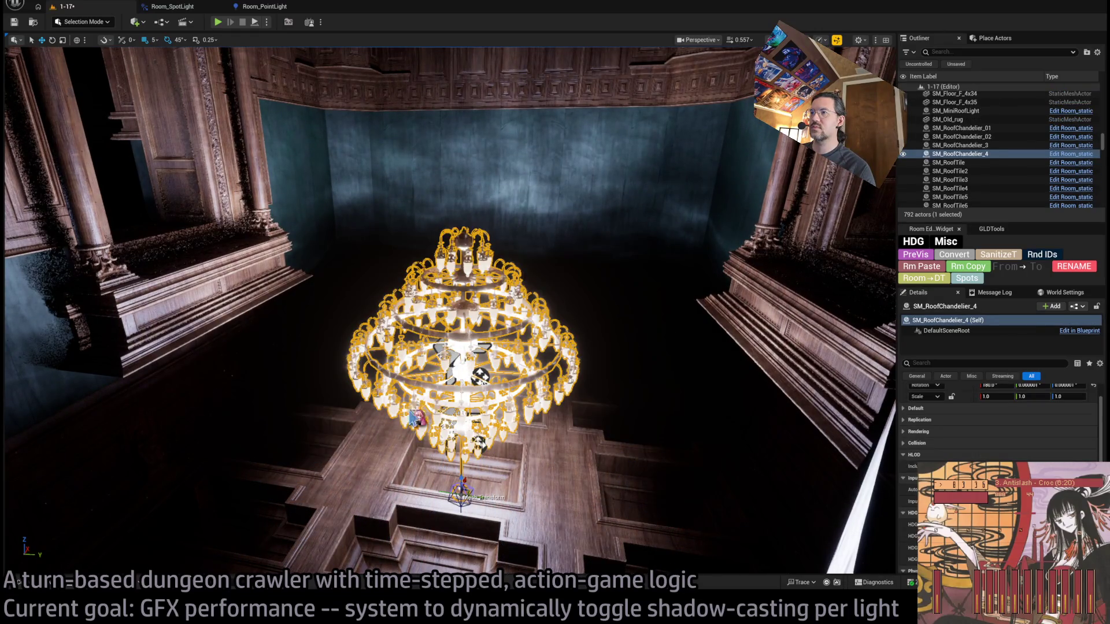
scroll(479, 377, up, 5)
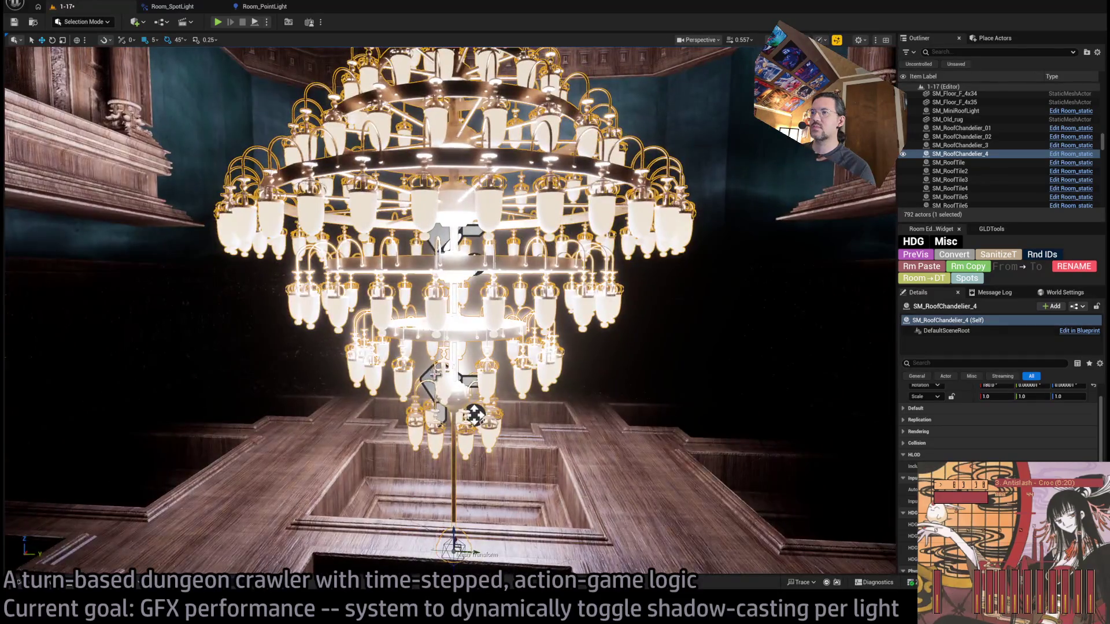